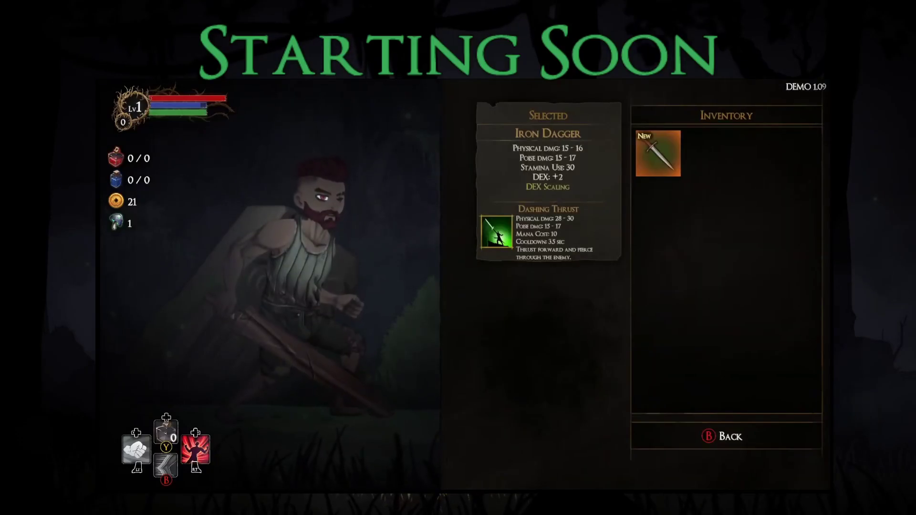
Step: Equip the Iron Dagger in the left hand and Guard's Armor in the body slot
{"action": "key", "text": "Return"}
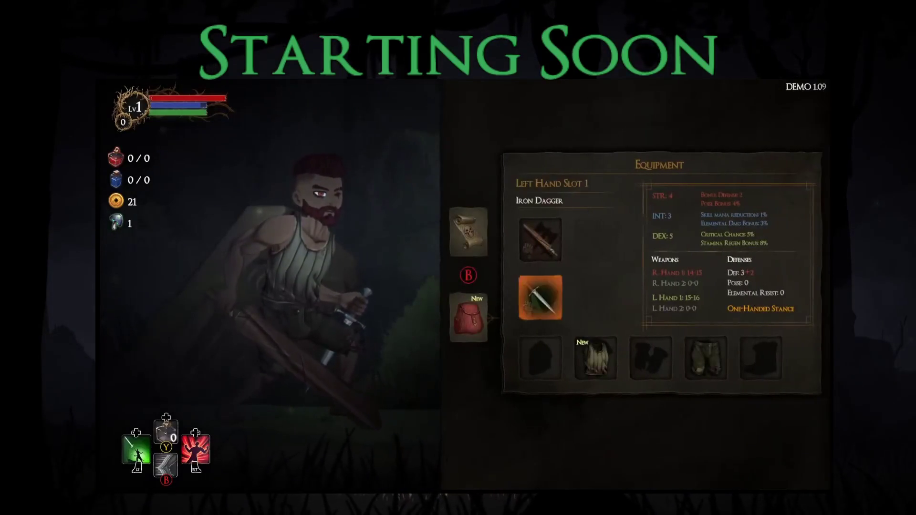
{"action": "key", "text": "Right"}
{"action": "key", "text": "Down"}
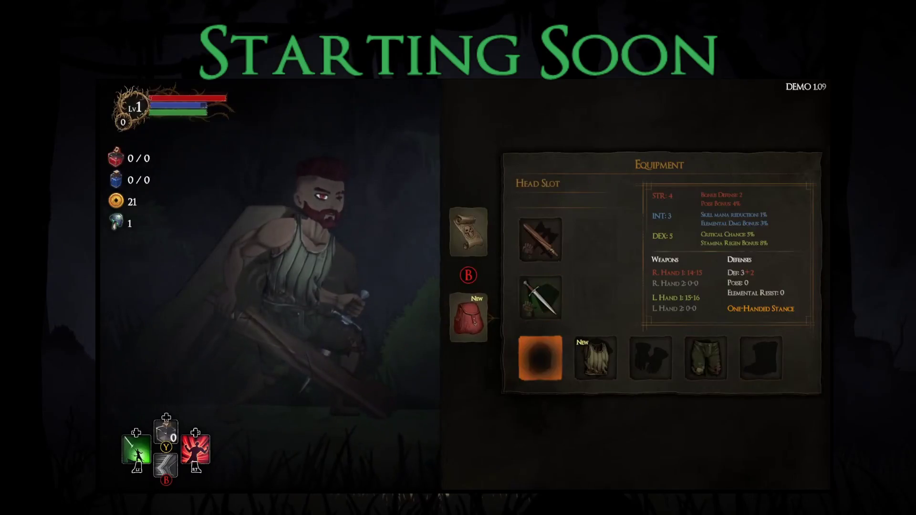
{"action": "key", "text": "Right"}
{"action": "key", "text": "Return"}
{"action": "key", "text": "Up"}
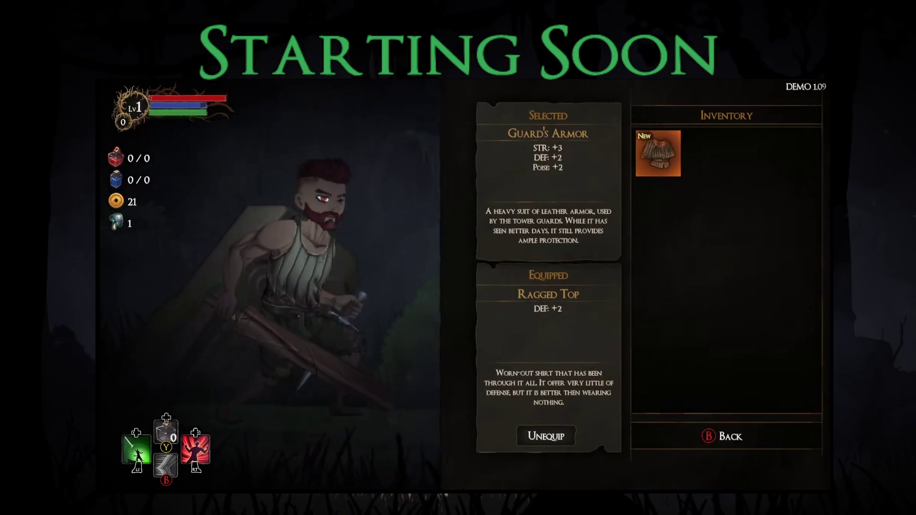
{"action": "key", "text": "Return"}
{"action": "key", "text": "Right"}
{"action": "key", "text": "Right"}
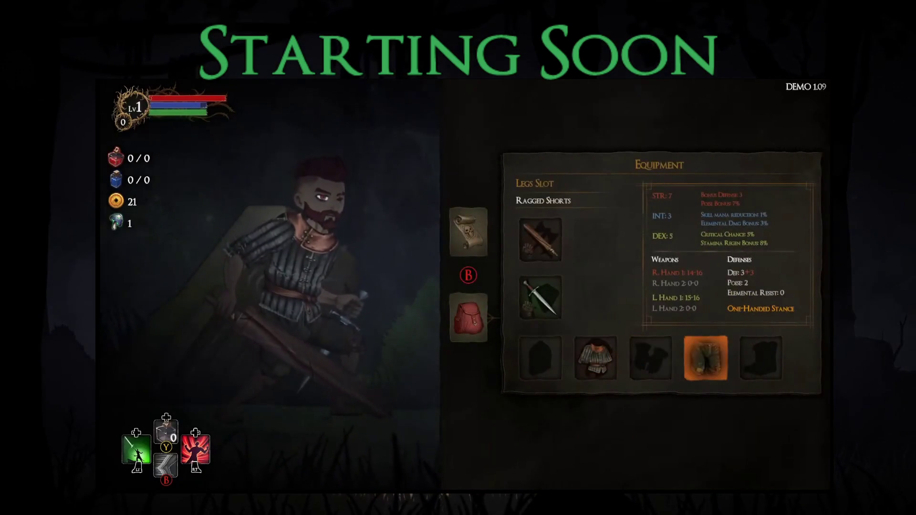
Step: Check the map, moving the marker to the right skull node, then return to the game
{"action": "key", "text": "Escape"}
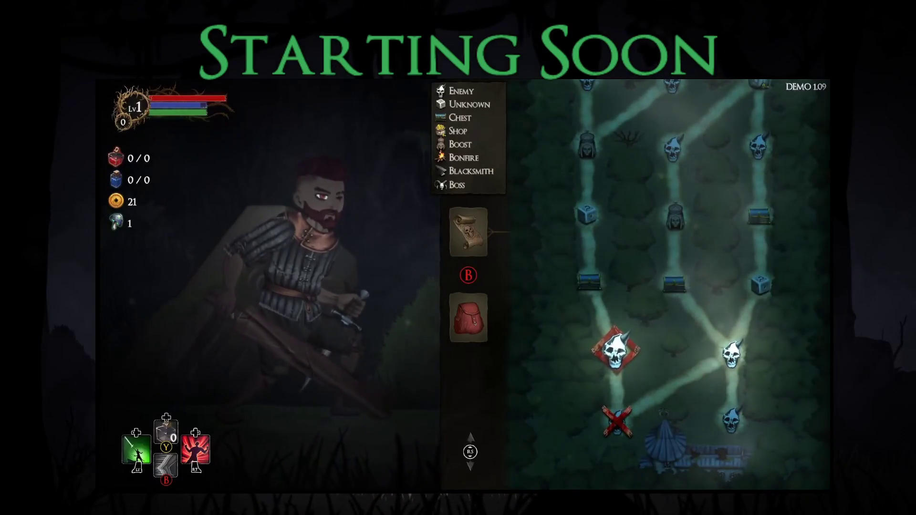
{"action": "key", "text": "Right"}
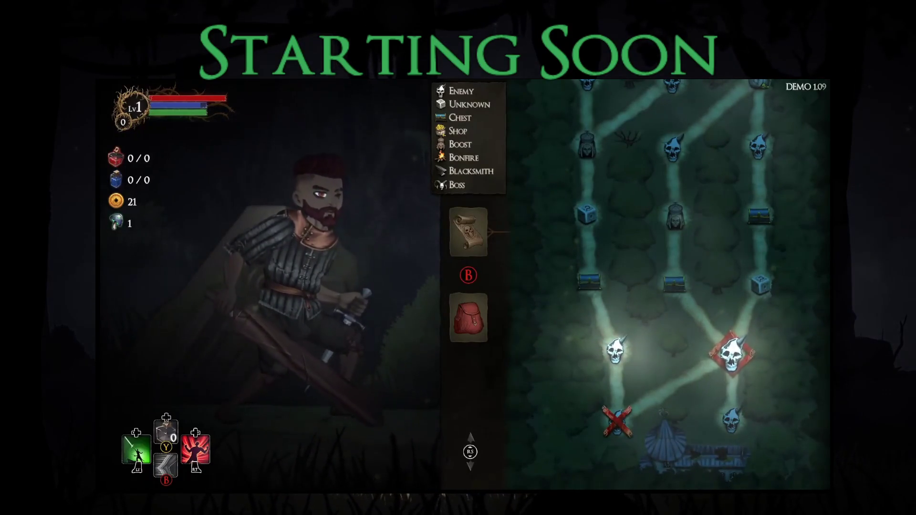
{"action": "key", "text": "Return"}
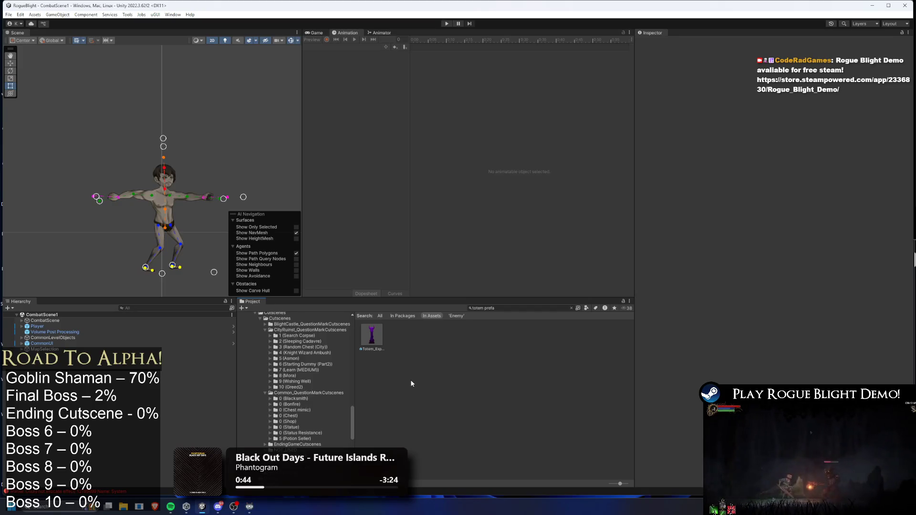
Step: Open Totem_Explosive_prefab in prefab mode and search the Project for 'elder shaman prefa'
{"action": "double_click", "coordinate": [380, 335]}
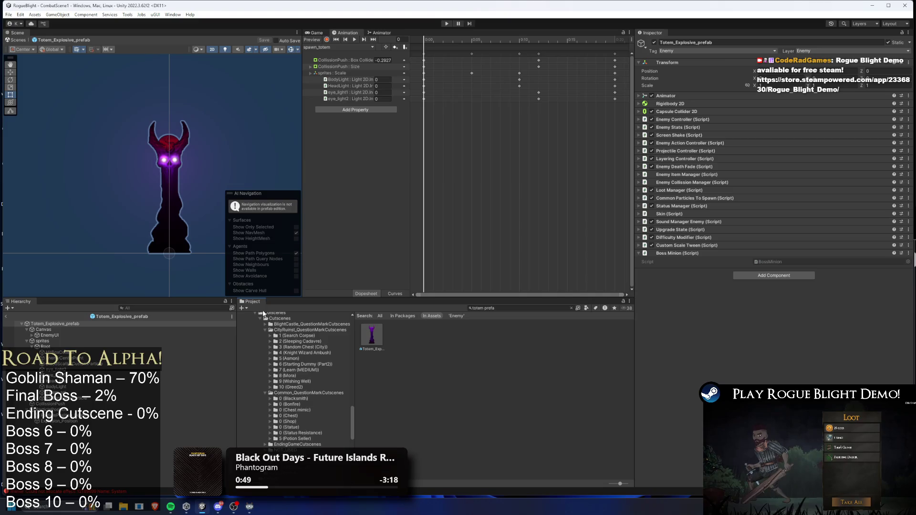
{"action": "left_click_drag", "start_coordinate": [199, 187], "coordinate": [186, 164]}
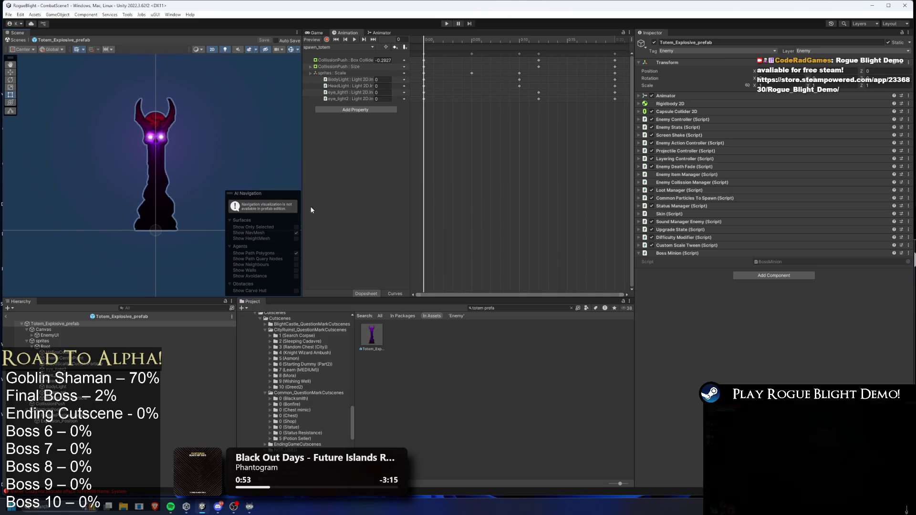
{"action": "left_click", "coordinate": [496, 309]}
{"action": "type", "text": "elde"}
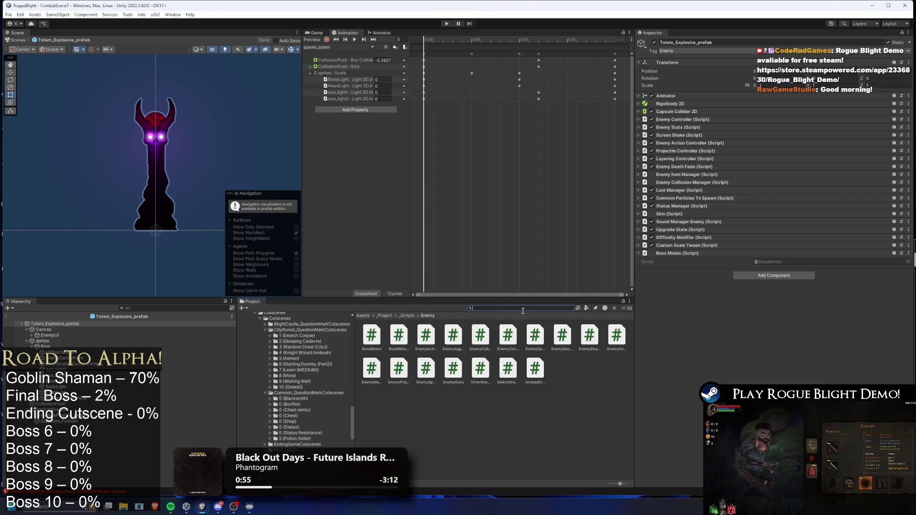
{"action": "type", "text": "r"}
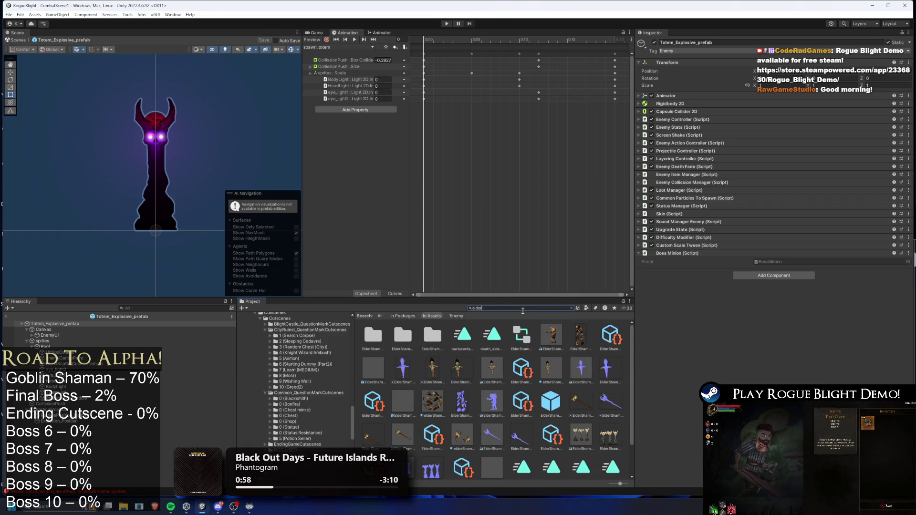
{"action": "type", "text": " shaman"}
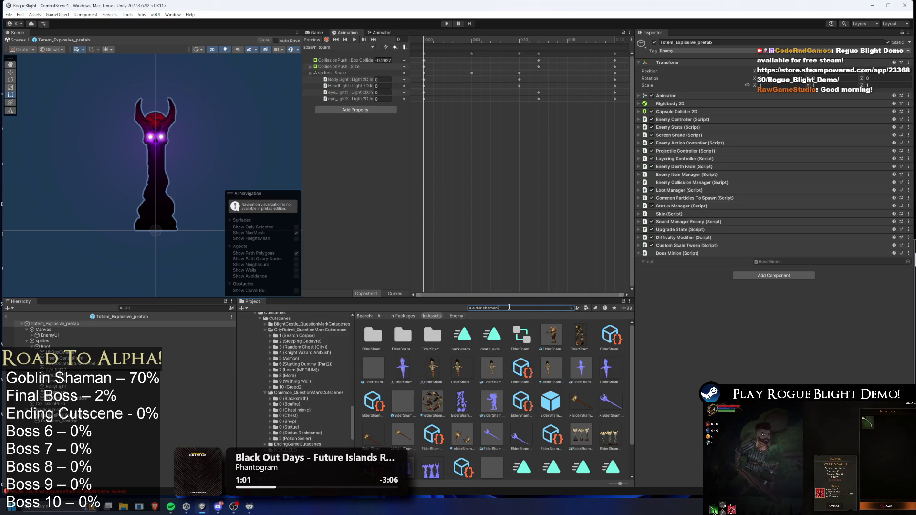
{"action": "type", "text": " prefa"}
Step: Set ElderShaman_Prefab's Play Num Of Animations Till Death to 10, save it, and enter Play mode
{"action": "double_click", "coordinate": [371, 336]}
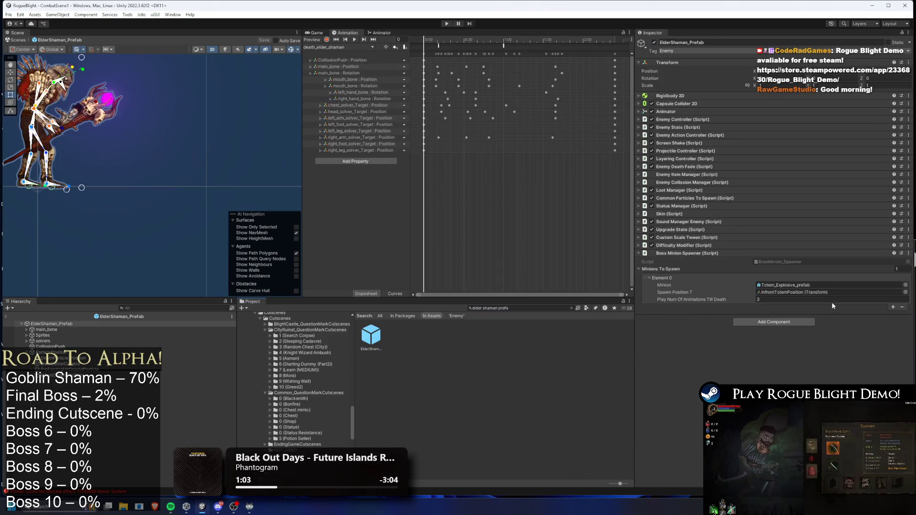
{"action": "left_click", "coordinate": [795, 300]}
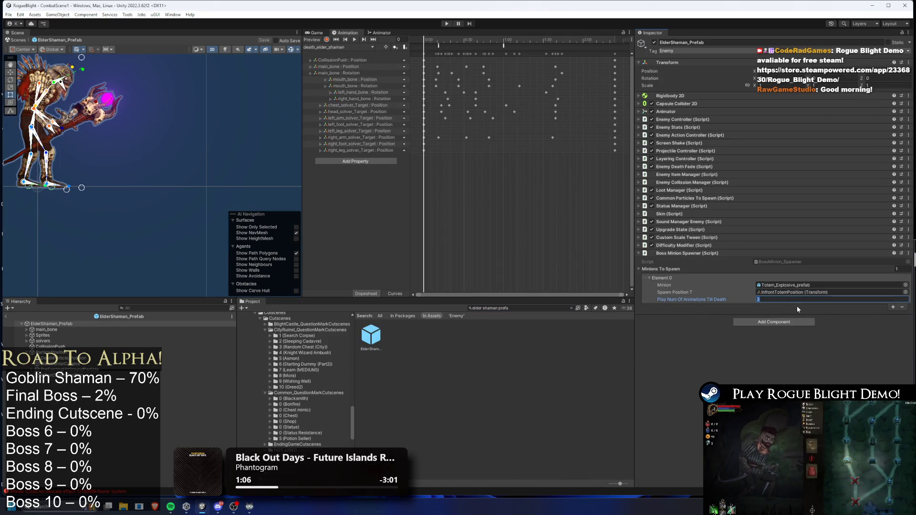
{"action": "type", "text": "10"}
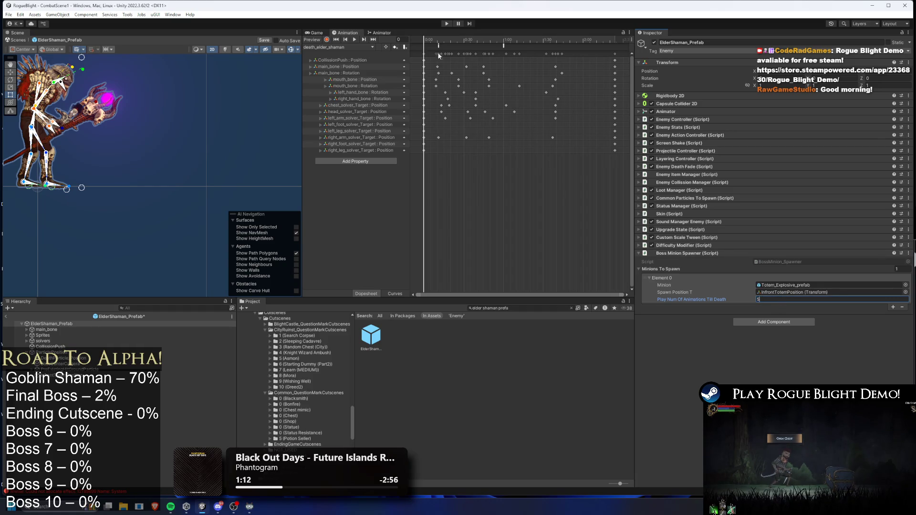
{"action": "left_click", "coordinate": [447, 24]}
{"action": "key", "text": "Return"}
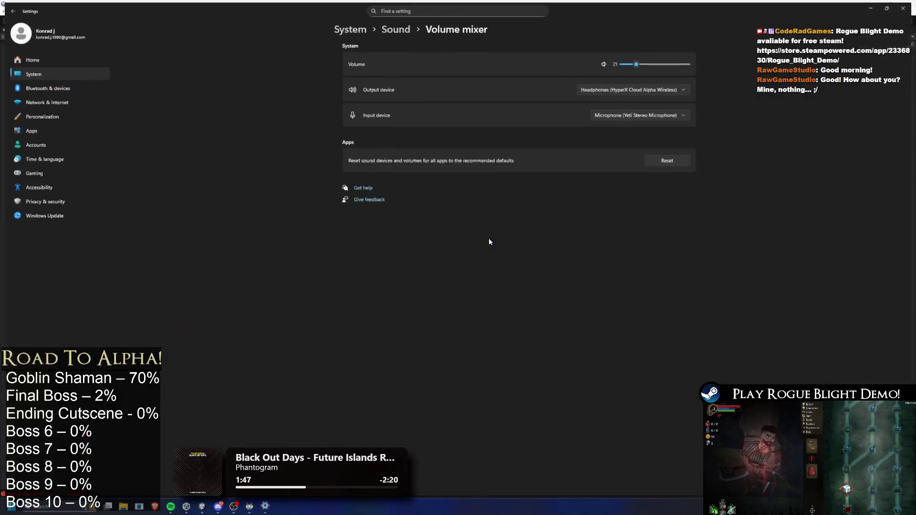
Step: Lower the master volume from 21 to 15 in the Volume mixer and close Settings
{"action": "left_click", "coordinate": [630, 62]}
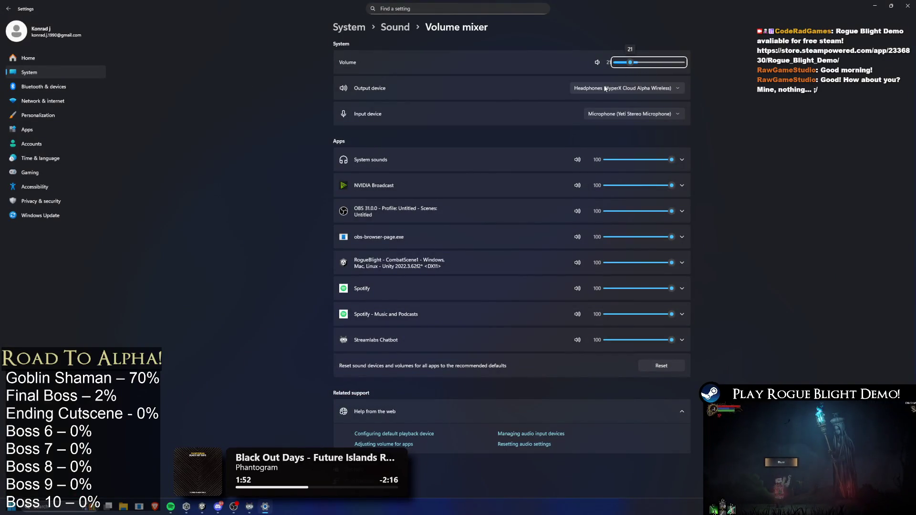
{"action": "left_click", "coordinate": [629, 63]}
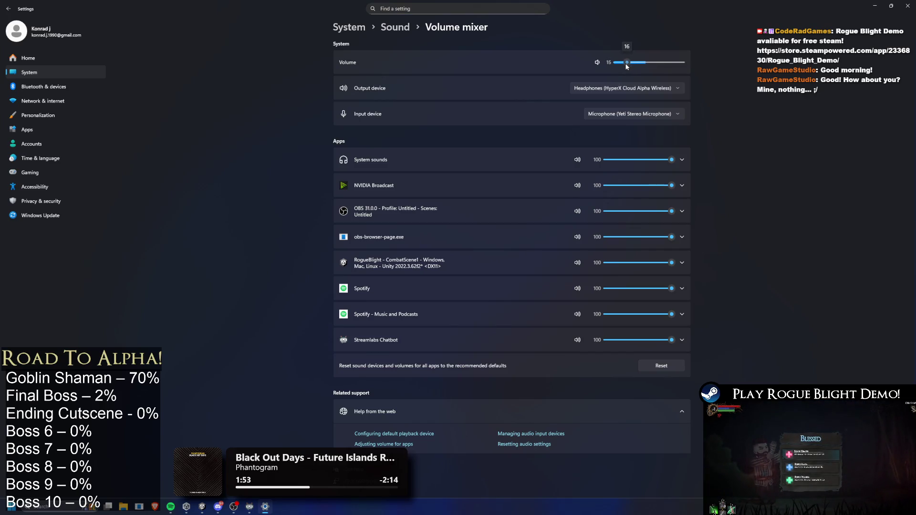
{"action": "key", "text": "alt+F4"}
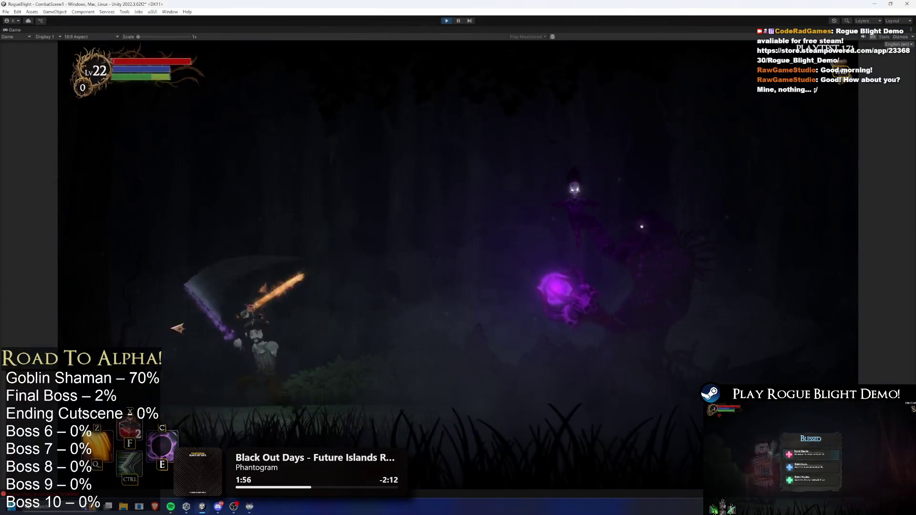
Step: Jump in and attack the enemies with the flaming sword, dashing out of reach between swings
{"action": "key", "text": "space"}
{"action": "left_click", "coordinate": [341, 328]}
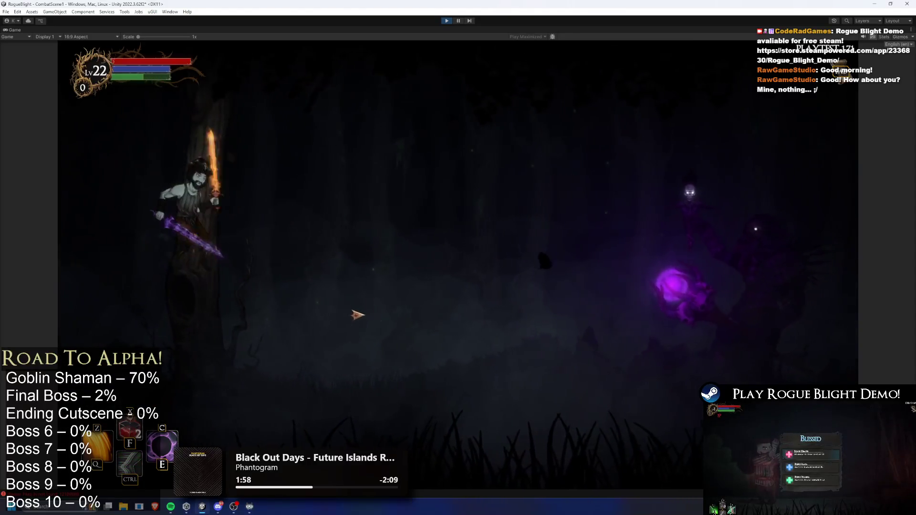
{"action": "left_click", "coordinate": [393, 315]}
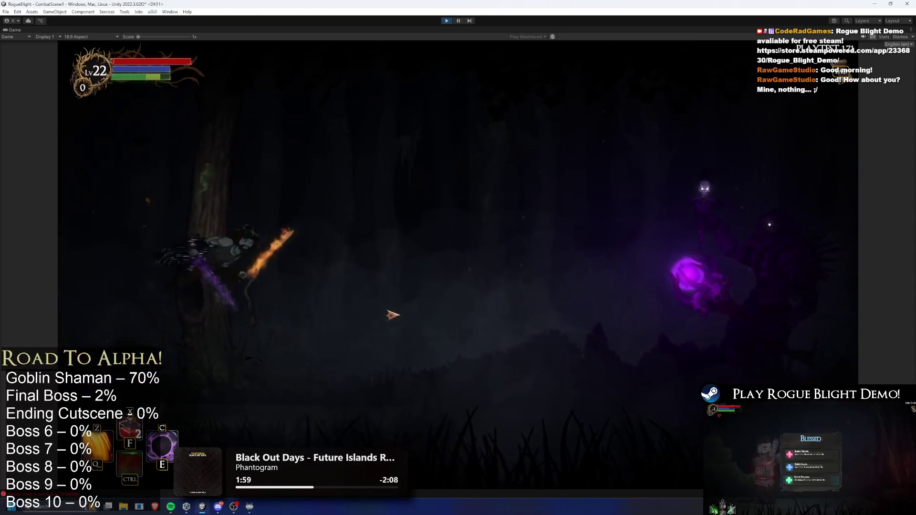
{"action": "key", "text": "shift"}
{"action": "key", "text": "space"}
{"action": "left_click", "coordinate": [389, 316]}
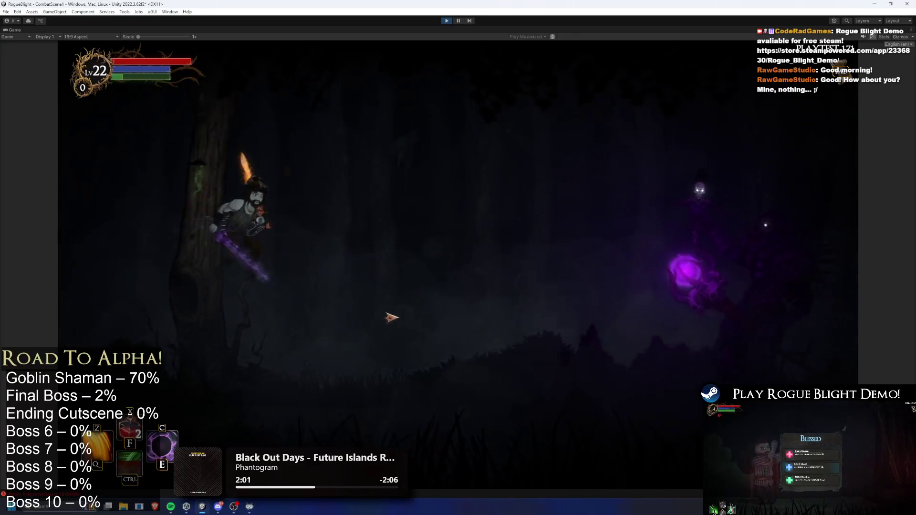
{"action": "left_click", "coordinate": [387, 312]}
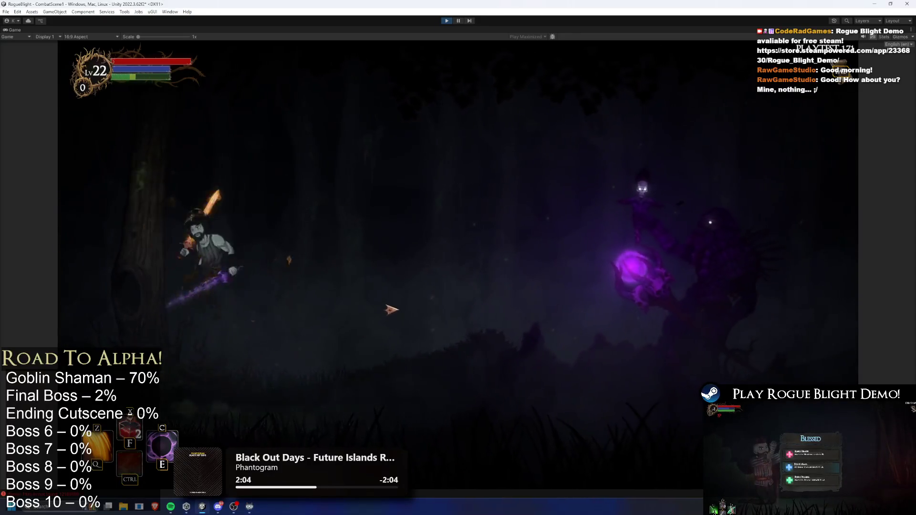
{"action": "left_click", "coordinate": [395, 302]}
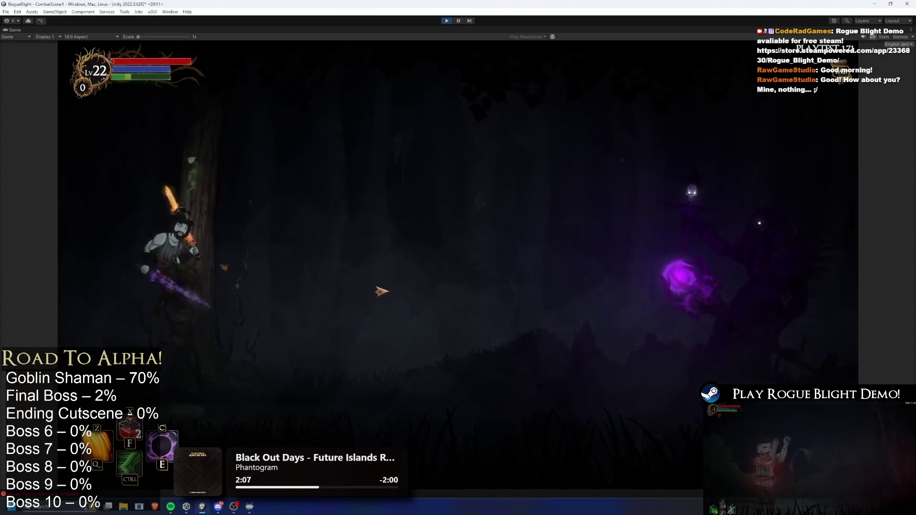
{"action": "left_click", "coordinate": [380, 293]}
Step: Keep slashing the enemies around the tree, climbing up and dropping down between attacks
{"action": "left_click", "coordinate": [381, 294]}
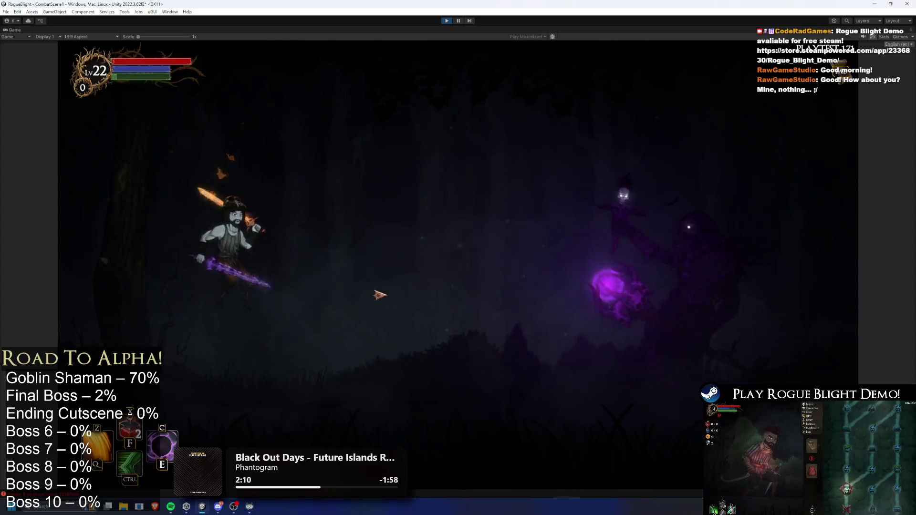
{"action": "left_click", "coordinate": [380, 295]}
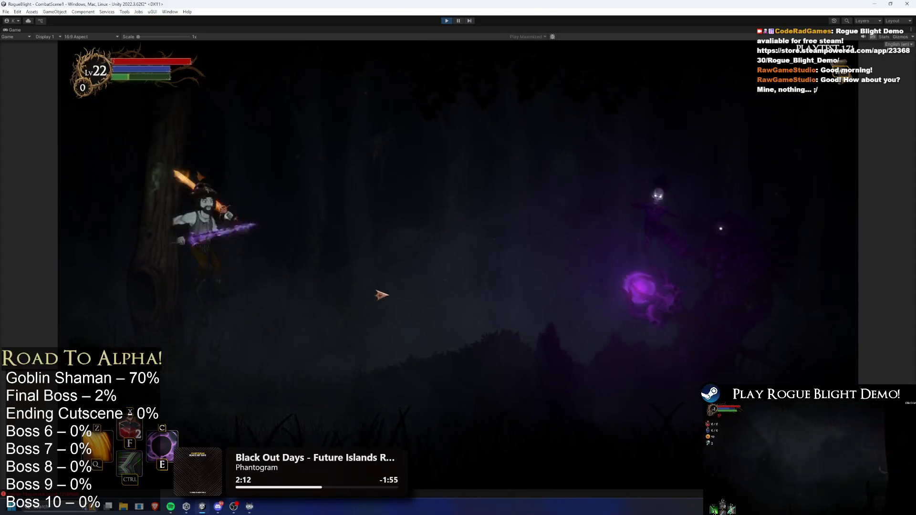
{"action": "left_click", "coordinate": [380, 296]}
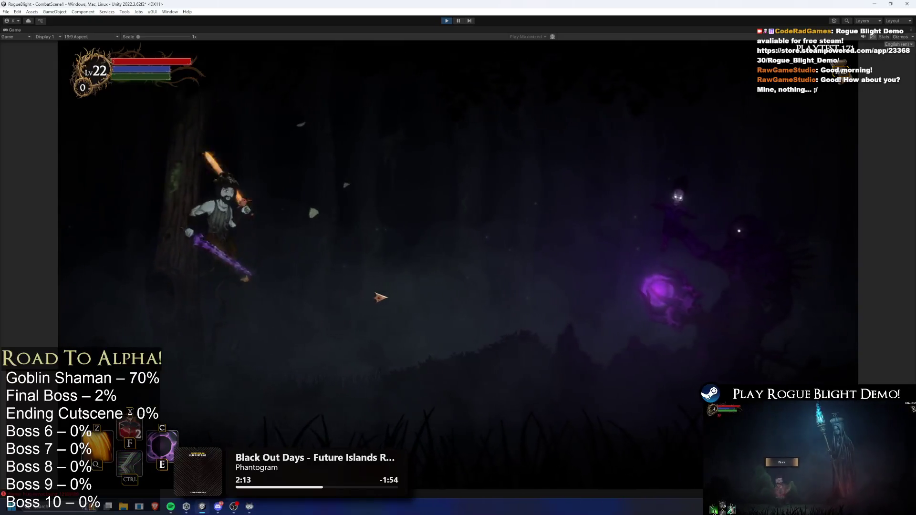
{"action": "left_click", "coordinate": [380, 297]}
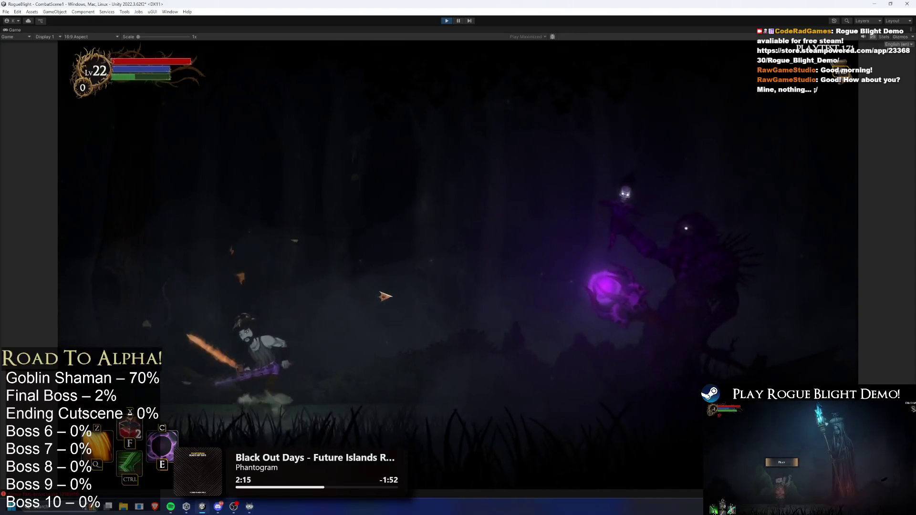
{"action": "left_click", "coordinate": [384, 296]}
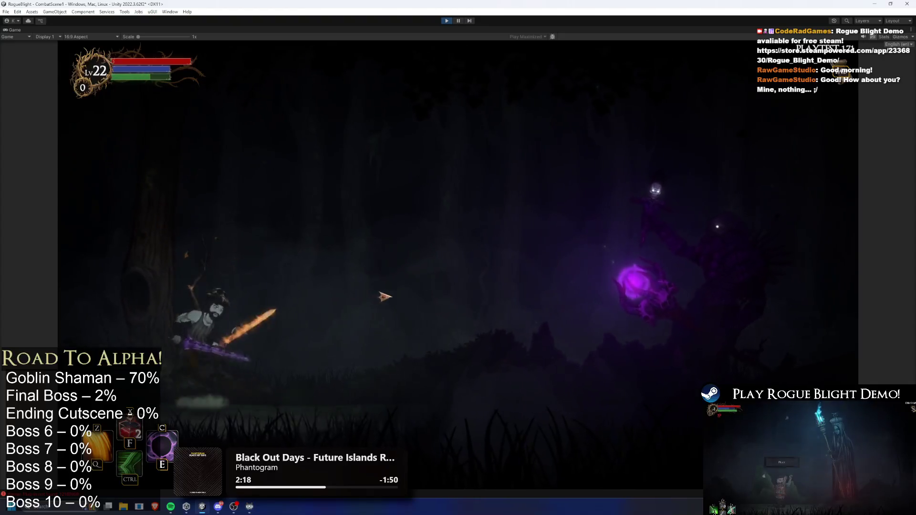
{"action": "left_click", "coordinate": [384, 298]}
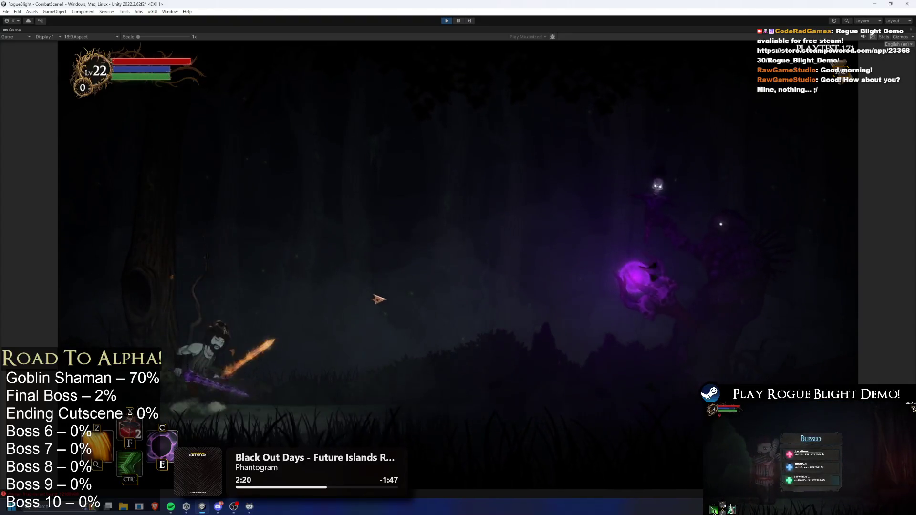
{"action": "left_click", "coordinate": [378, 298]}
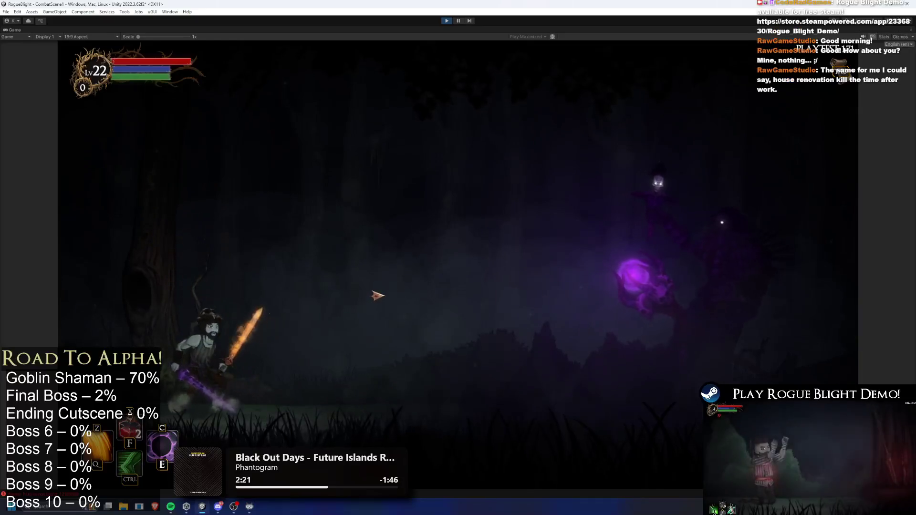
Step: Leap up beside the tree trunk, then dash into the boss and cast a purple orb burst
{"action": "key", "text": "space"}
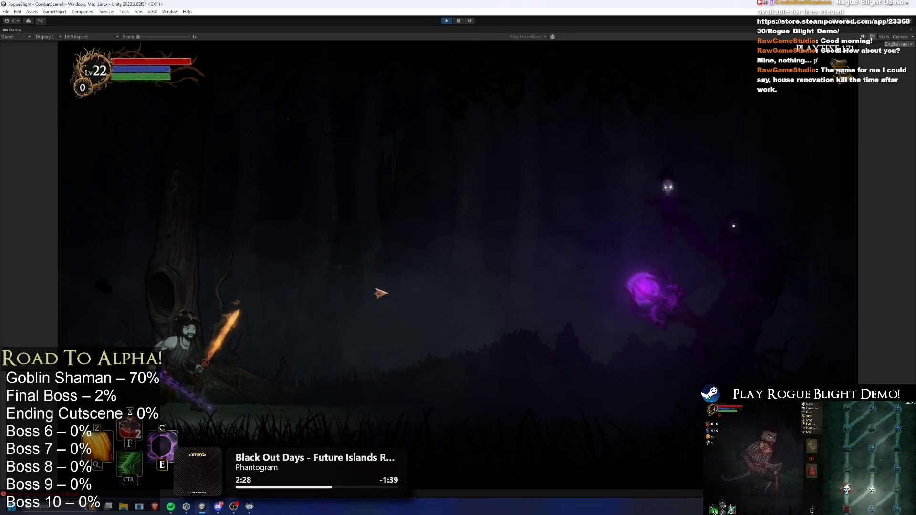
{"action": "key", "text": "space"}
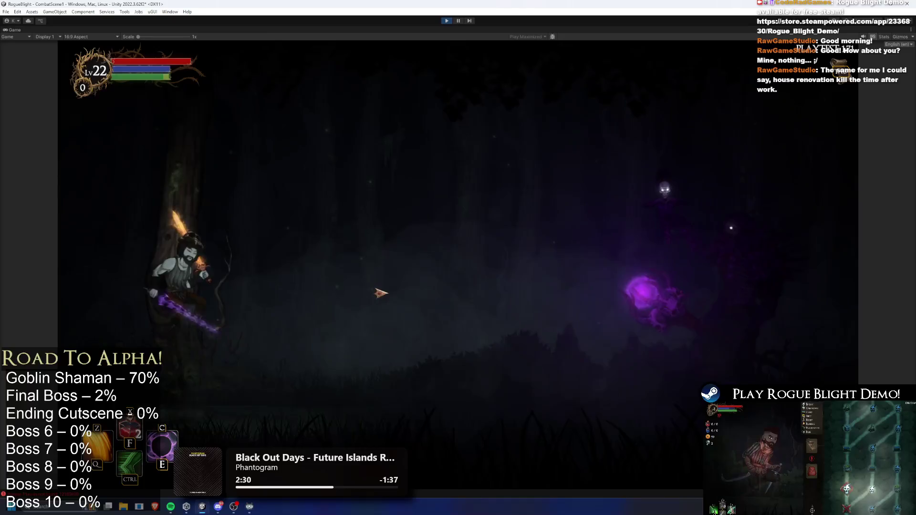
{"action": "key", "text": "space"}
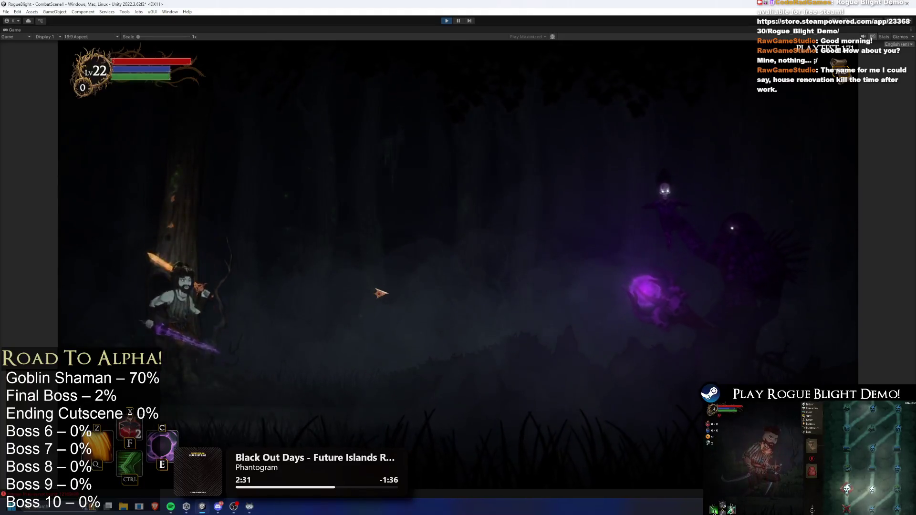
{"action": "key", "text": "ctrl"}
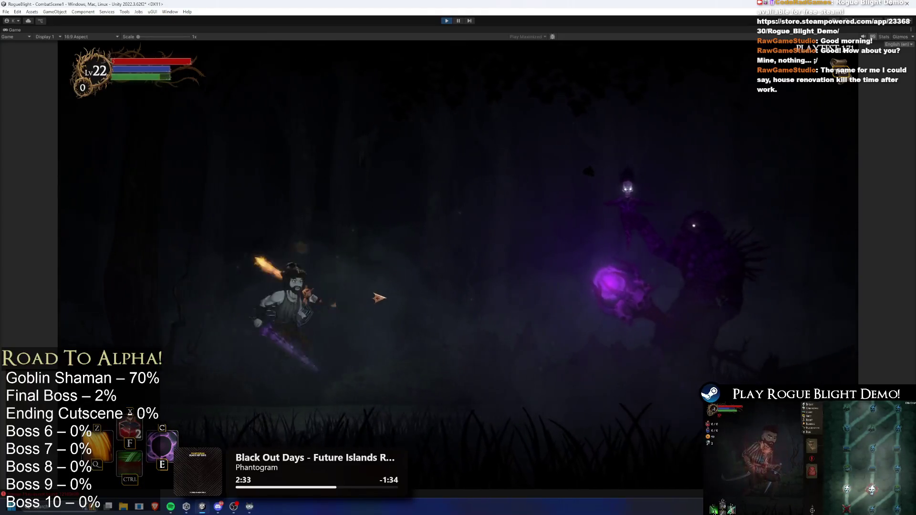
{"action": "key", "text": "a"}
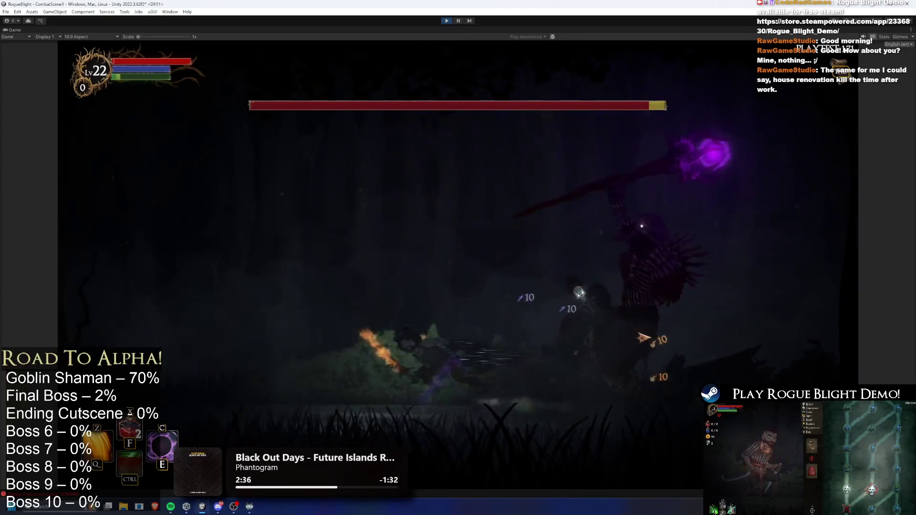
{"action": "key", "text": "e"}
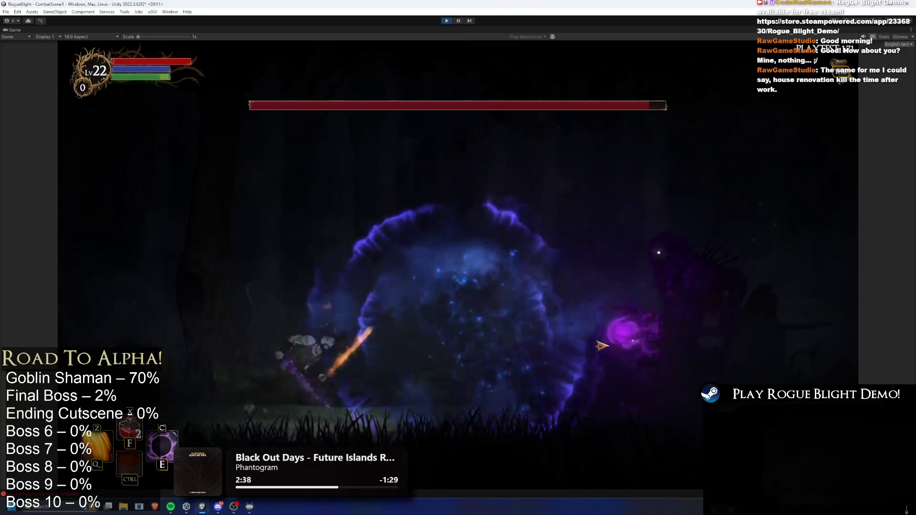
{"action": "key", "text": "ctrl"}
{"action": "key", "text": "a"}
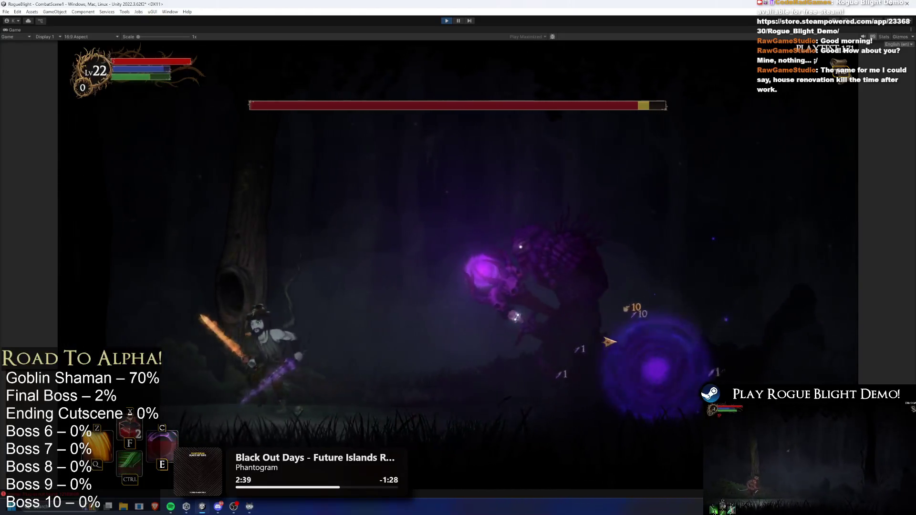
Step: Trade fiery slashes with the boss, dashing left and right between hits
{"action": "left_click", "coordinate": [322, 290]}
{"action": "left_click", "coordinate": [322, 289]}
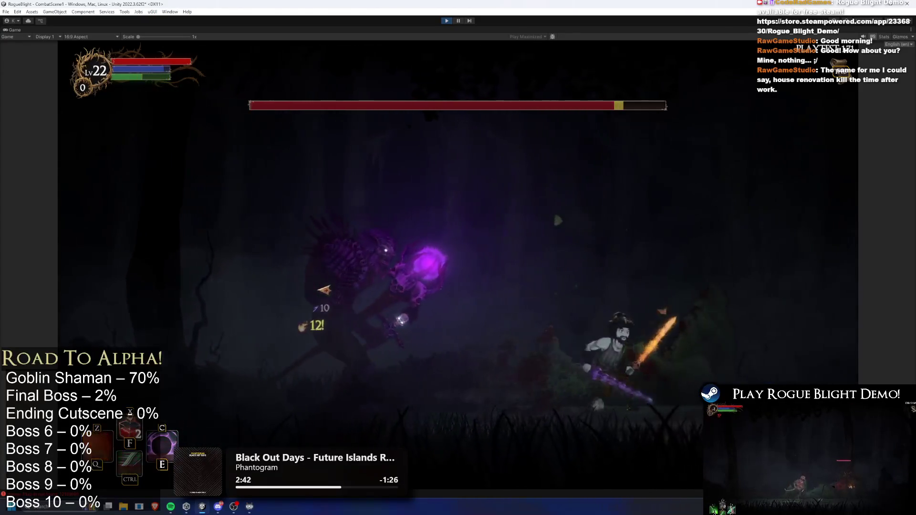
{"action": "key", "text": "d"}
{"action": "left_click", "coordinate": [340, 279]}
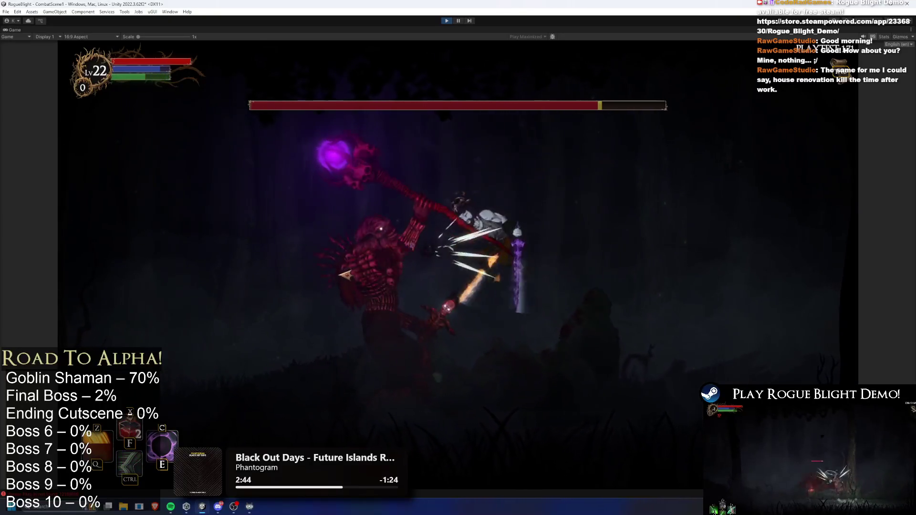
{"action": "key", "text": "ctrl"}
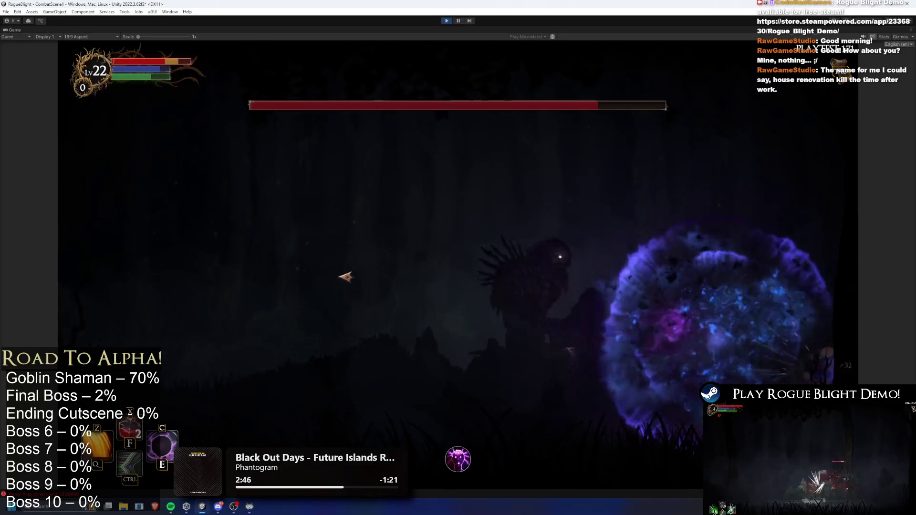
{"action": "key", "text": "a"}
{"action": "left_click", "coordinate": [703, 329]}
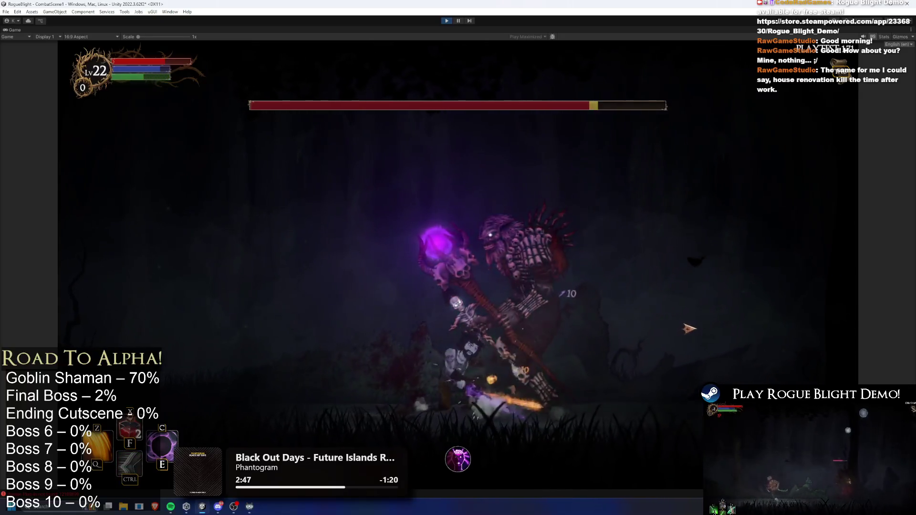
{"action": "key", "text": "a"}
{"action": "key", "text": "ctrl"}
{"action": "key", "text": "d"}
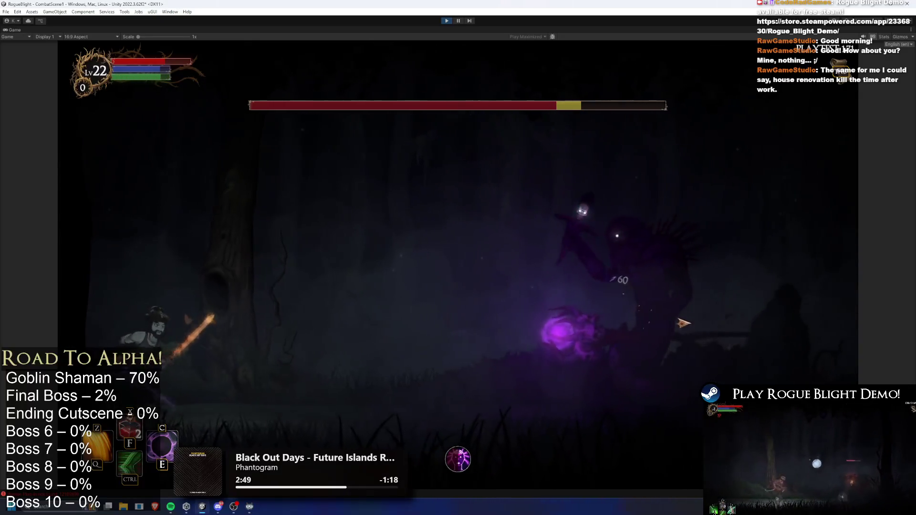
{"action": "left_click", "coordinate": [678, 328]}
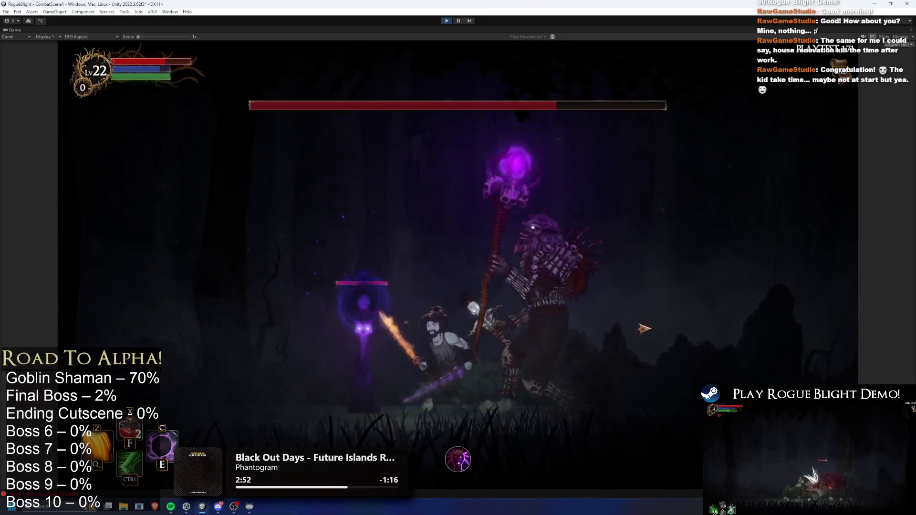
Step: Dodge the boss's blasts, running and dashing across the arena between attacks
{"action": "key", "text": "d"}
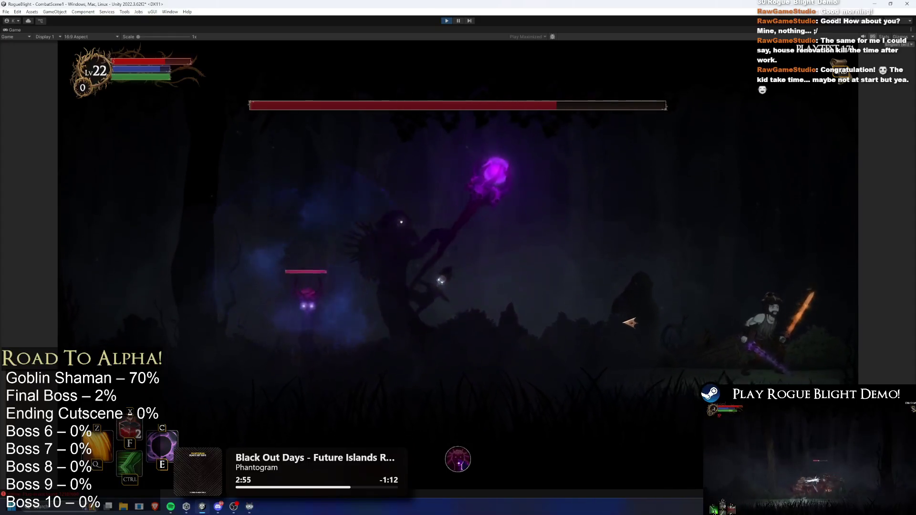
{"action": "key", "text": "ctrl"}
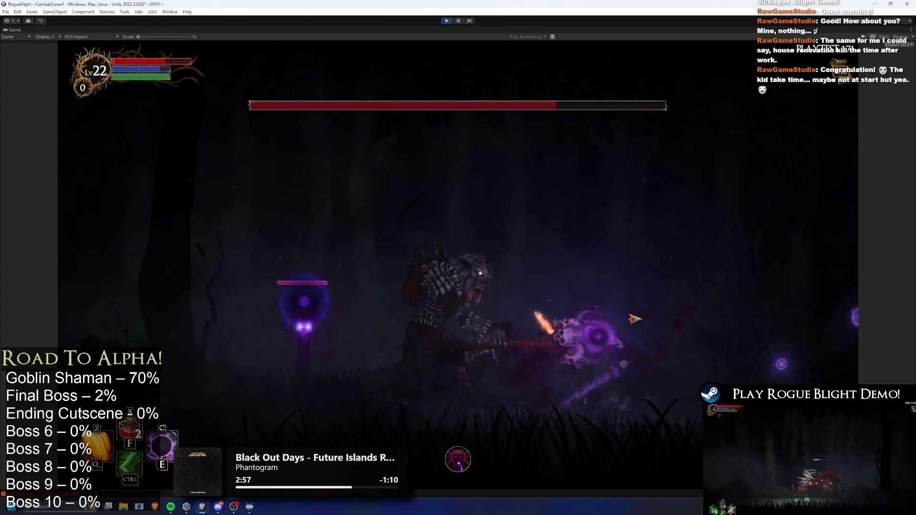
{"action": "key", "text": "d"}
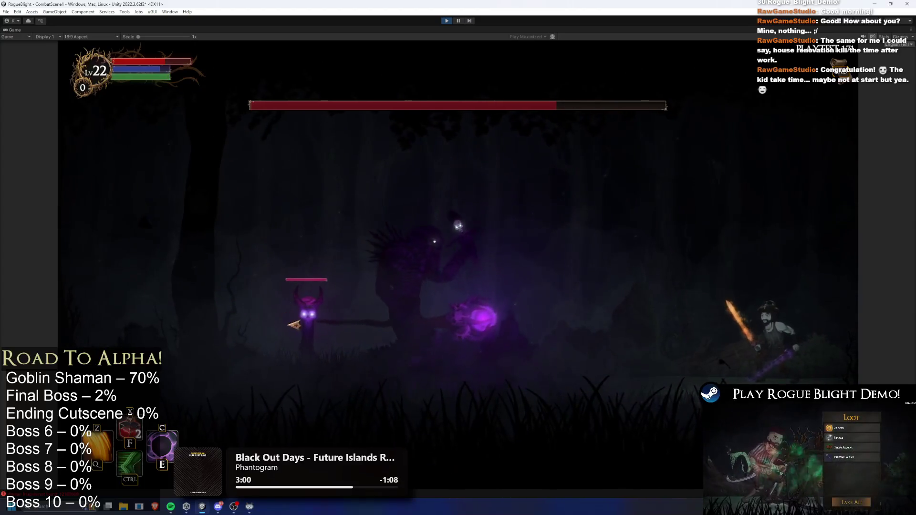
{"action": "key", "text": "ctrl"}
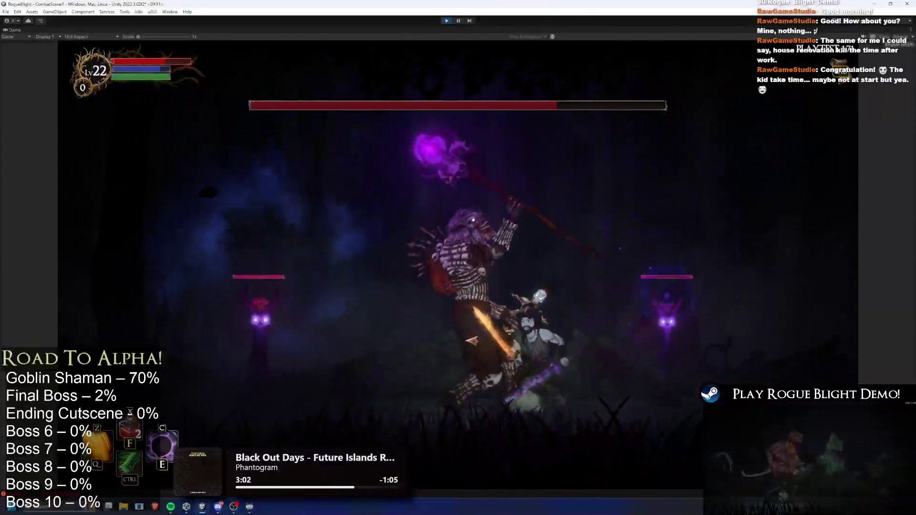
{"action": "key", "text": "a"}
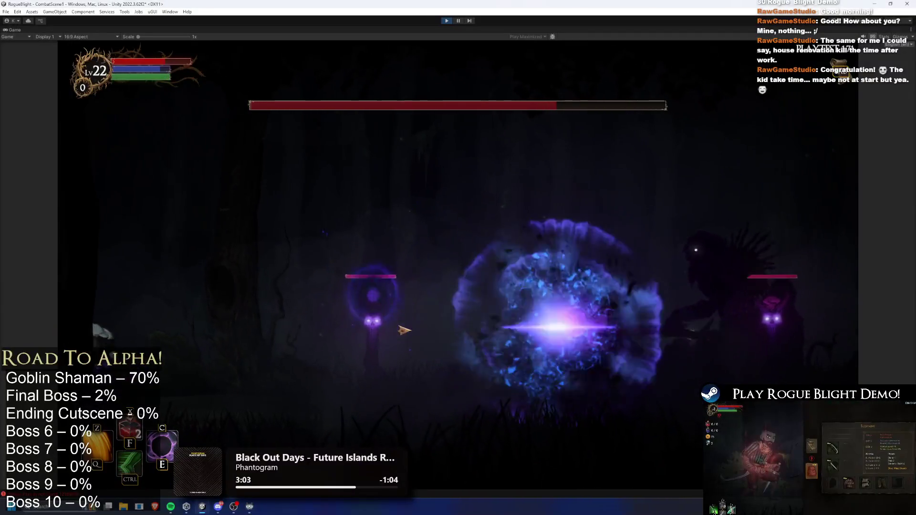
{"action": "key", "text": "d"}
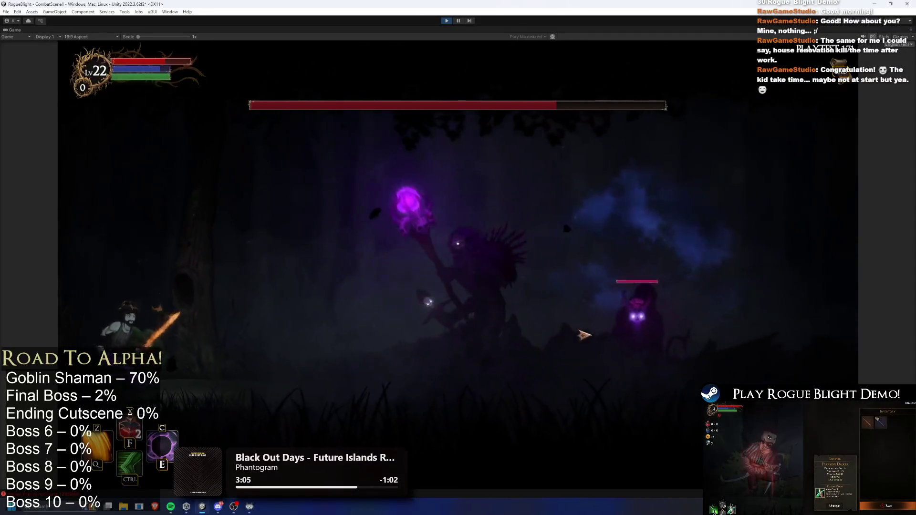
{"action": "key", "text": "a"}
{"action": "key", "text": "d"}
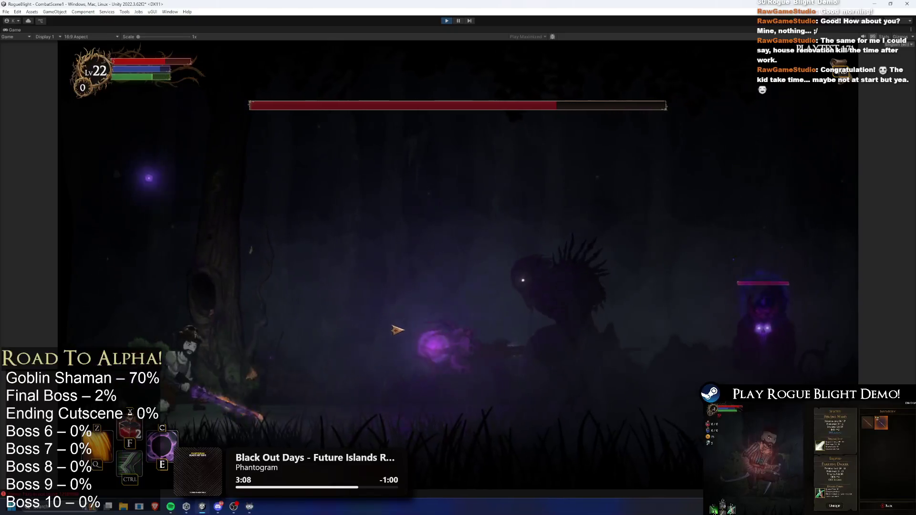
{"action": "key", "text": "d"}
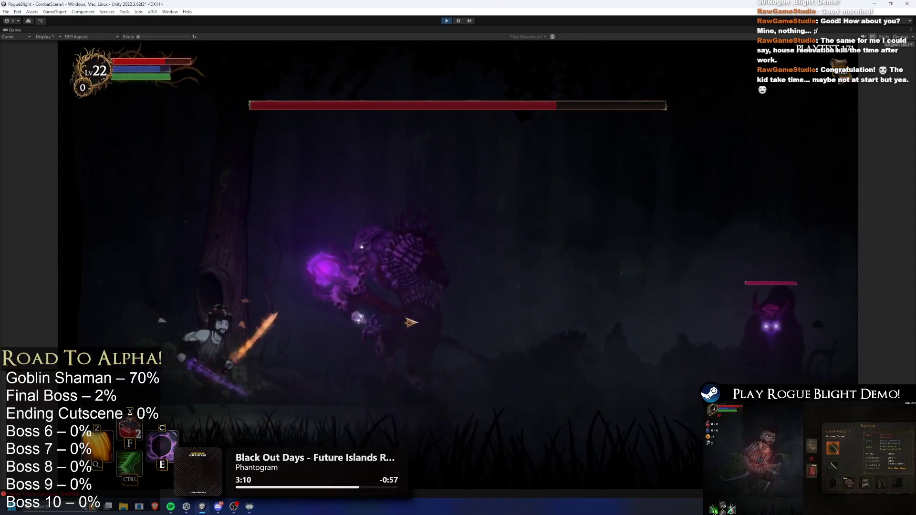
{"action": "key", "text": "d"}
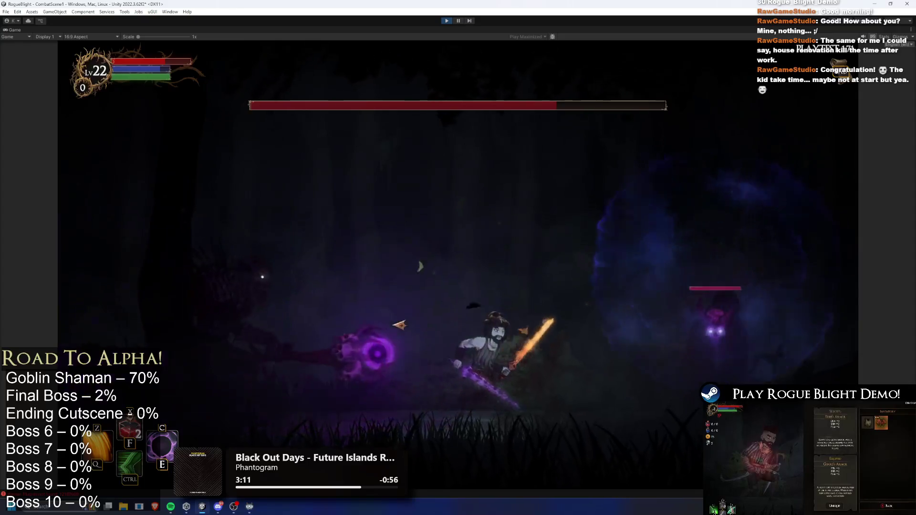
{"action": "key", "text": "d"}
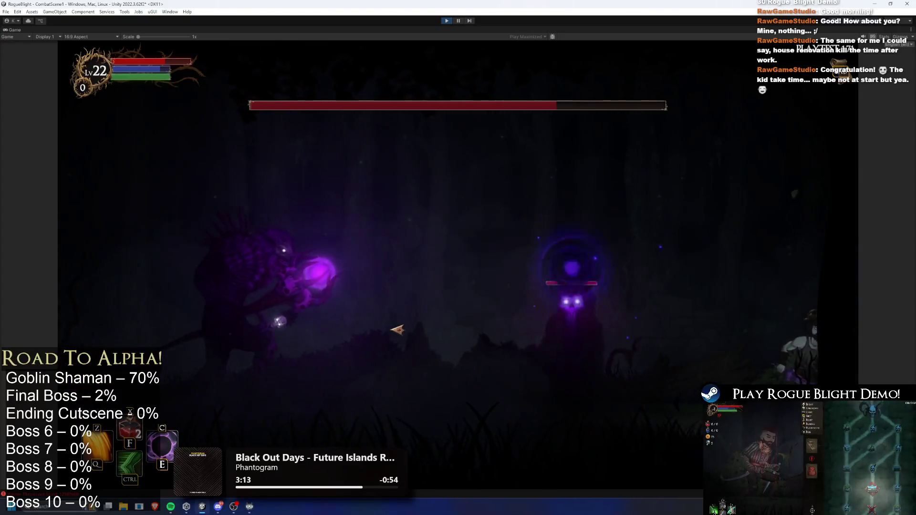
Step: Rush the boss for more hits, retreating left after each attack
{"action": "key", "text": "a"}
{"action": "left_click", "coordinate": [432, 325]}
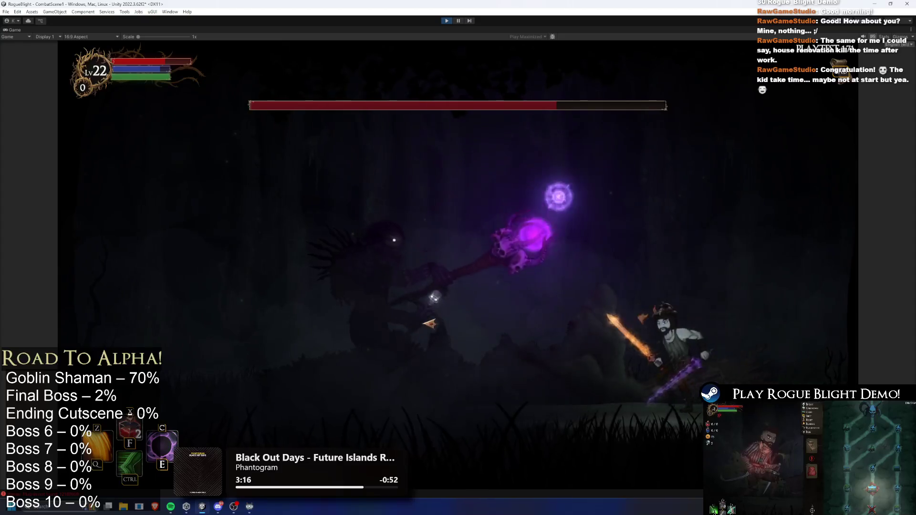
{"action": "key", "text": "a"}
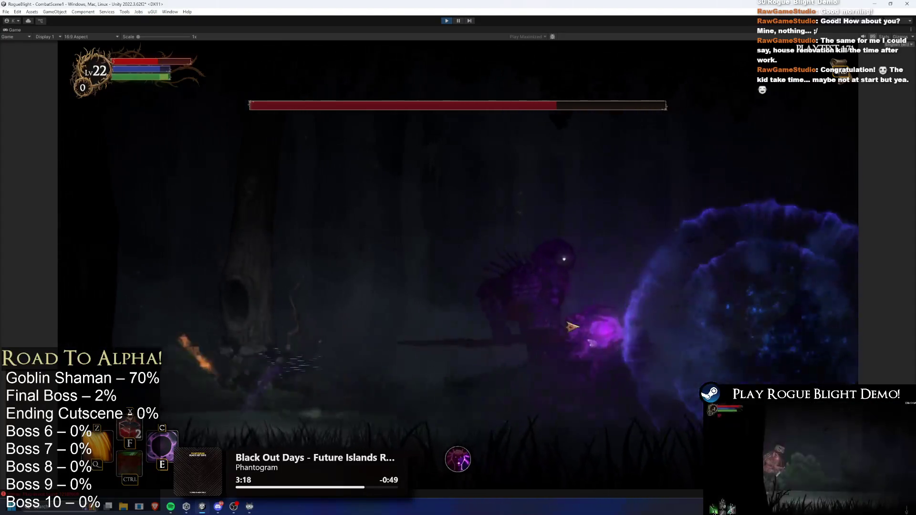
{"action": "key", "text": "d"}
{"action": "left_click", "coordinate": [566, 332]}
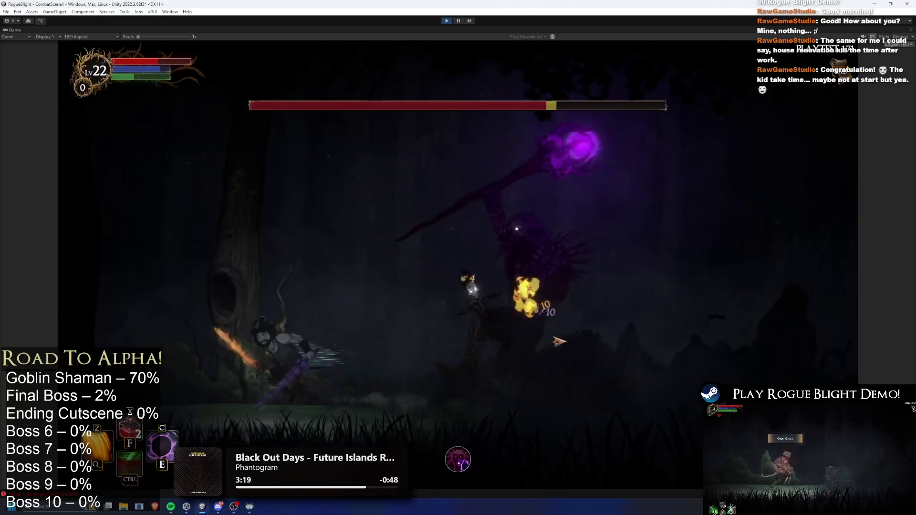
{"action": "key", "text": "a"}
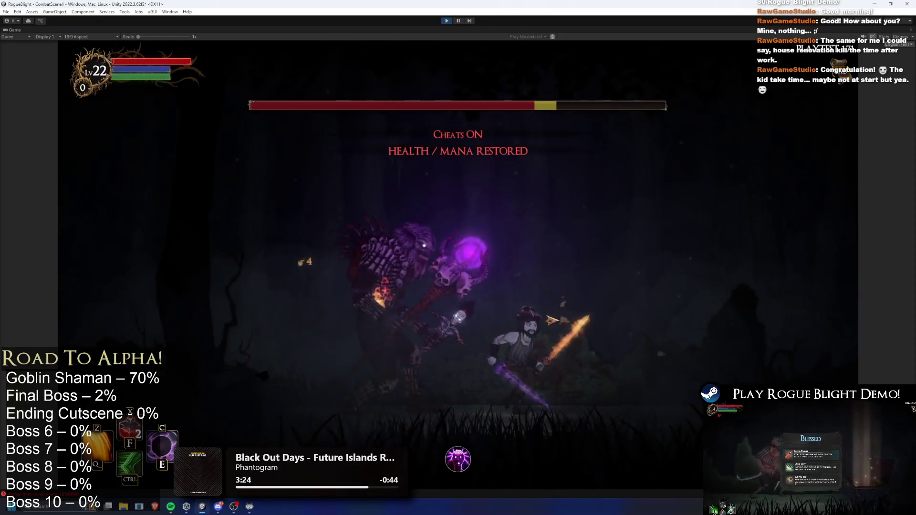
{"action": "key", "text": "a"}
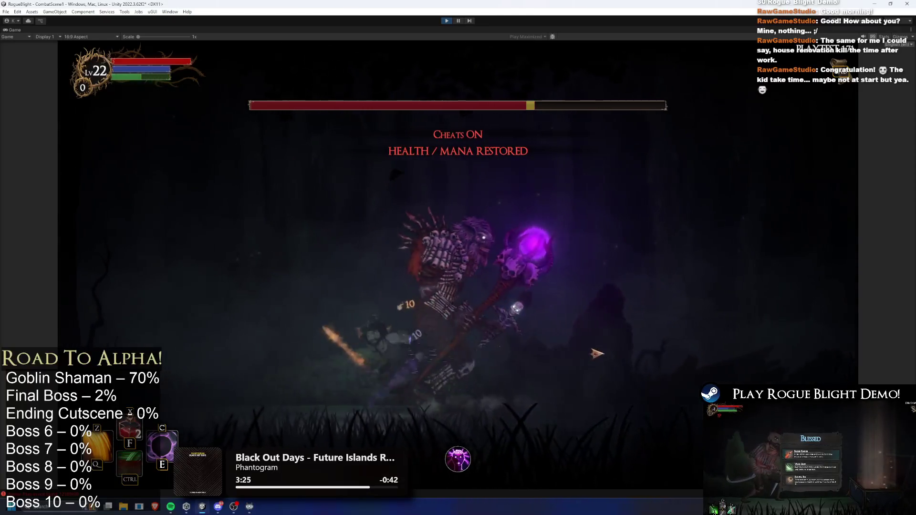
Step: Run past the boss and leap in with sword swings, then retreat left and dash back
{"action": "key", "text": "d"}
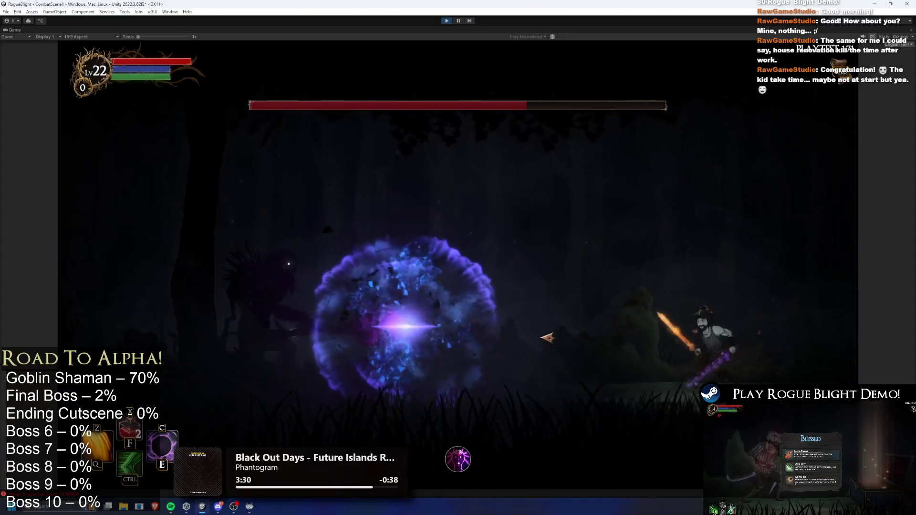
{"action": "key", "text": "a"}
{"action": "key", "text": "space"}
{"action": "key", "text": "space"}
{"action": "key", "text": "d"}
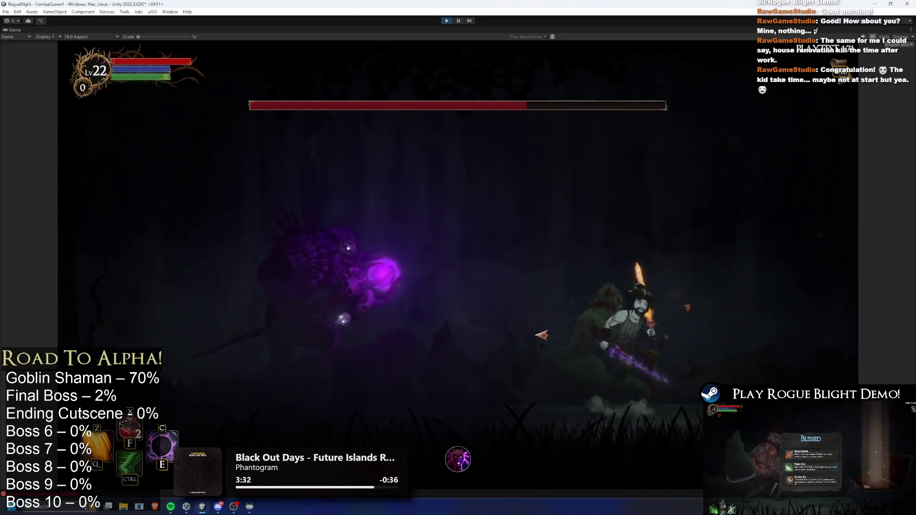
{"action": "key", "text": "a"}
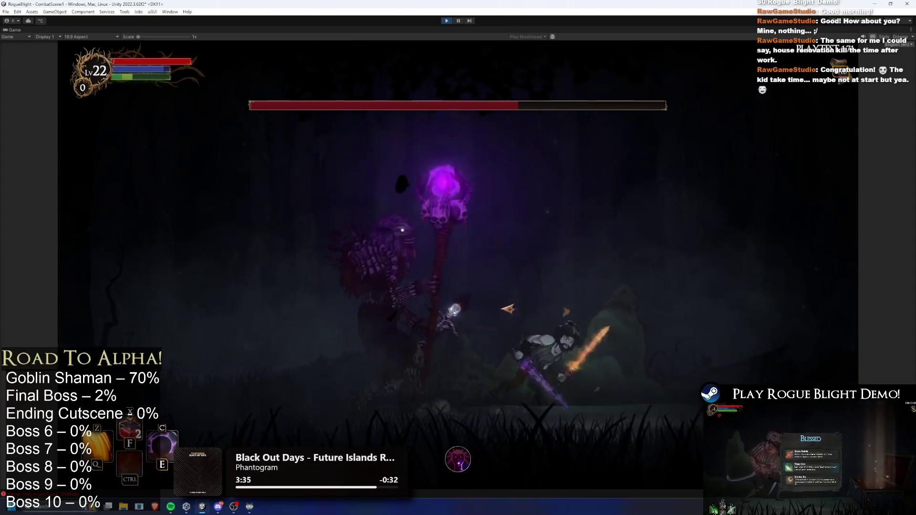
{"action": "key", "text": "d"}
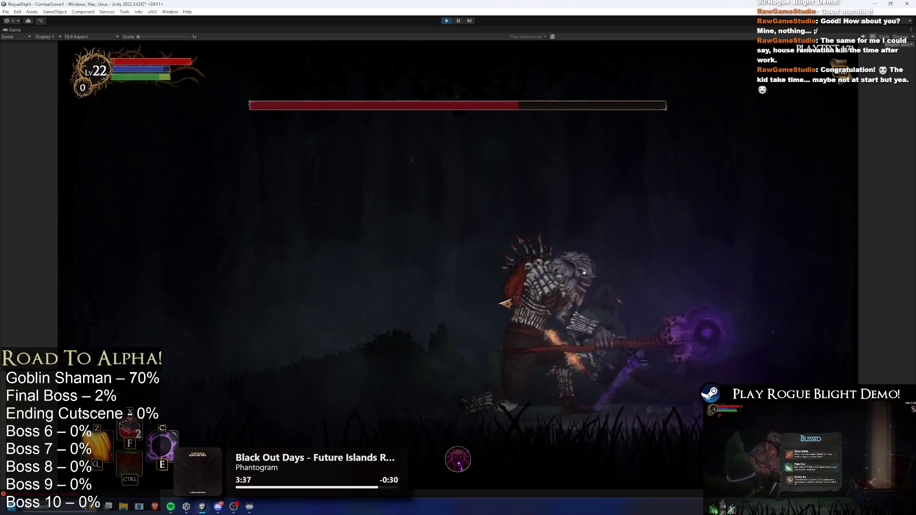
{"action": "key", "text": "a"}
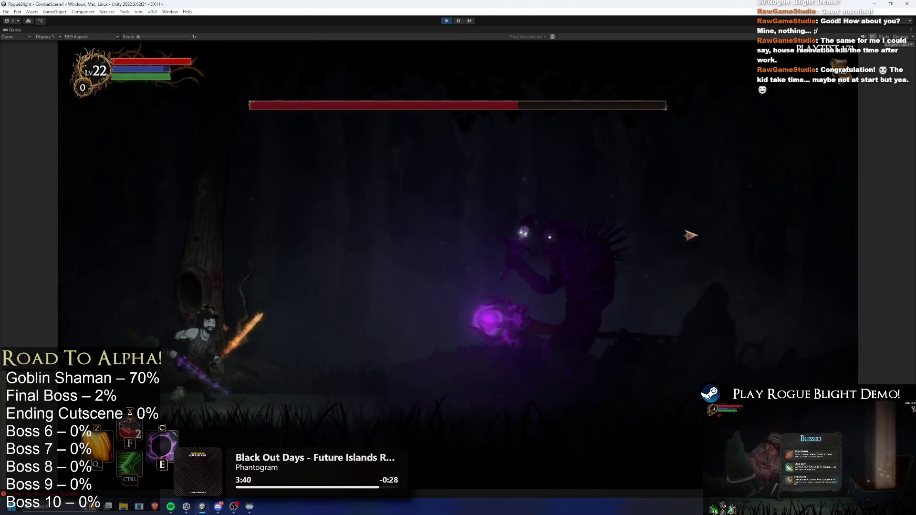
{"action": "key", "text": "ctrl"}
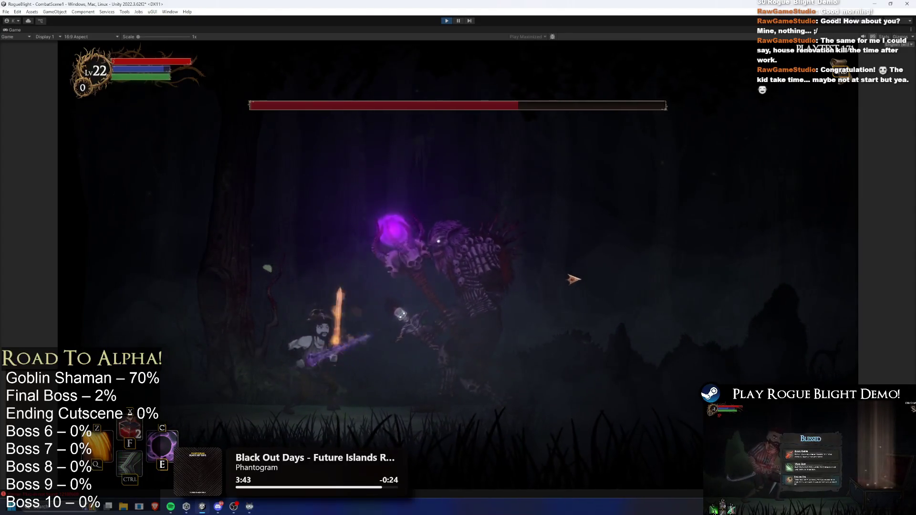
Step: Keep circling the boss, crossing to either side and dashing along the arena
{"action": "key", "text": "a"}
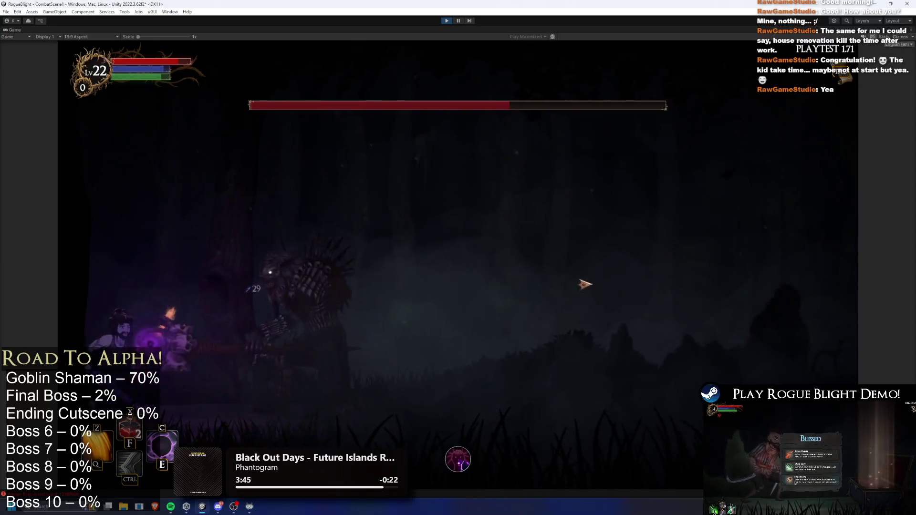
{"action": "key", "text": "d"}
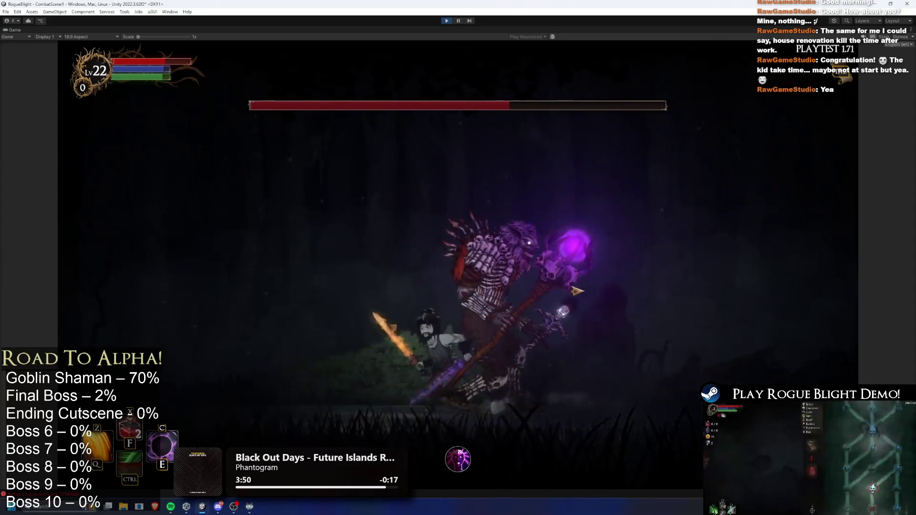
{"action": "key", "text": "d"}
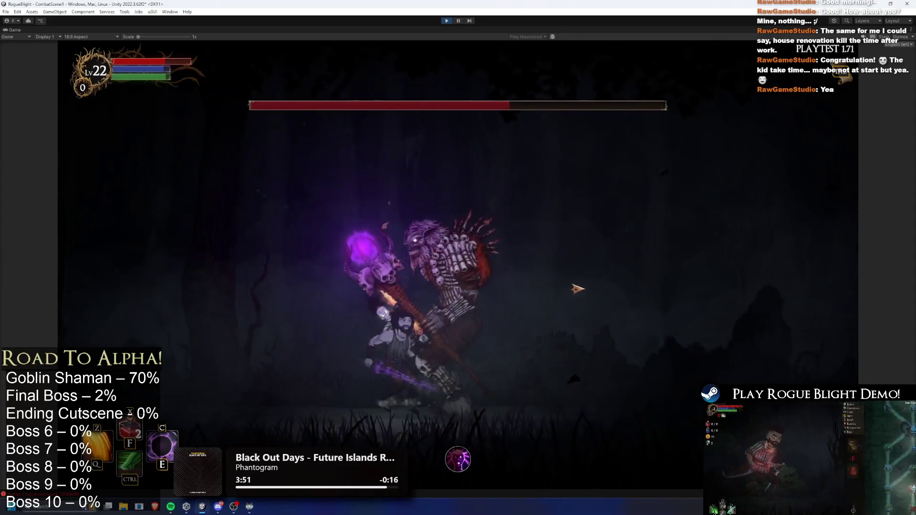
{"action": "key", "text": "a"}
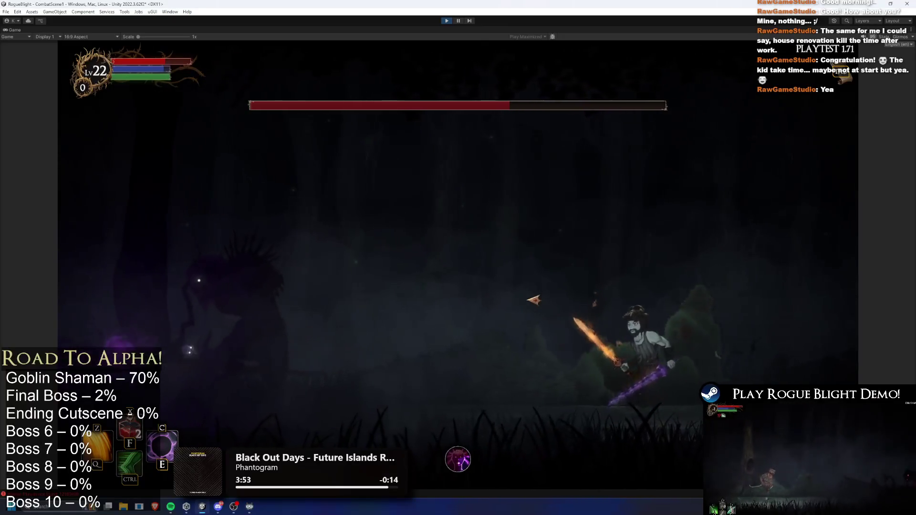
{"action": "key", "text": "d"}
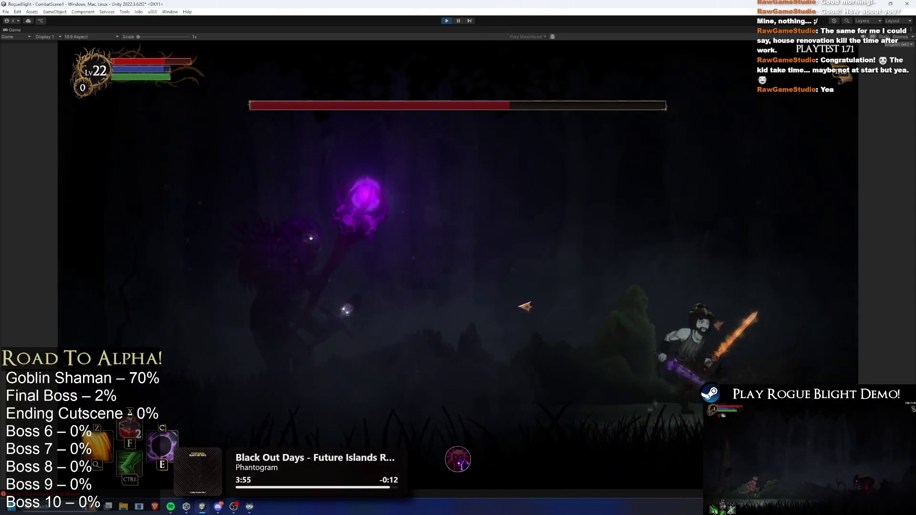
{"action": "key", "text": "ctrl"}
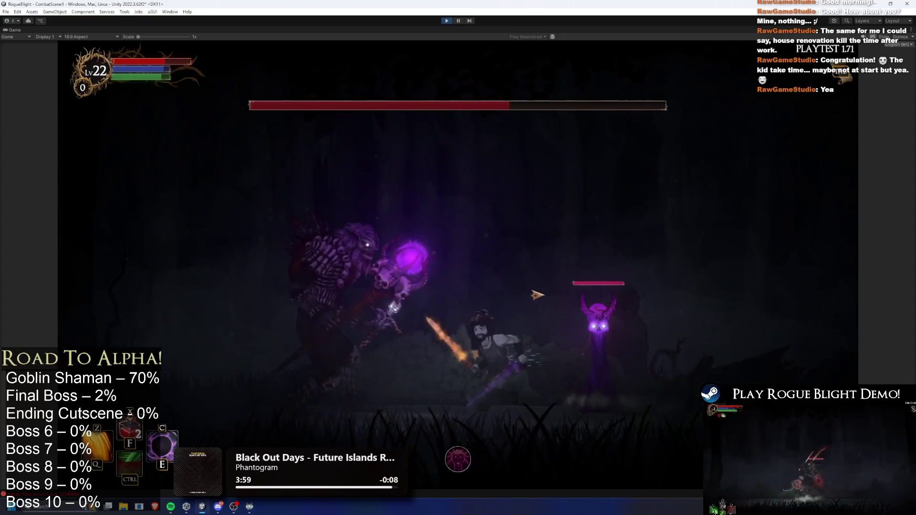
{"action": "key", "text": "a"}
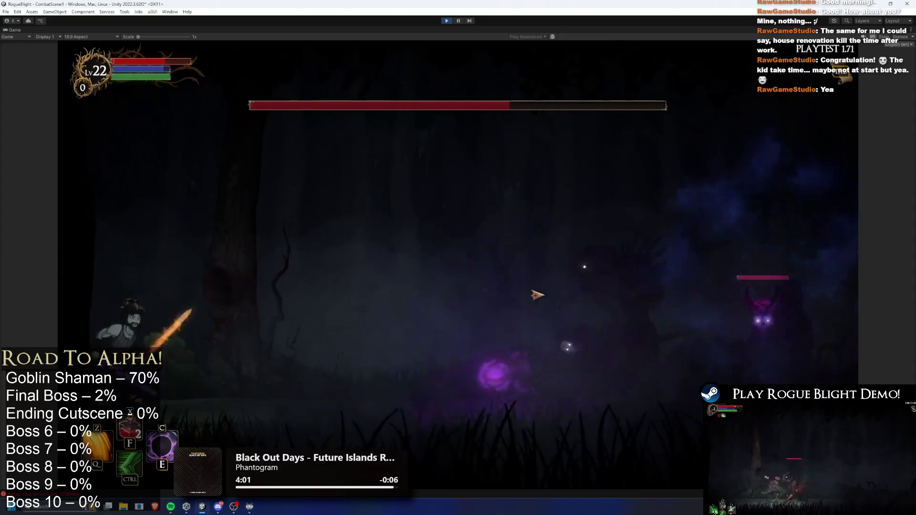
{"action": "key", "text": "ctrl"}
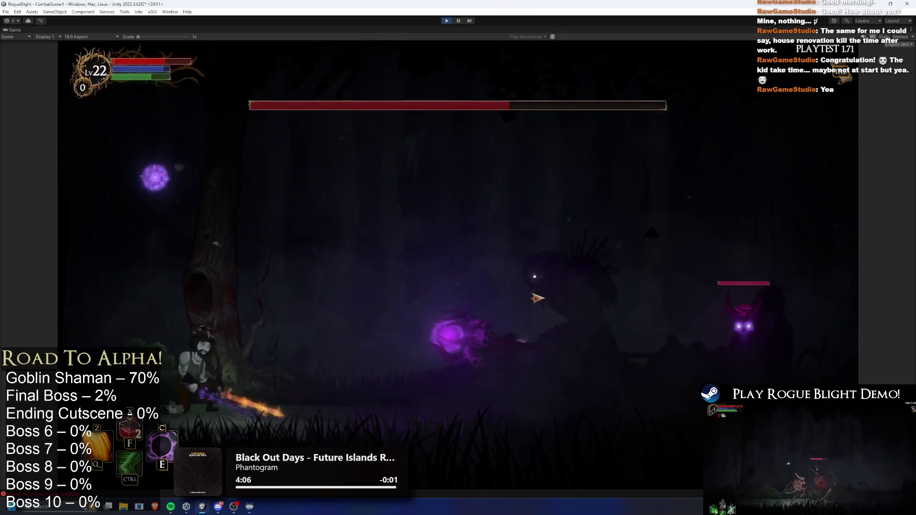
Step: Slash at the skull minion, dashing away as the skeleton boss closes in
{"action": "left_click", "coordinate": [536, 299]}
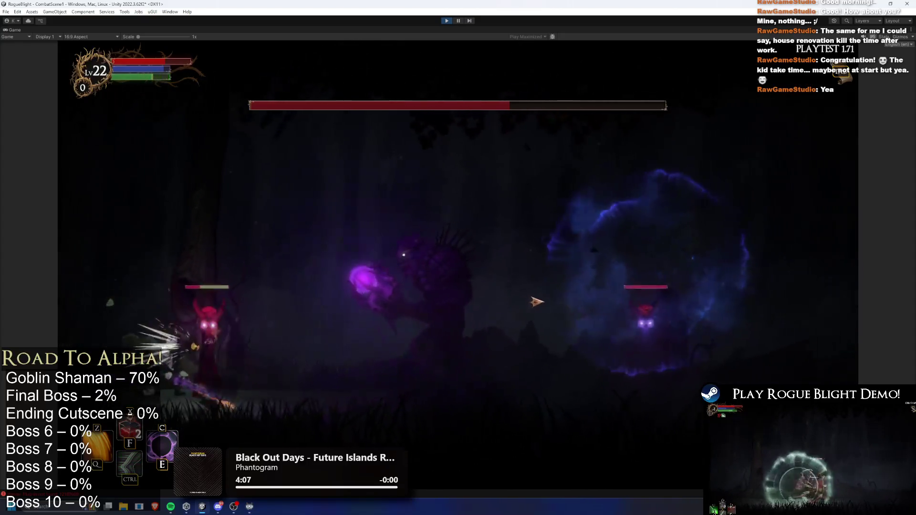
{"action": "key", "text": "d"}
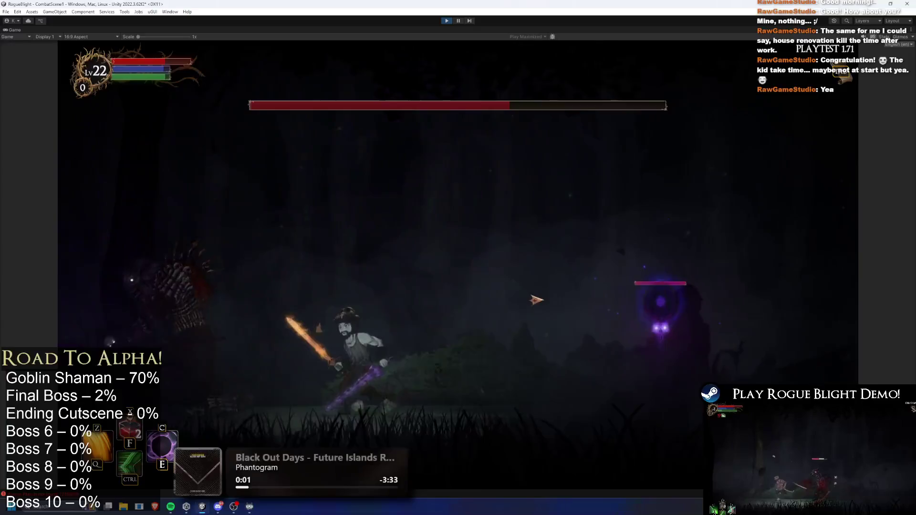
{"action": "key", "text": "ctrl"}
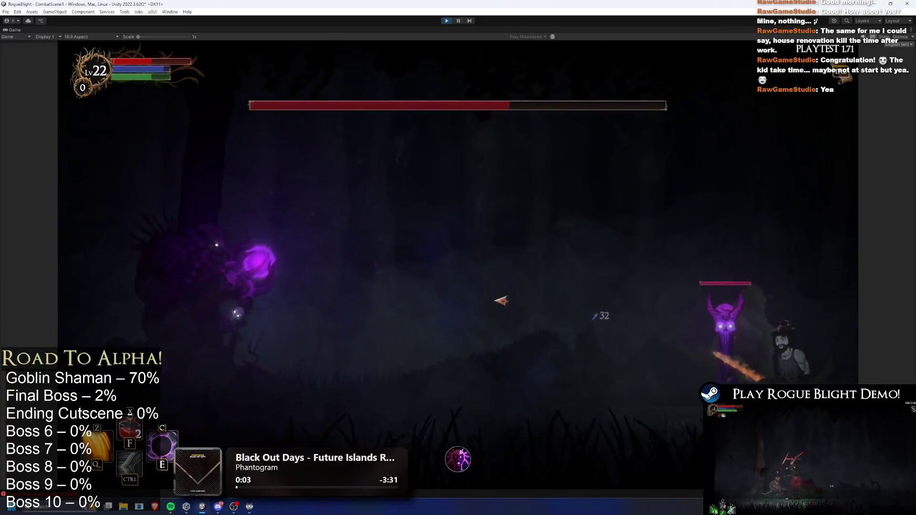
{"action": "key", "text": "a"}
{"action": "left_click", "coordinate": [658, 329]}
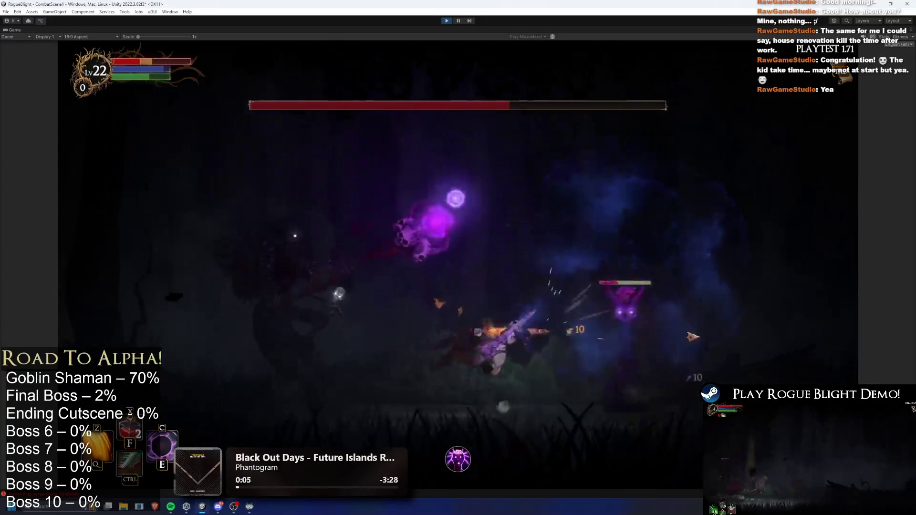
{"action": "key", "text": "ctrl"}
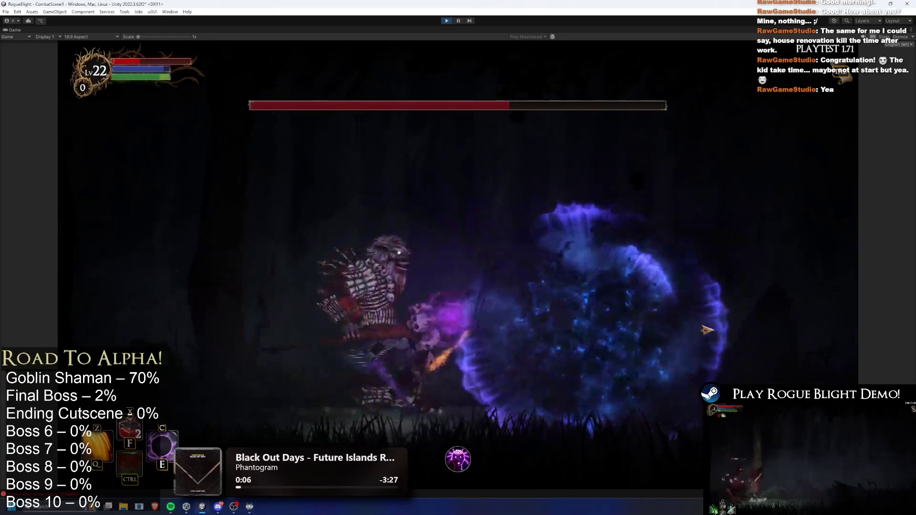
{"action": "key", "text": "a"}
Step: Strike the skeleton boss twice, run left across the arena, and pause the game
{"action": "left_click", "coordinate": [496, 295]}
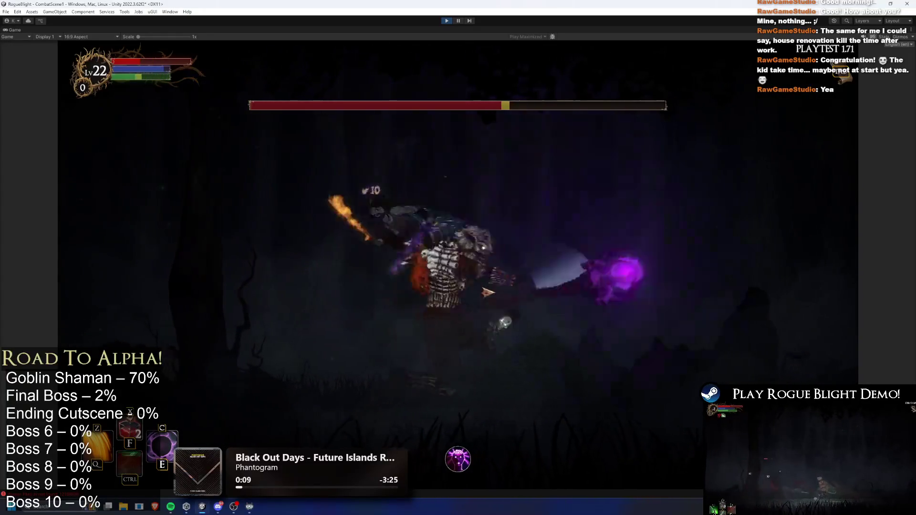
{"action": "left_click", "coordinate": [485, 292]}
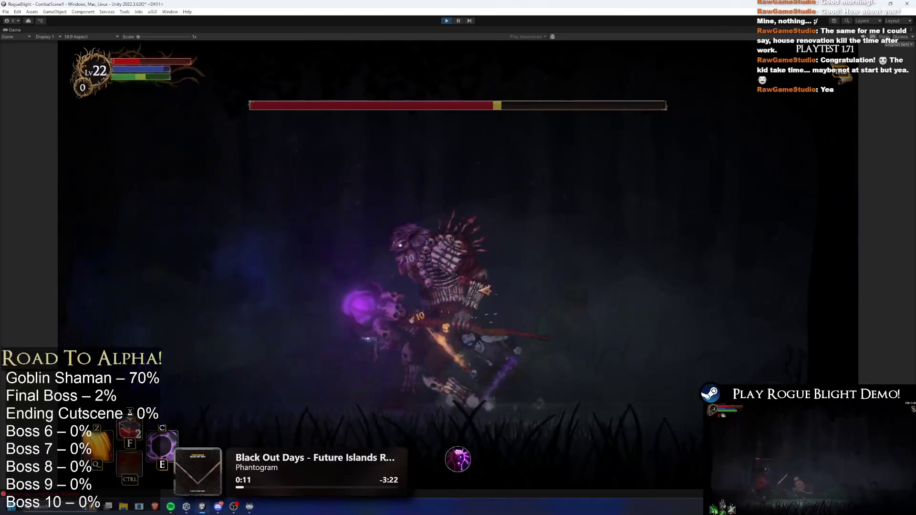
{"action": "key", "text": "a"}
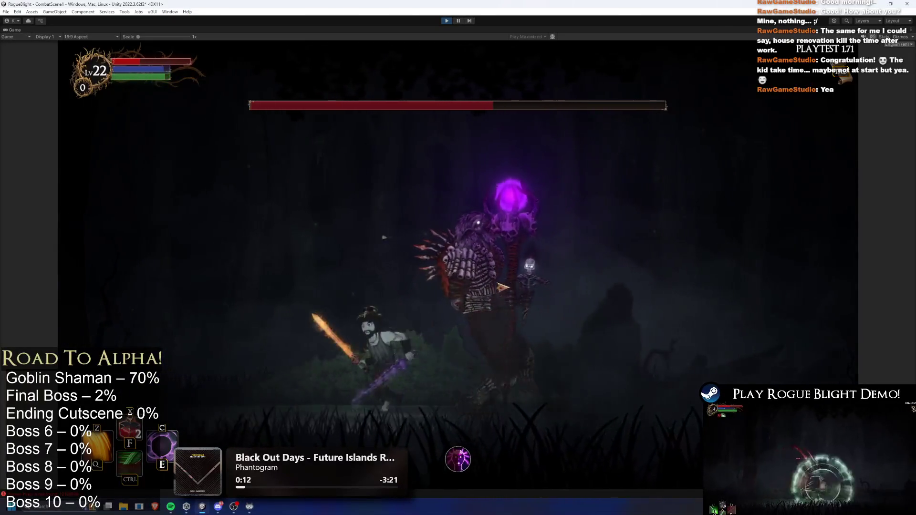
{"action": "key", "text": "a"}
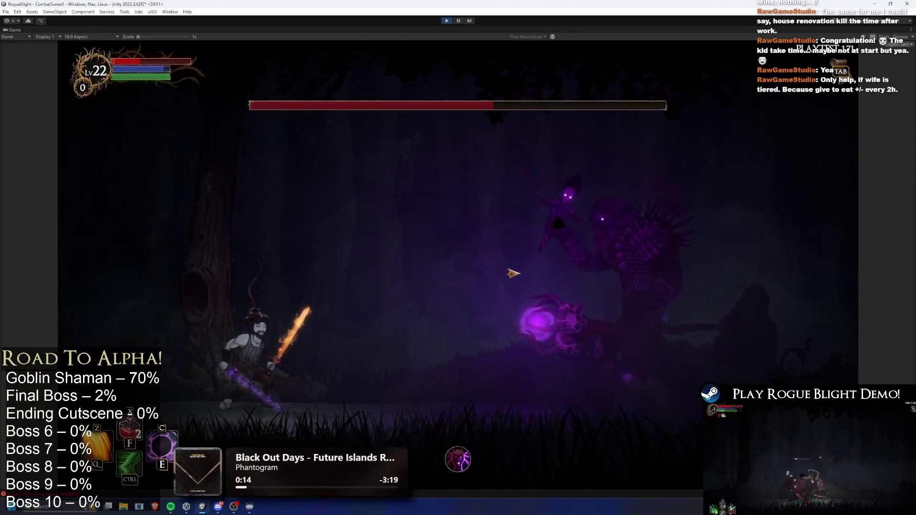
{"action": "key", "text": "Escape"}
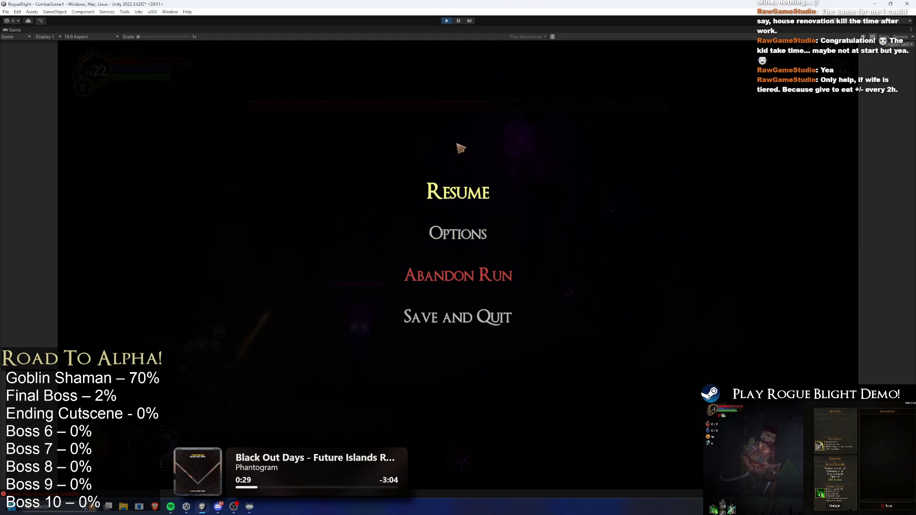
Step: Choose Resume on the pause menu and carry on fighting the shaman boss
{"action": "left_click", "coordinate": [474, 182]}
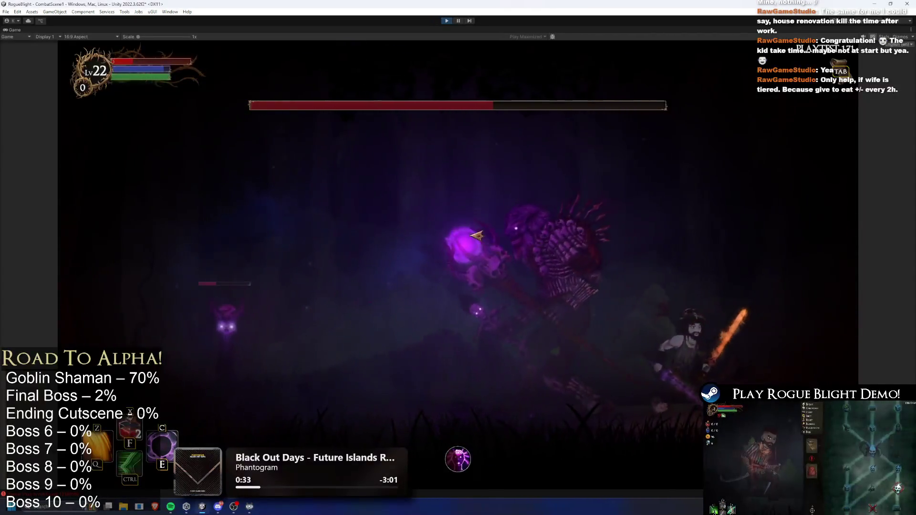
{"action": "key", "text": "F1"}
Step: Restore the hero's health and mana with the F1 cheat while dashing around the boss
{"action": "key", "text": "ctrl"}
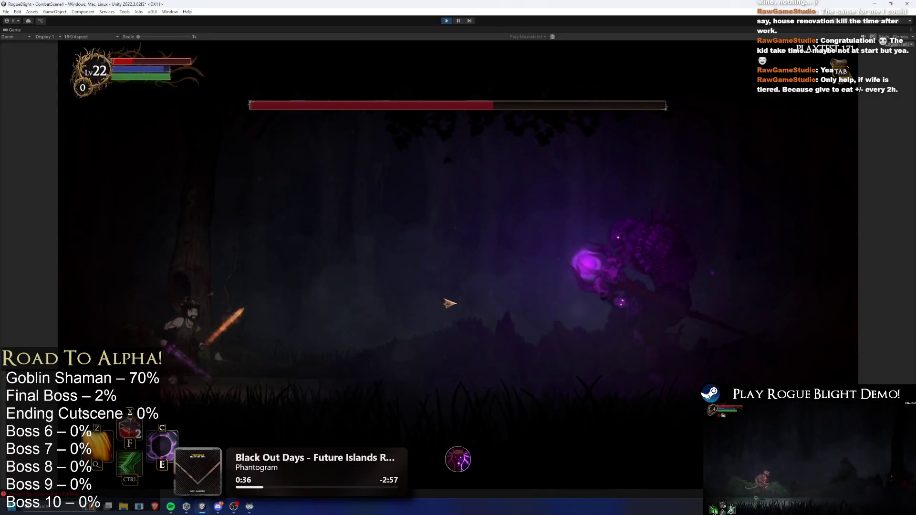
{"action": "key", "text": "F1"}
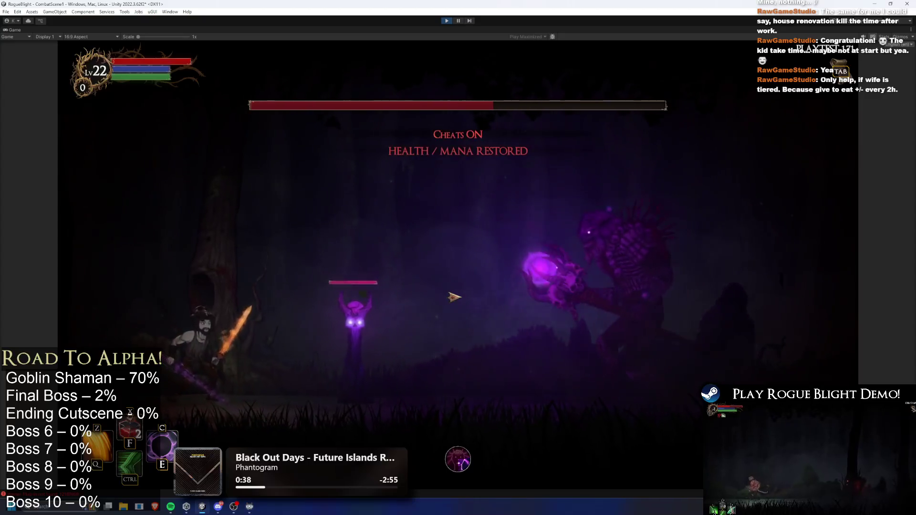
{"action": "key", "text": "ctrl"}
{"action": "key", "text": "z"}
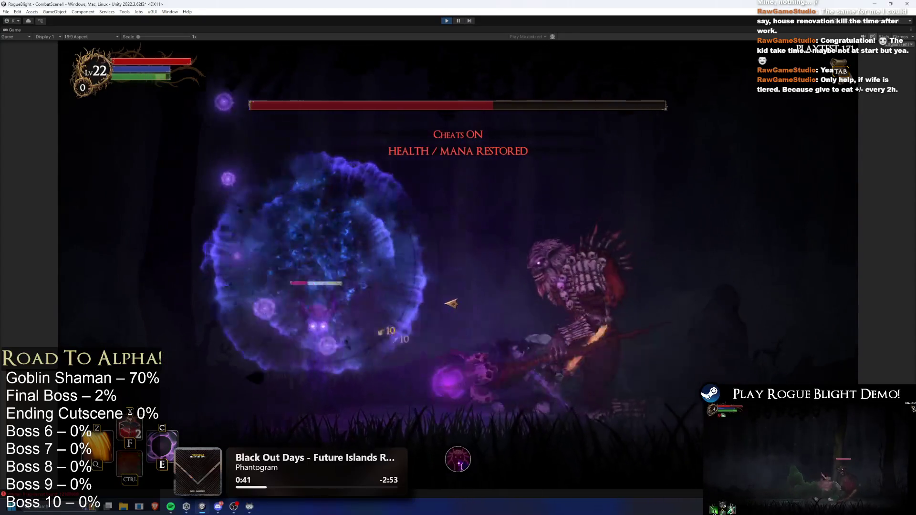
{"action": "key", "text": "a"}
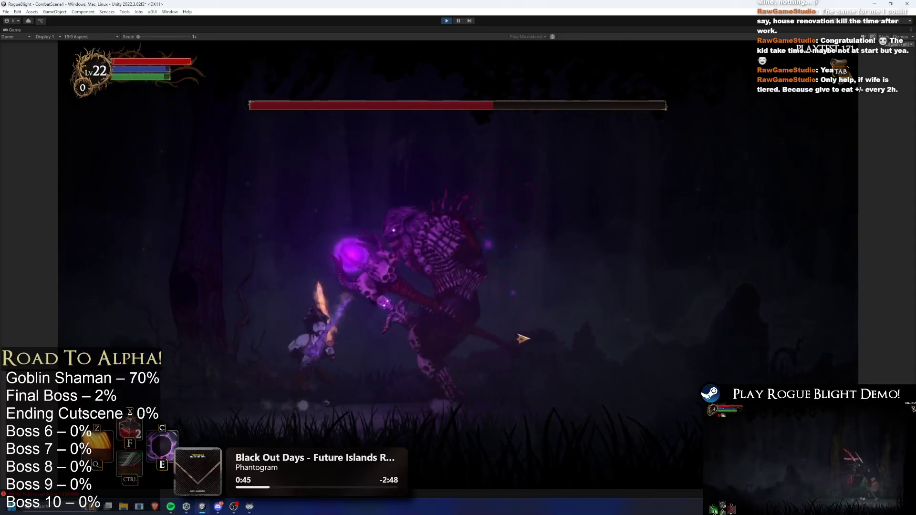
{"action": "key", "text": "d"}
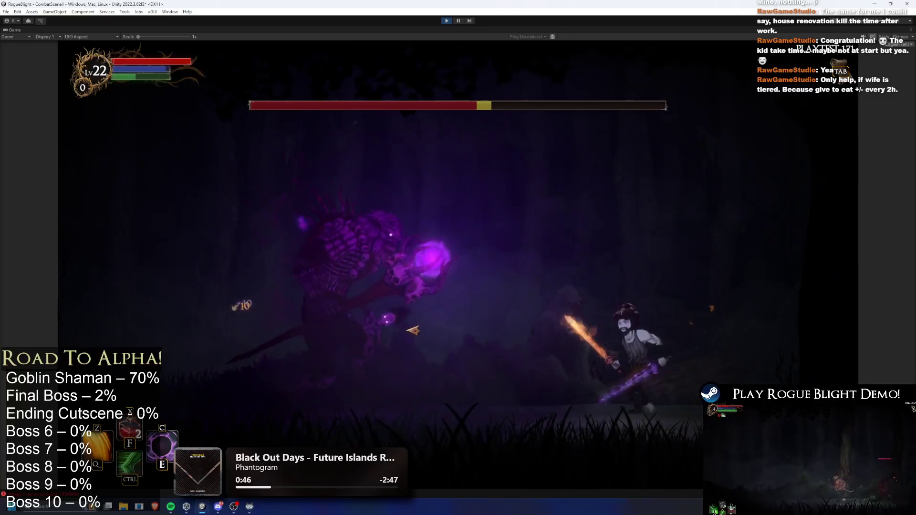
{"action": "key", "text": "ctrl"}
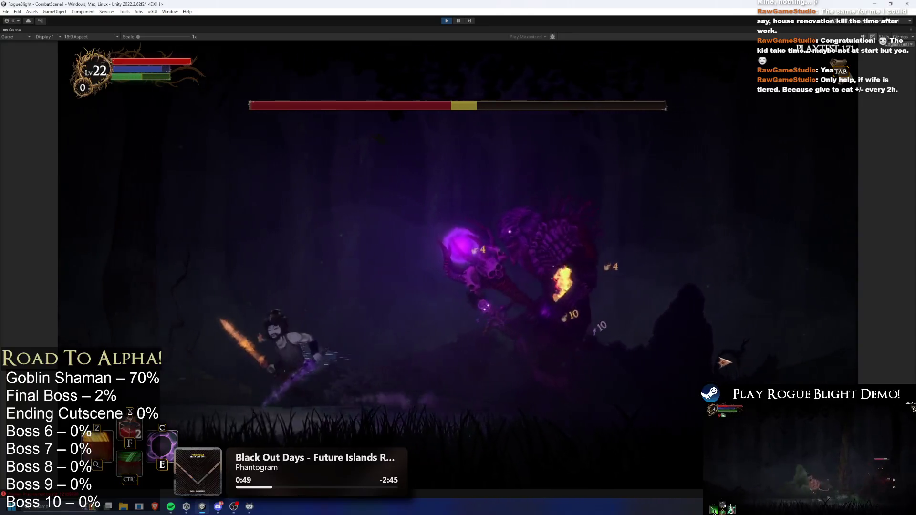
{"action": "key", "text": "d"}
{"action": "key", "text": "d"}
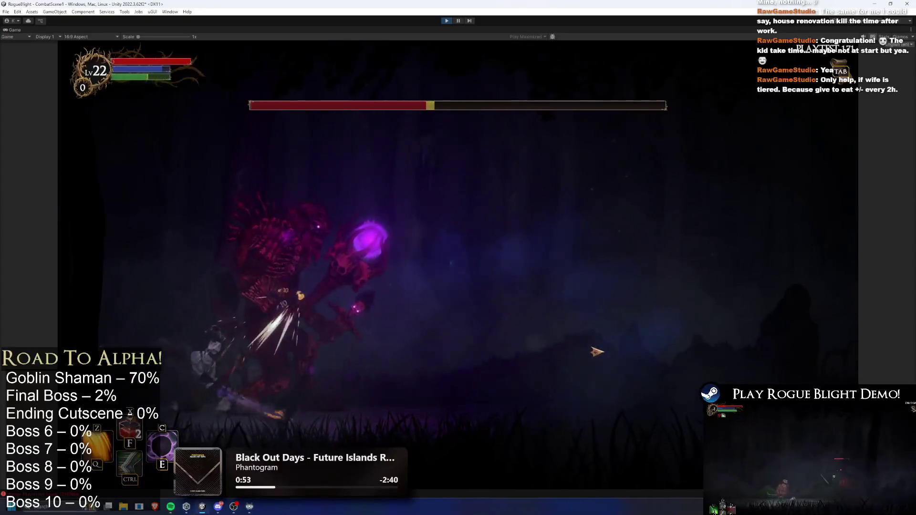
{"action": "key", "text": "ctrl"}
{"action": "key", "text": "d"}
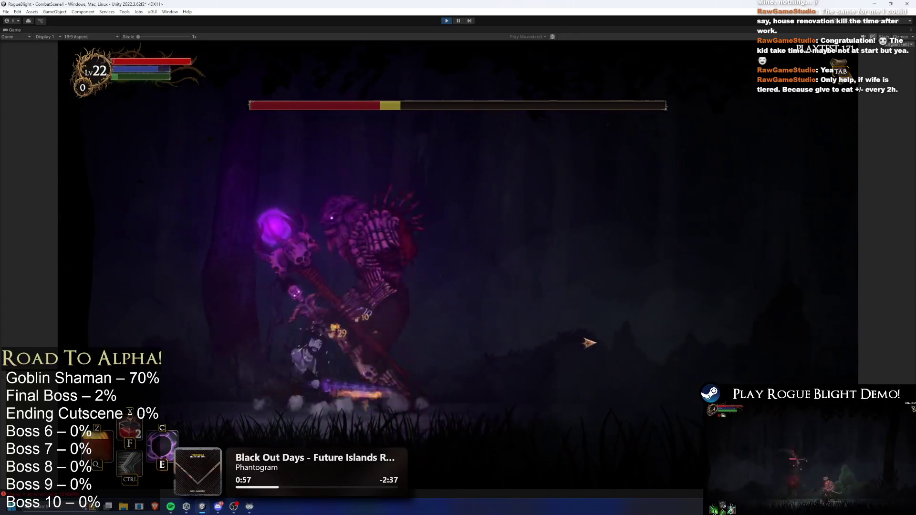
Step: Hit the boss with sword strikes, dashes and fire-spiral casts, then pause and resume
{"action": "left_click", "coordinate": [393, 305]}
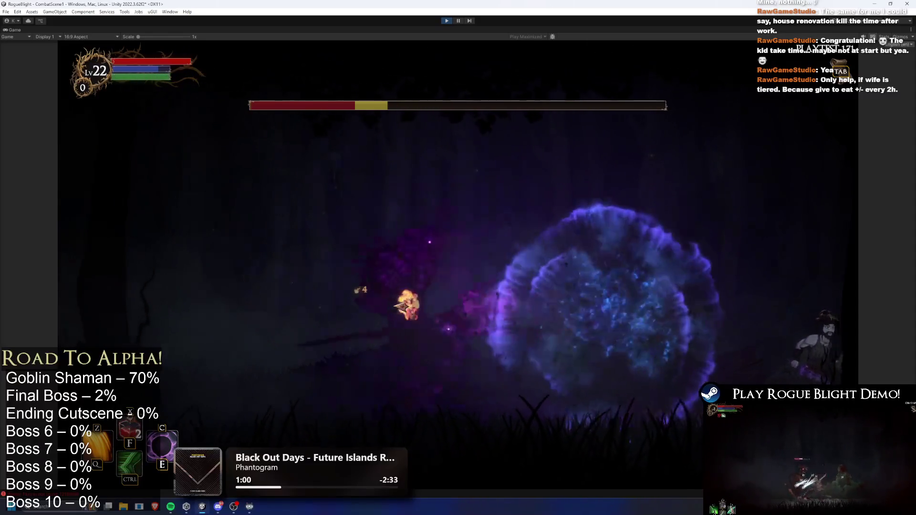
{"action": "key", "text": "ctrl"}
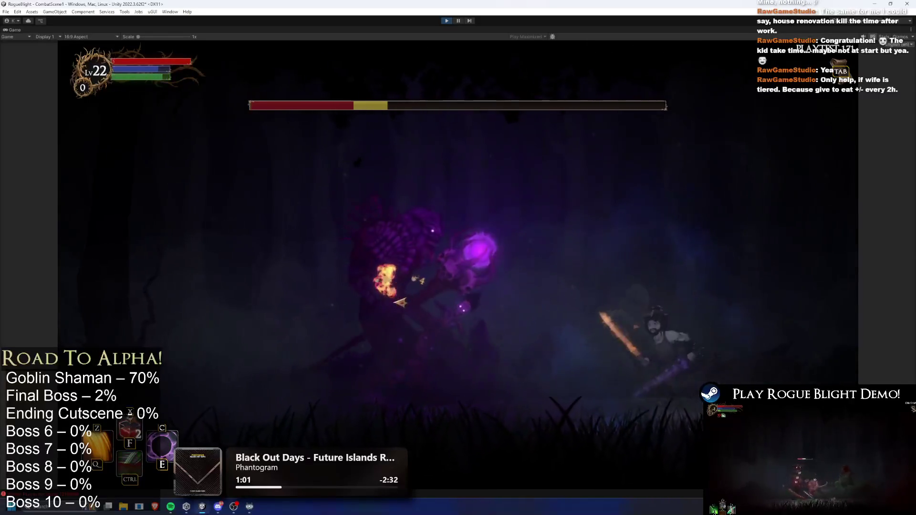
{"action": "key", "text": "a"}
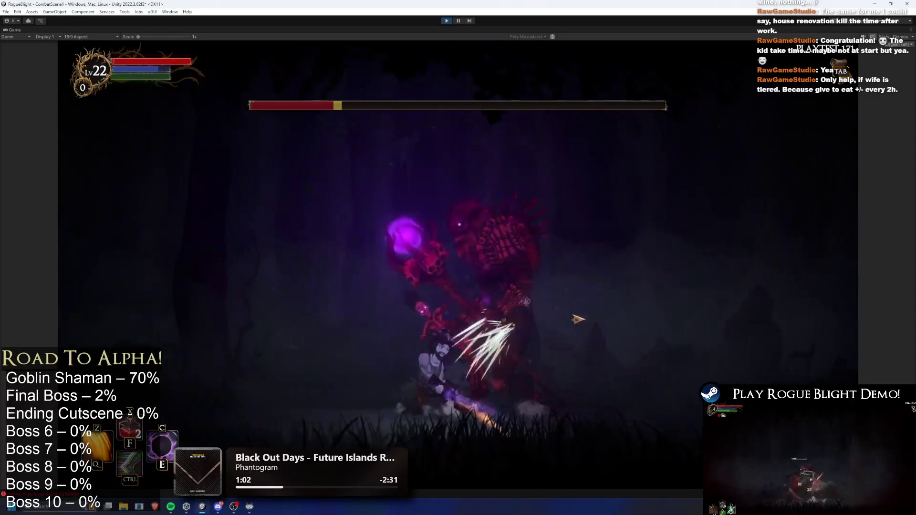
{"action": "key", "text": "q"}
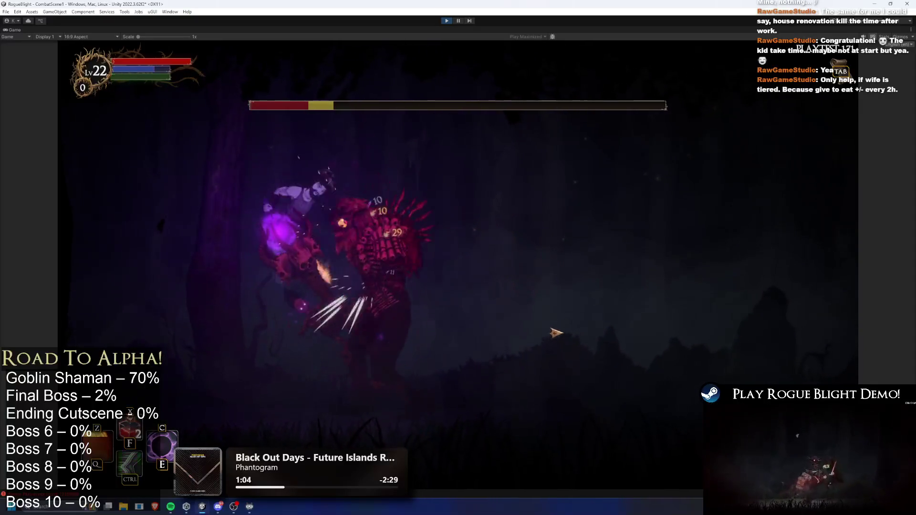
{"action": "key", "text": "d"}
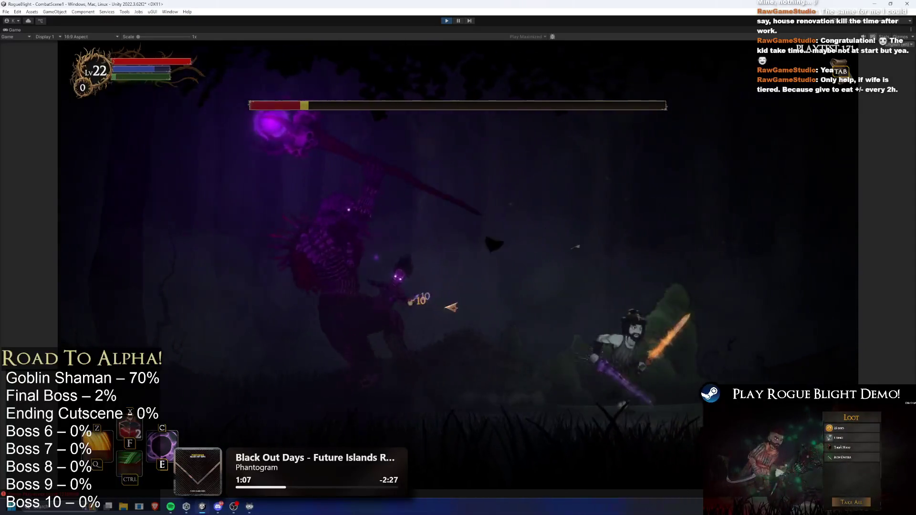
{"action": "key", "text": "ctrl"}
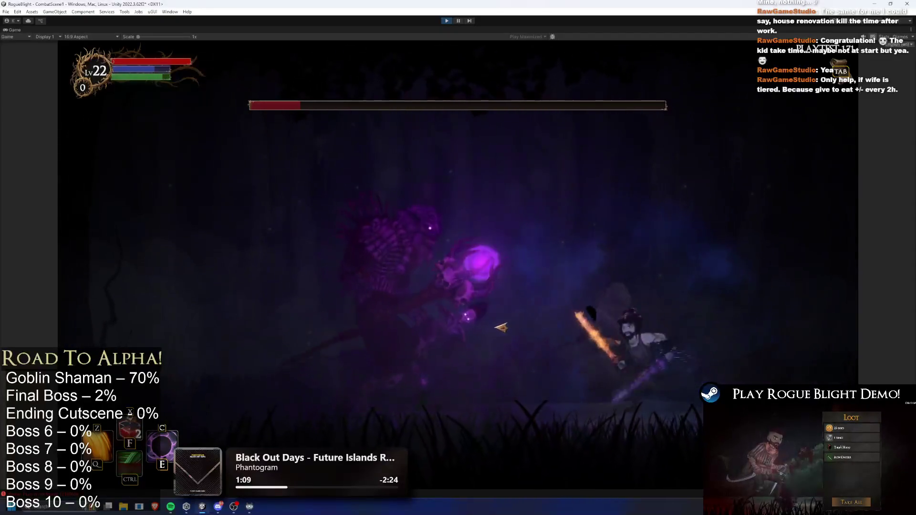
{"action": "key", "text": "q"}
{"action": "key", "text": "Escape"}
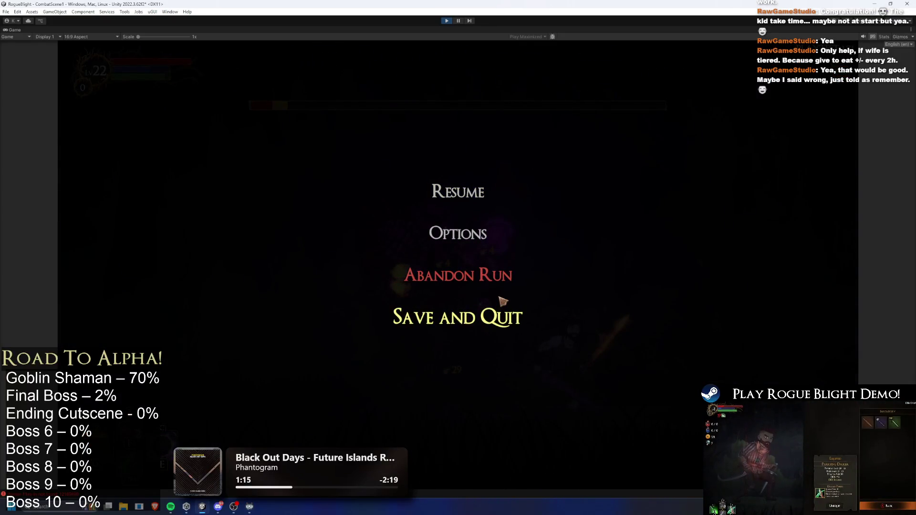
{"action": "left_click", "coordinate": [465, 188]}
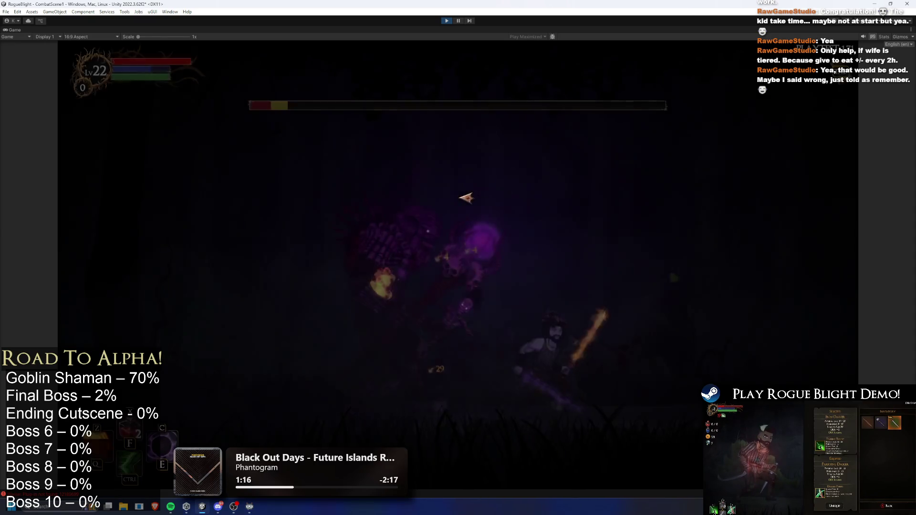
Step: Kill the red demon and horned minions while wearing the boss's health down to a sliver
{"action": "key", "text": "d"}
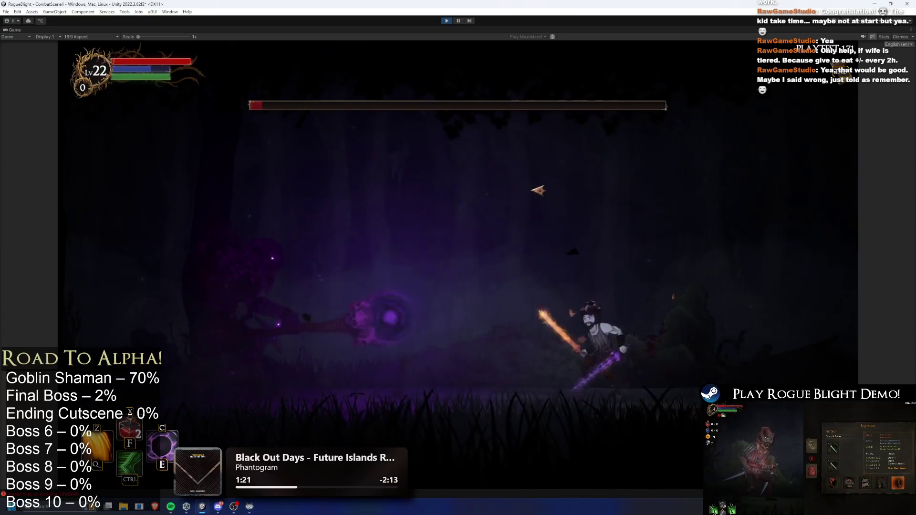
{"action": "key", "text": "a"}
{"action": "key", "text": "d"}
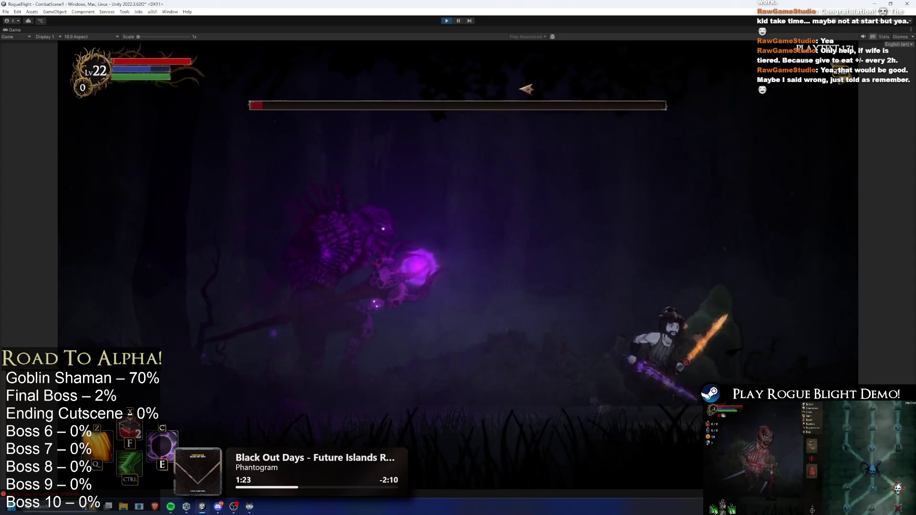
{"action": "key", "text": "ctrl"}
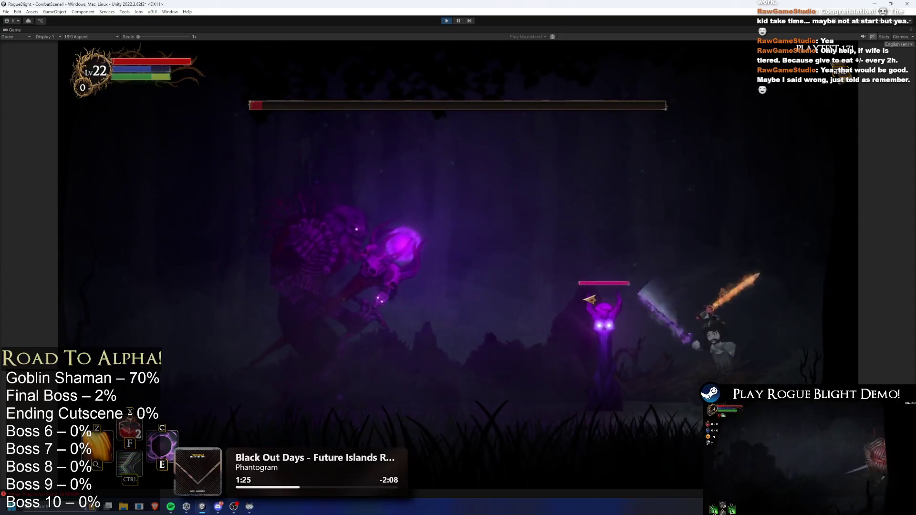
{"action": "key", "text": "a"}
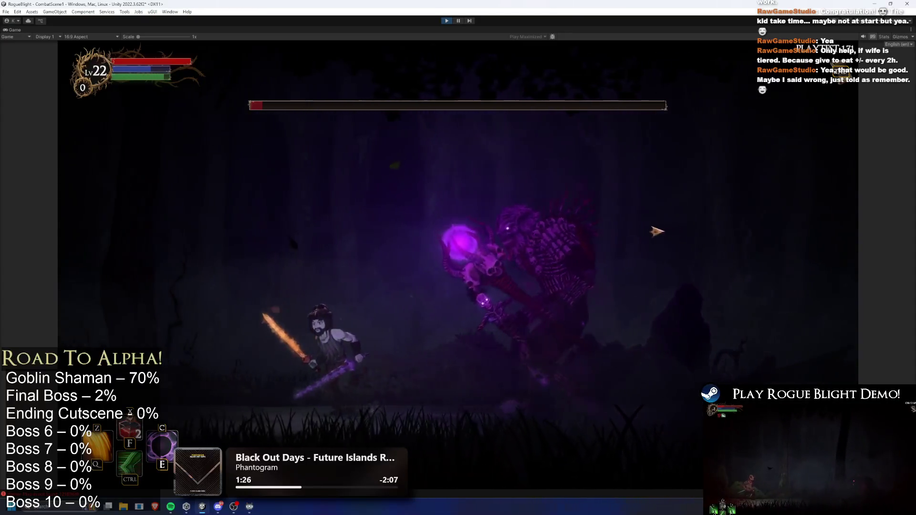
{"action": "key", "text": "a"}
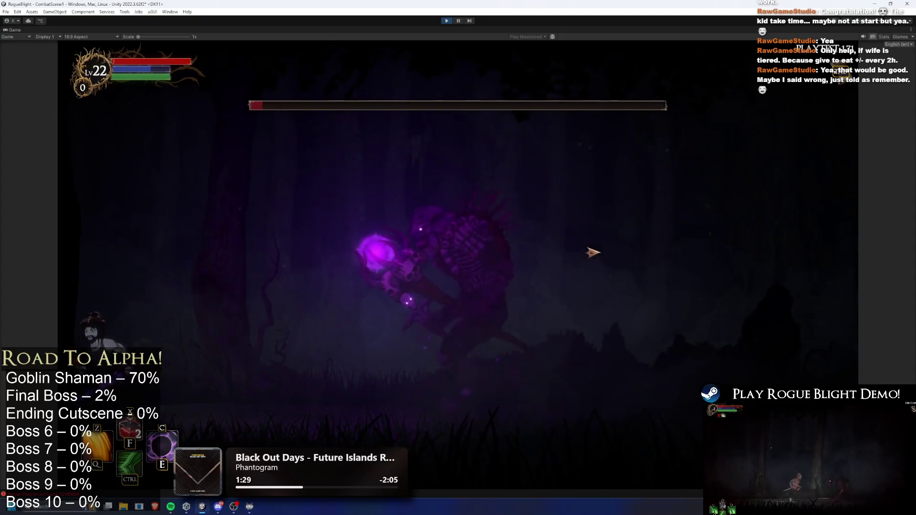
{"action": "key", "text": "d"}
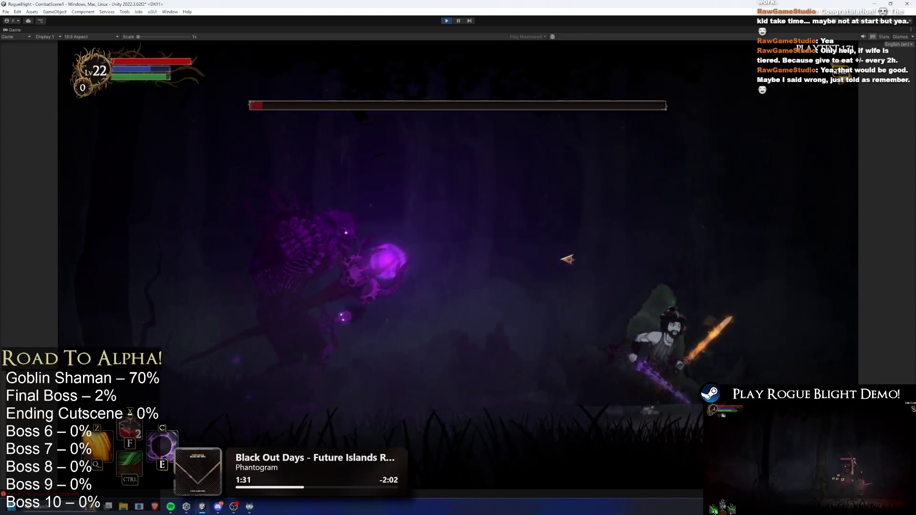
{"action": "left_click", "coordinate": [573, 370]}
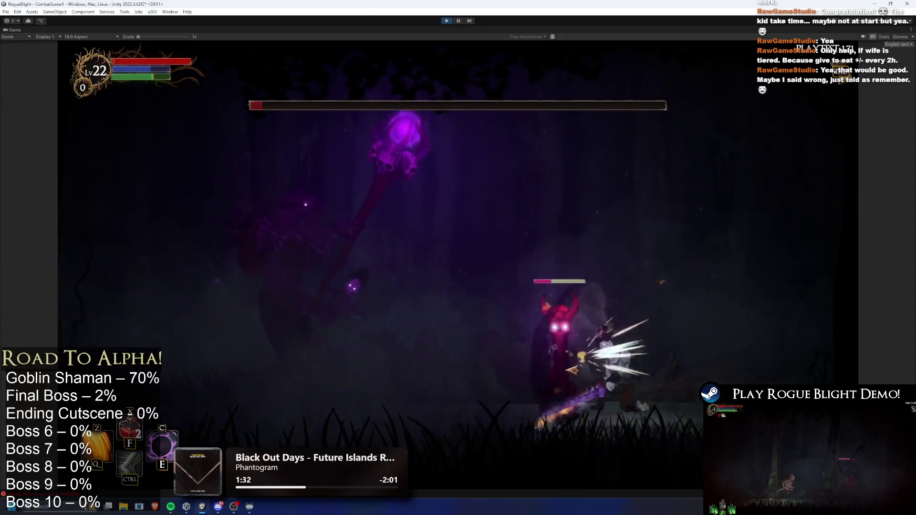
{"action": "left_click", "coordinate": [573, 370]}
{"action": "key", "text": "d"}
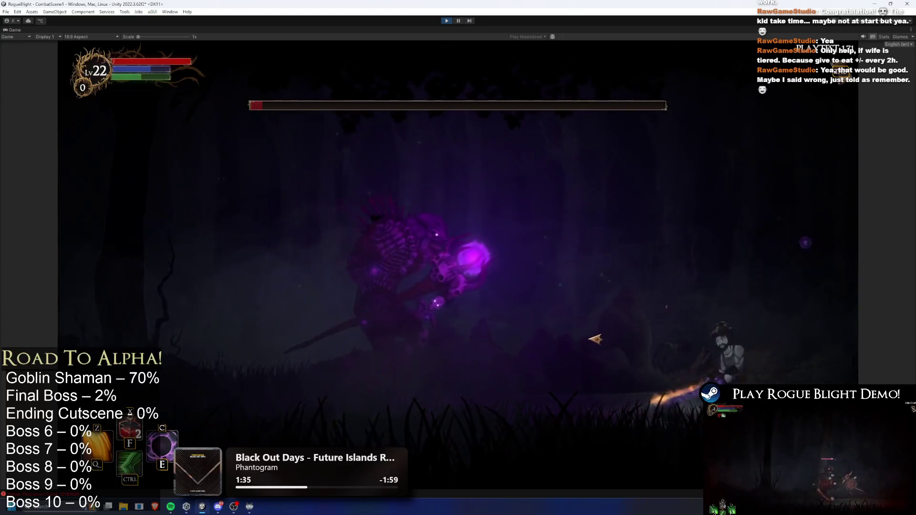
{"action": "left_click", "coordinate": [595, 339]}
{"action": "key", "text": "a"}
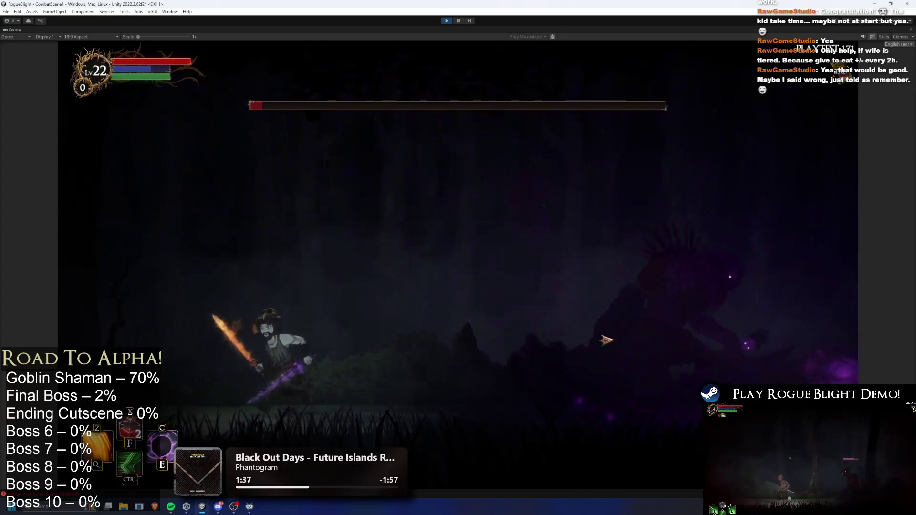
{"action": "key", "text": "a"}
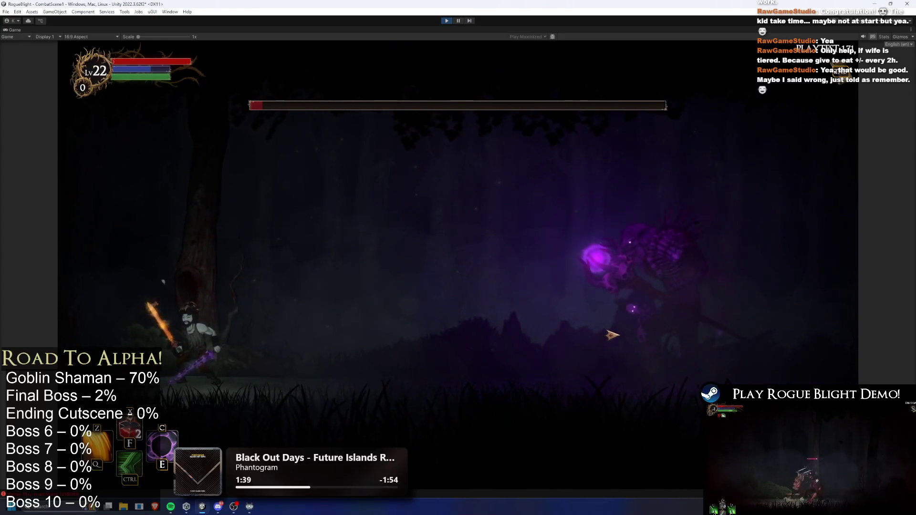
{"action": "key", "text": "a"}
{"action": "key", "text": "d"}
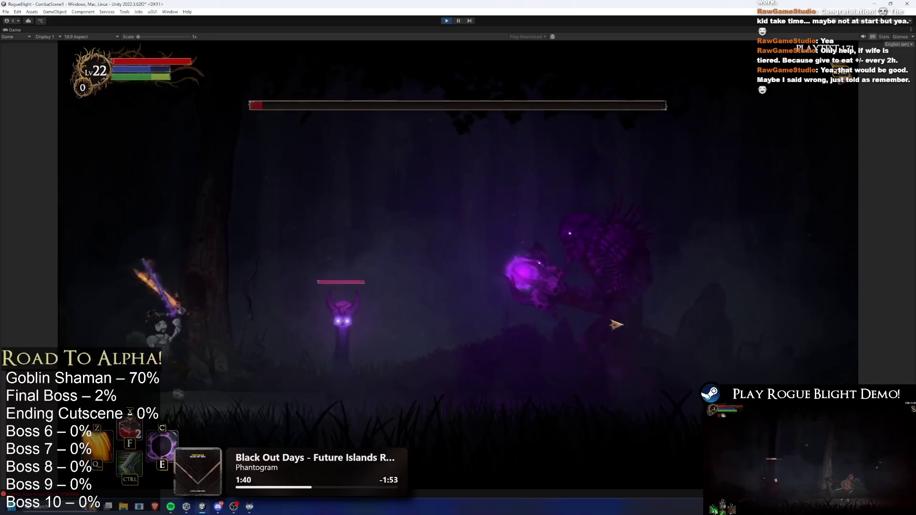
{"action": "left_click", "coordinate": [615, 332]}
{"action": "left_click", "coordinate": [617, 327]}
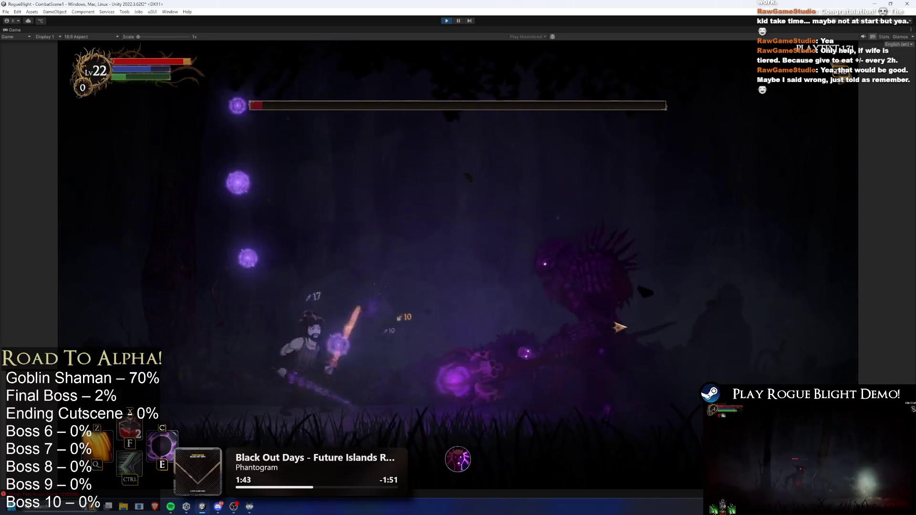
{"action": "key", "text": "a"}
{"action": "key", "text": "d"}
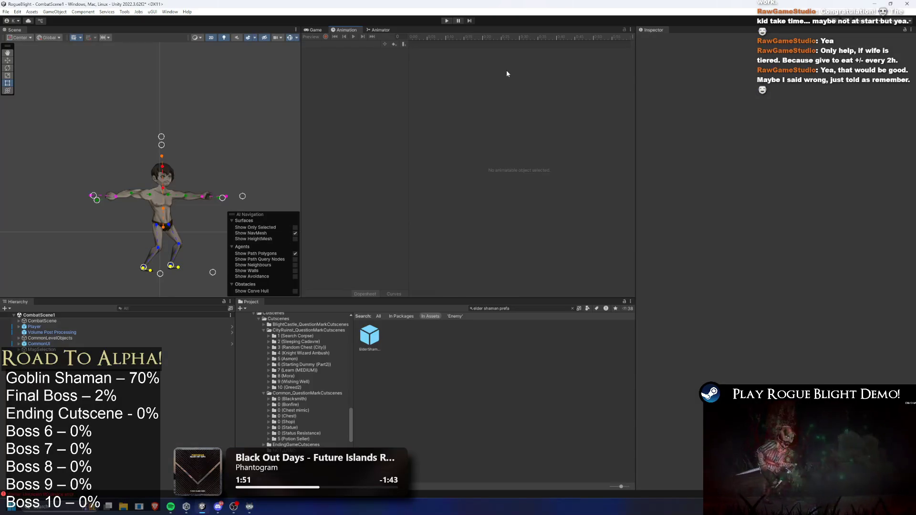
Step: Run and then stop Play mode, and open ElderShaman_Prefab in Prefab Mode
{"action": "left_click", "coordinate": [445, 21]}
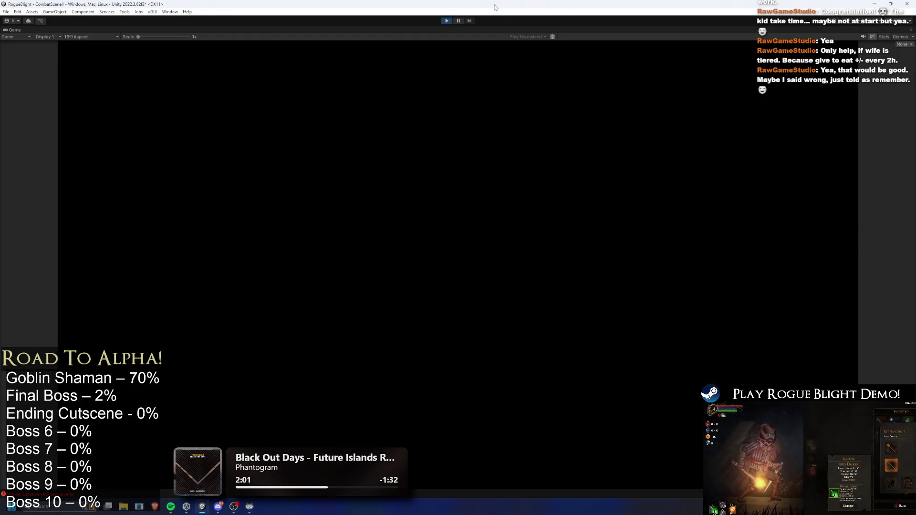
{"action": "right_click", "coordinate": [461, 29]}
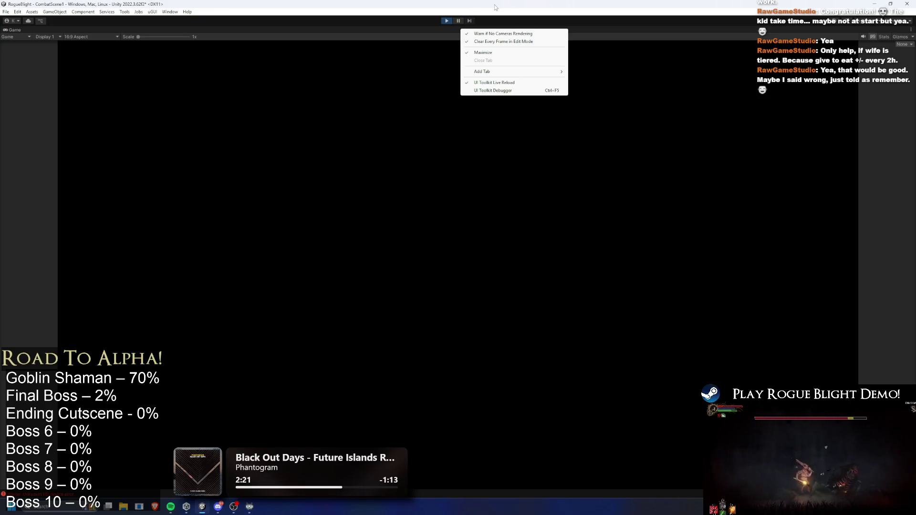
{"action": "left_click", "coordinate": [444, 23]}
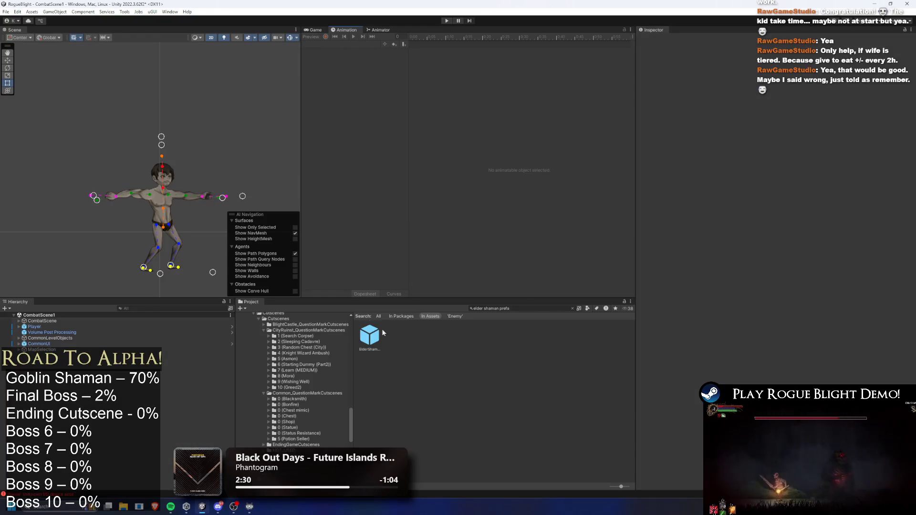
{"action": "double_click", "coordinate": [371, 337]}
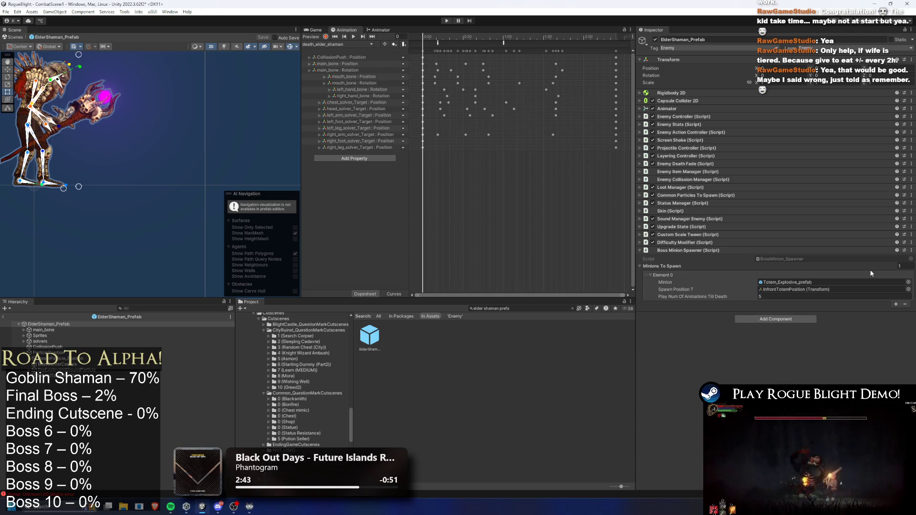
Step: Select Totem_Explosive_prefab from the Minion field and locate its BossMinion script
{"action": "double_click", "coordinate": [787, 282]}
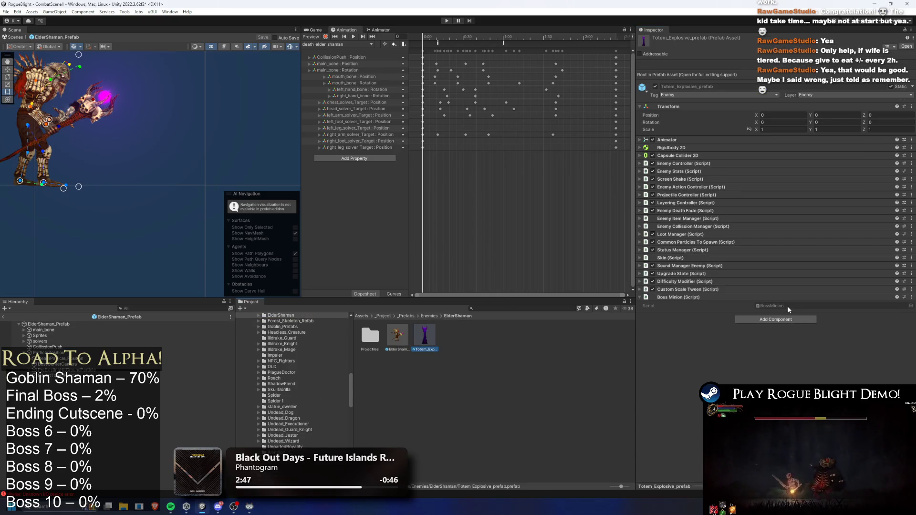
{"action": "left_click", "coordinate": [788, 305]}
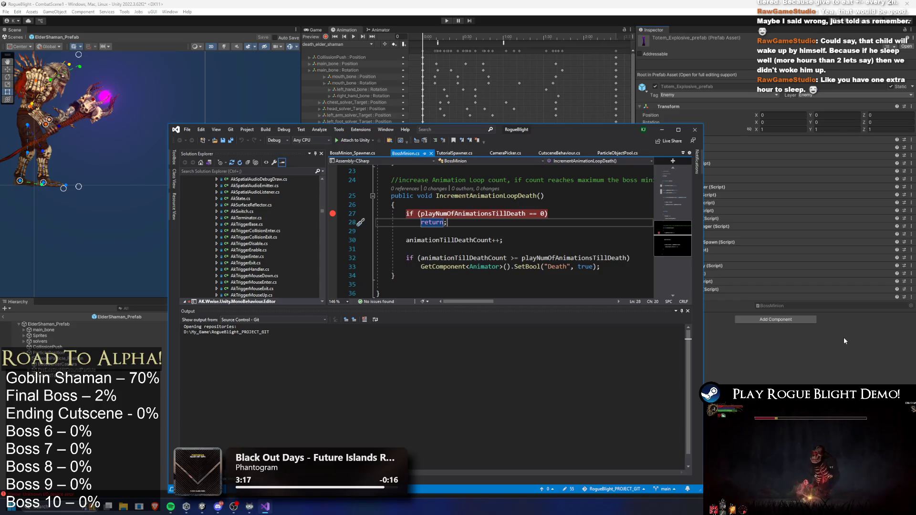
Step: Maximize Visual Studio so BossMinion.cs fills the screen
{"action": "left_click", "coordinate": [675, 130]}
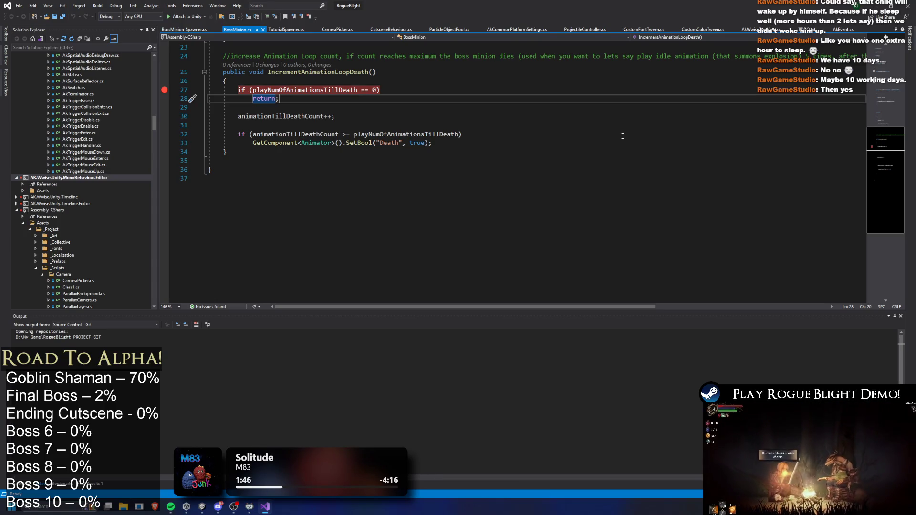
{"action": "key", "text": "super"}
{"action": "type", "text": "g"}
{"action": "key", "text": "Return"}
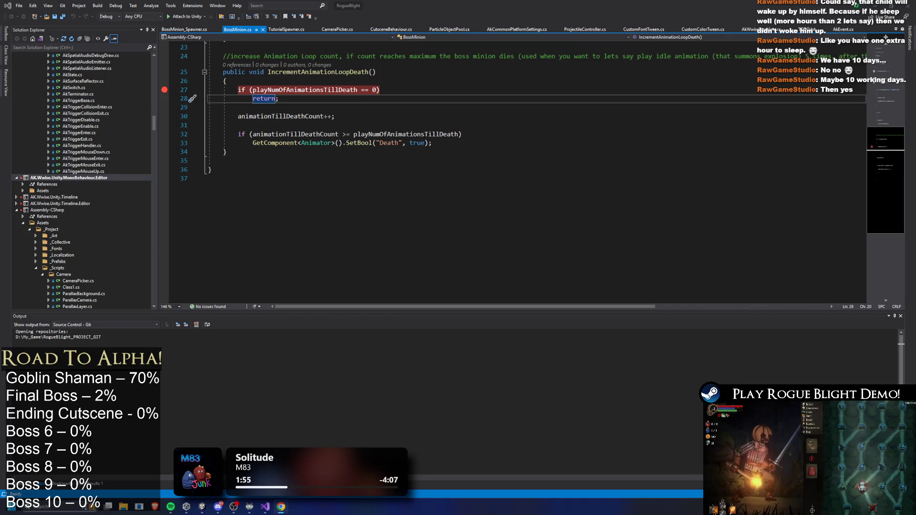
{"action": "left_click", "coordinate": [481, 3]}
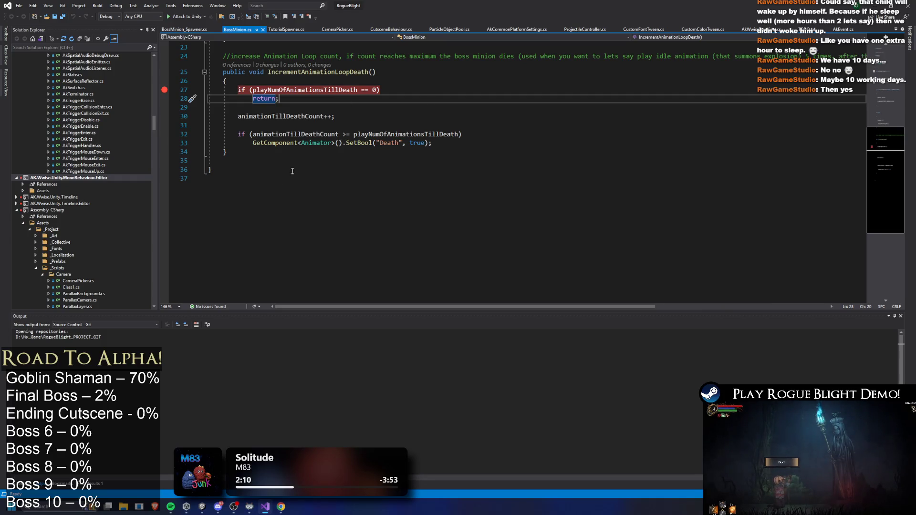
{"action": "left_click", "coordinate": [435, 179]}
{"action": "scroll", "coordinate": [435, 162], "scroll_direction": "up", "scroll_amount": 2}
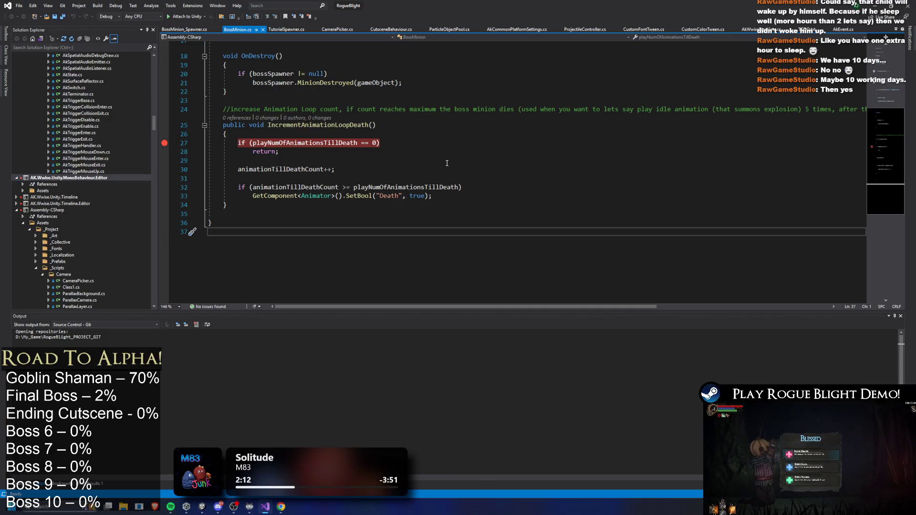
{"action": "scroll", "coordinate": [443, 165], "scroll_direction": "up", "scroll_amount": 5}
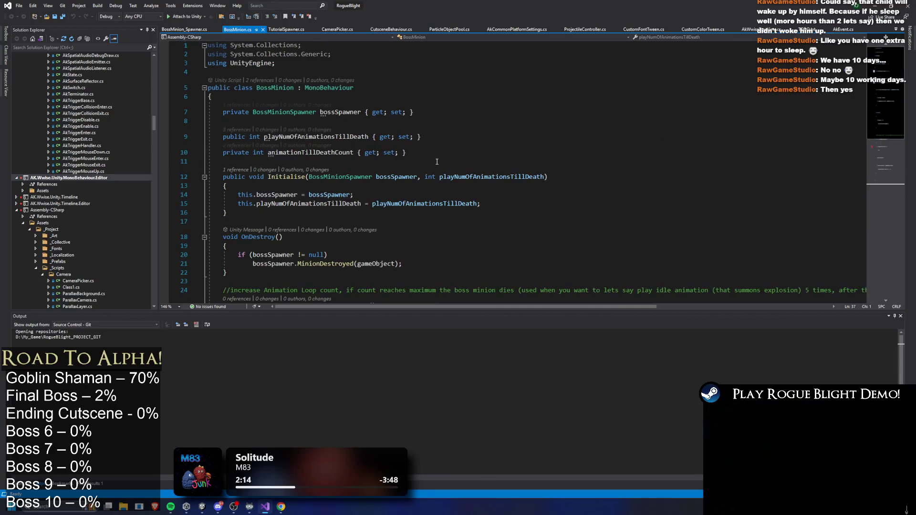
{"action": "scroll", "coordinate": [442, 167], "scroll_direction": "down", "scroll_amount": 3}
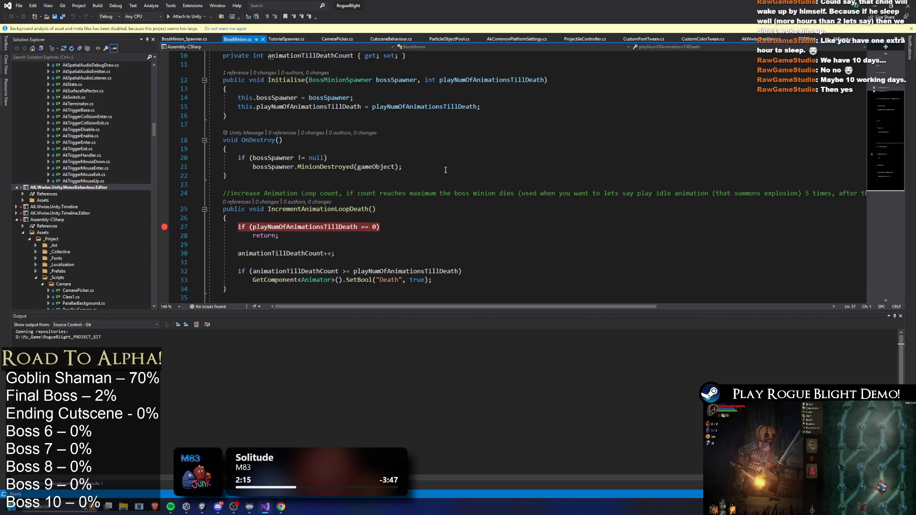
{"action": "scroll", "coordinate": [446, 170], "scroll_direction": "down", "scroll_amount": 1}
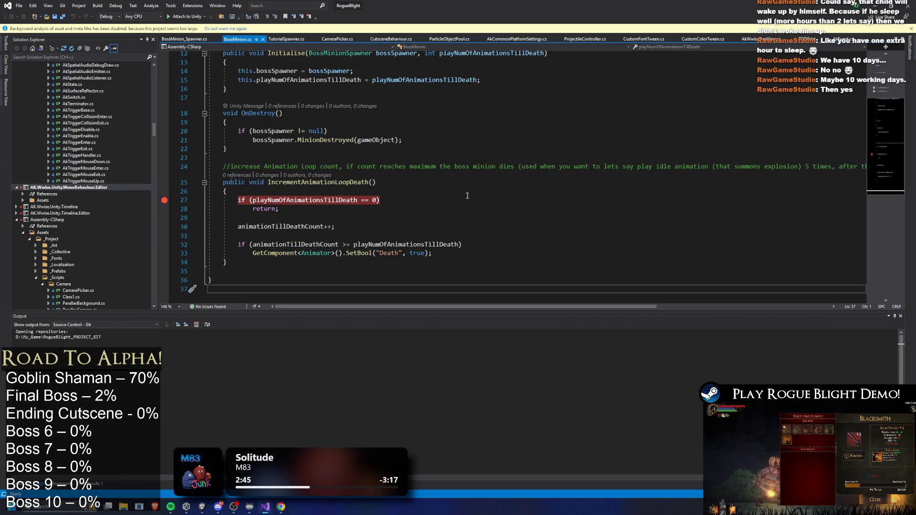
{"action": "scroll", "coordinate": [435, 180], "scroll_direction": "up", "scroll_amount": 4}
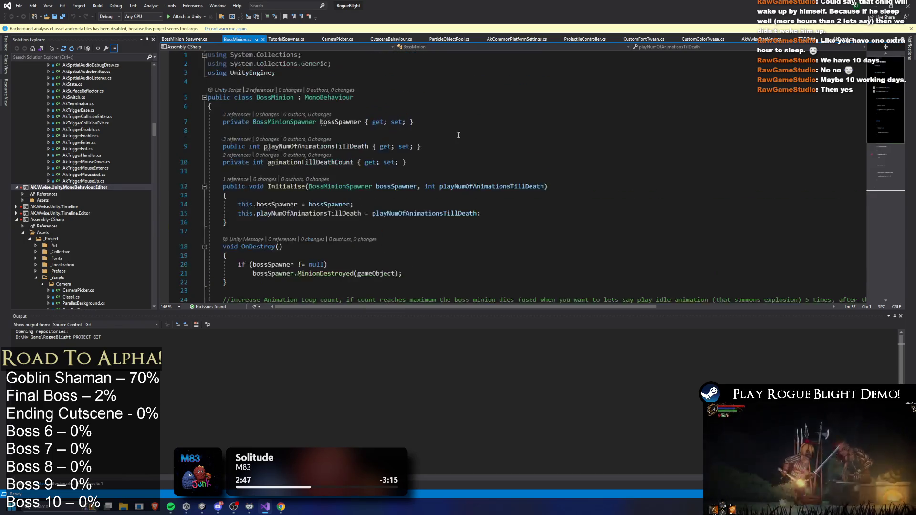
{"action": "scroll", "coordinate": [457, 138], "scroll_direction": "down", "scroll_amount": 3}
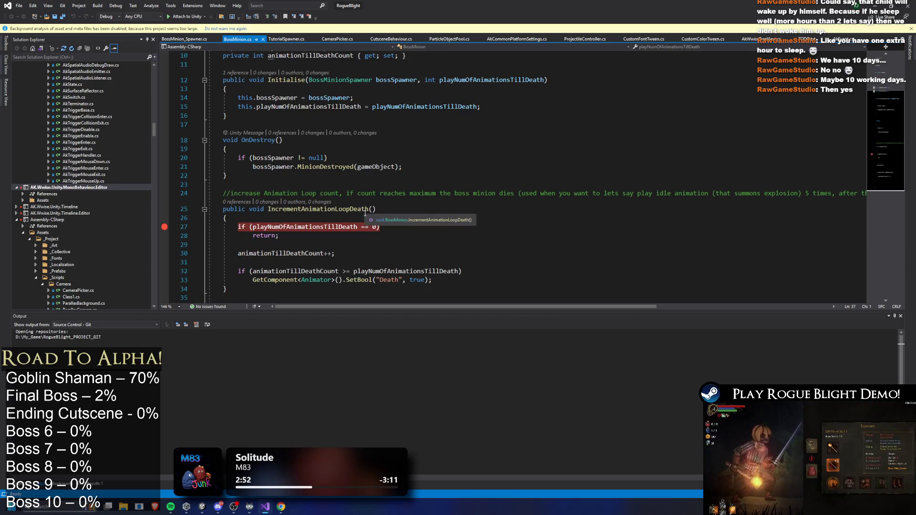
{"action": "left_click_drag", "start_coordinate": [212, 209], "coordinate": [290, 216]}
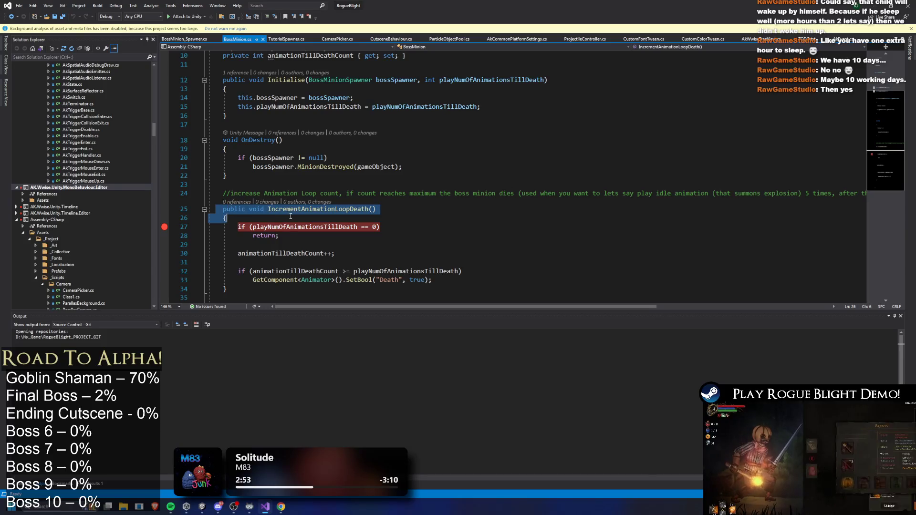
{"action": "key", "text": "super+v"}
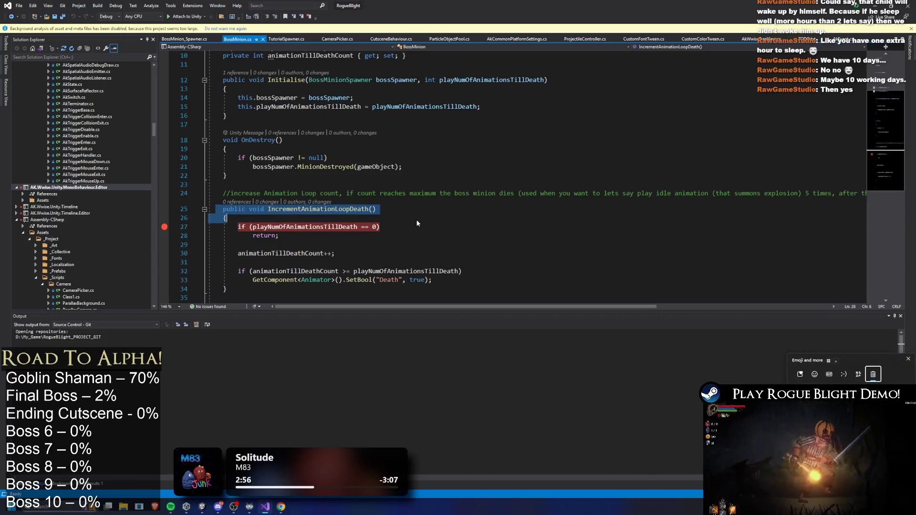
{"action": "left_click", "coordinate": [908, 359]}
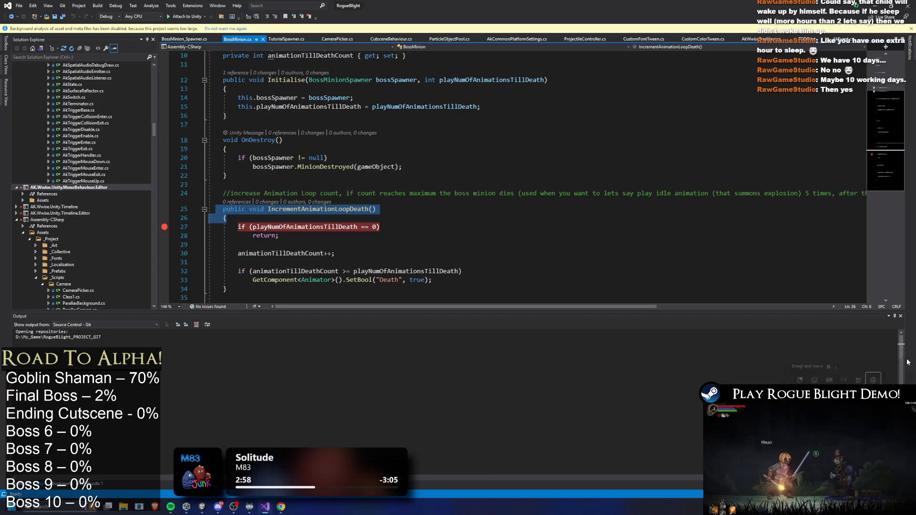
{"action": "scroll", "coordinate": [359, 113], "scroll_direction": "up", "scroll_amount": 1}
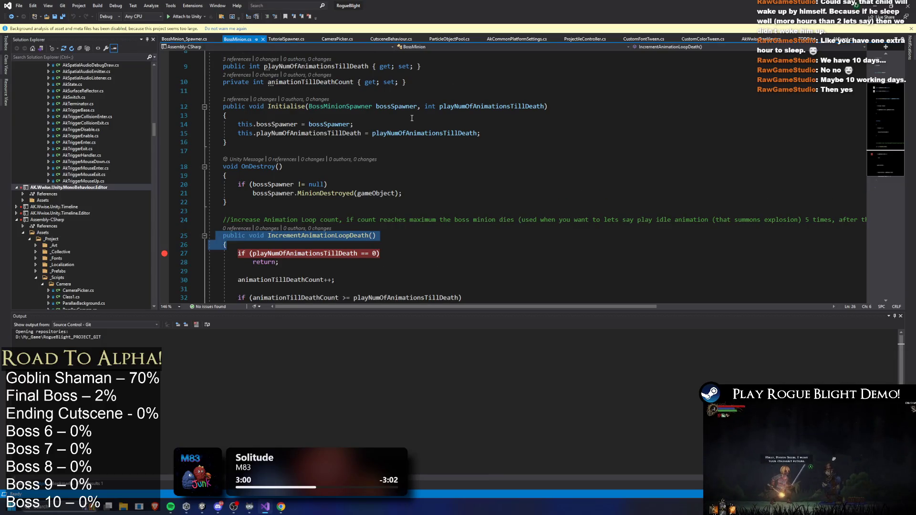
{"action": "scroll", "coordinate": [428, 144], "scroll_direction": "up", "scroll_amount": 2}
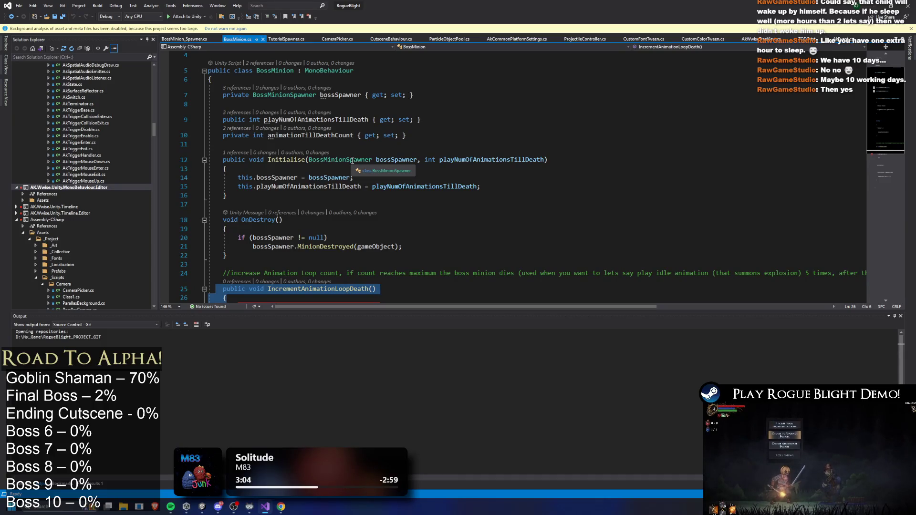
{"action": "scroll", "coordinate": [352, 161], "scroll_direction": "down", "scroll_amount": 4}
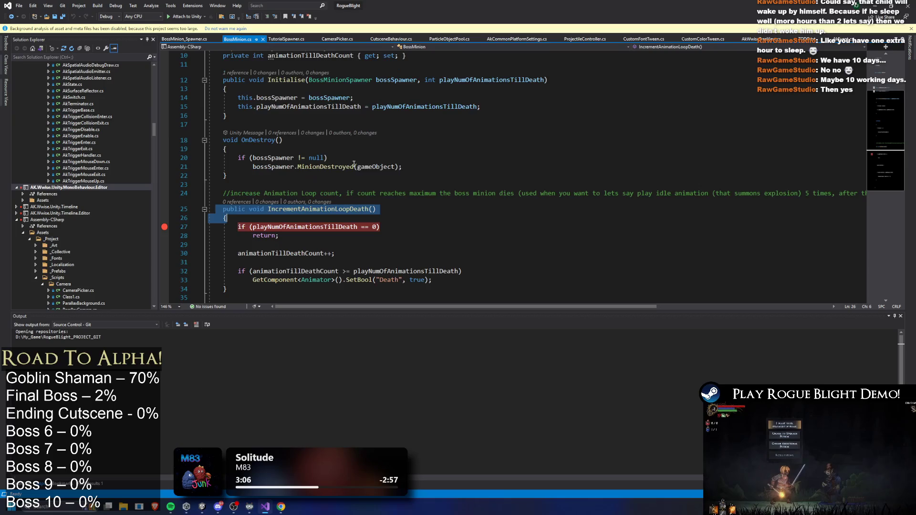
{"action": "left_click", "coordinate": [253, 226]}
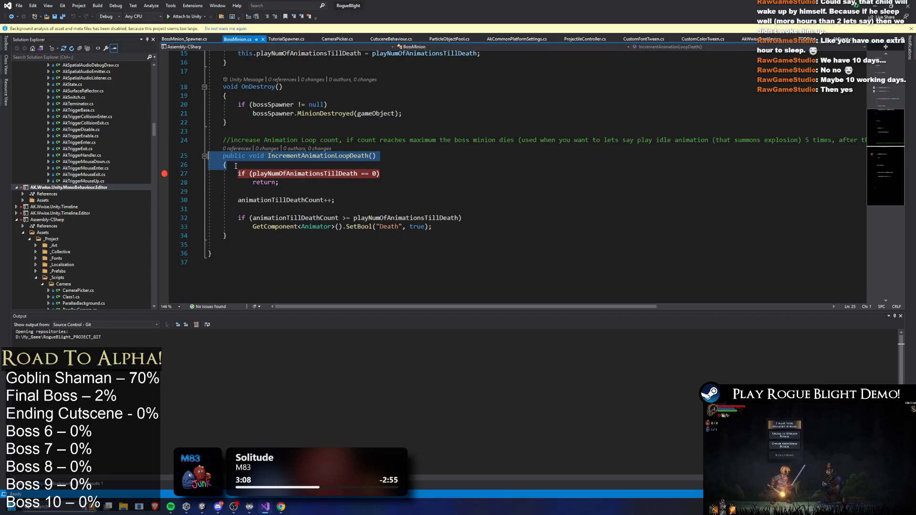
Step: Paste a copy of the method signature on a new line below IncrementAnimationLoopDeath
{"action": "scroll", "coordinate": [227, 159], "scroll_direction": "down", "scroll_amount": 3}
{"action": "key", "text": "Down"}
{"action": "key", "text": "End"}
{"action": "key", "text": "Return"}
{"action": "key", "text": "Return"}
{"action": "key", "text": "ctrl+v"}
Step: Rename the duplicated method to HealMinionsOwner
{"action": "left_click", "coordinate": [327, 180]}
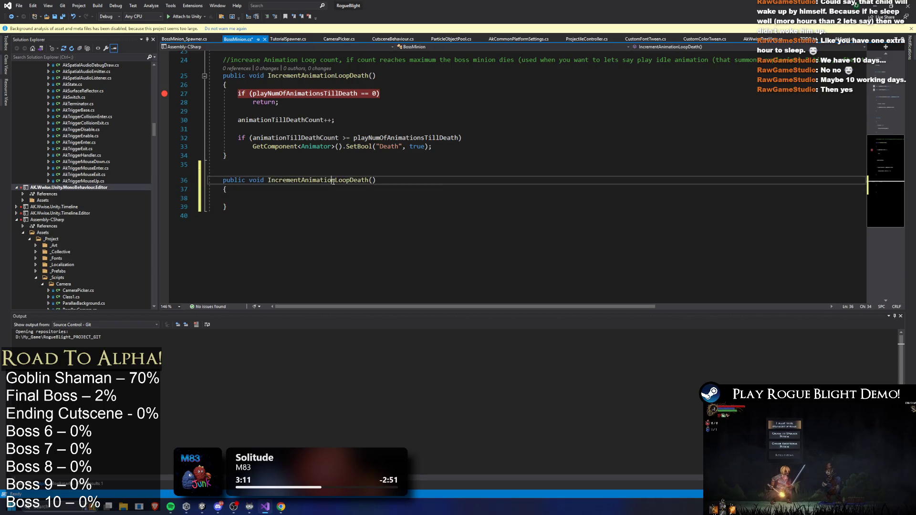
{"action": "key", "text": "ctrl+r"}
{"action": "key", "text": "ctrl+r"}
{"action": "mouse_move", "coordinate": [267, 180]}
{"action": "left_mouse_down"}
{"action": "mouse_move", "coordinate": [379, 180]}
{"action": "mouse_move", "coordinate": [336, 180]}
{"action": "mouse_move", "coordinate": [351, 179]}
{"action": "left_mouse_up"}
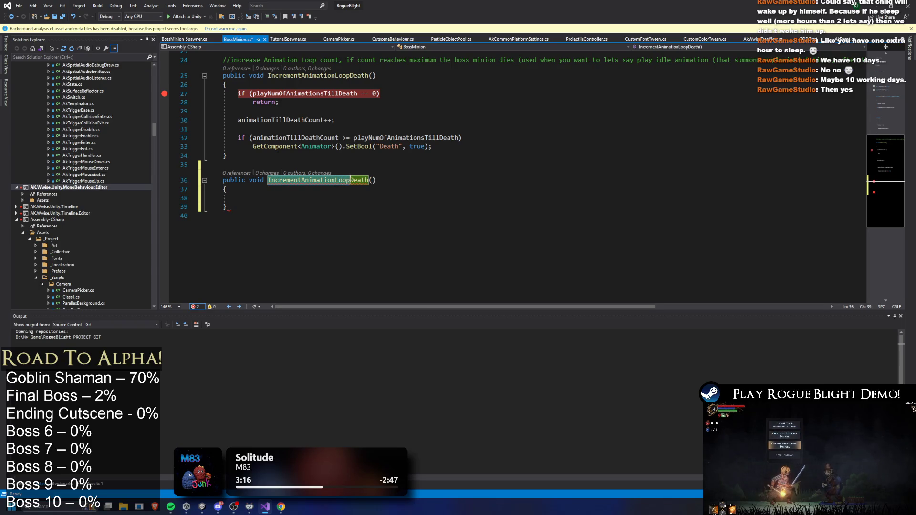
{"action": "key", "text": "Delete"}
{"action": "key", "text": "Delete"}
{"action": "key", "text": "Delete"}
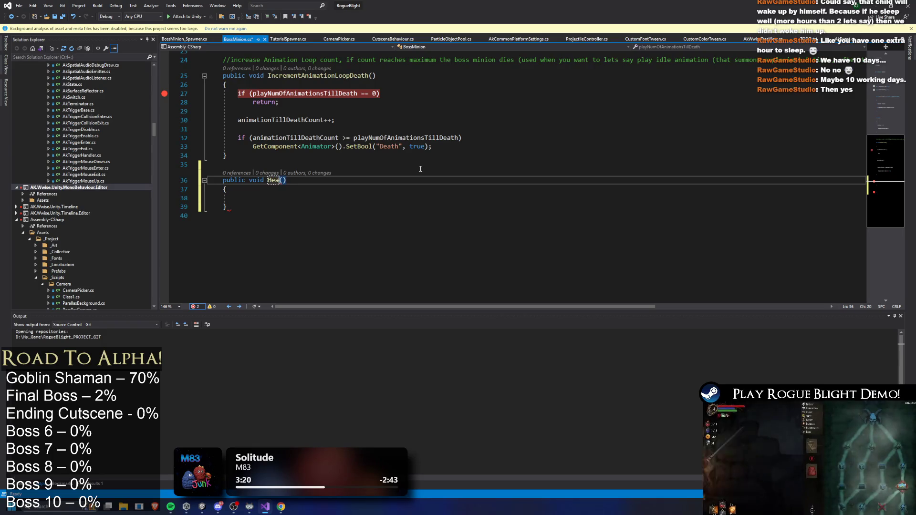
{"action": "type", "text": "Heal"}
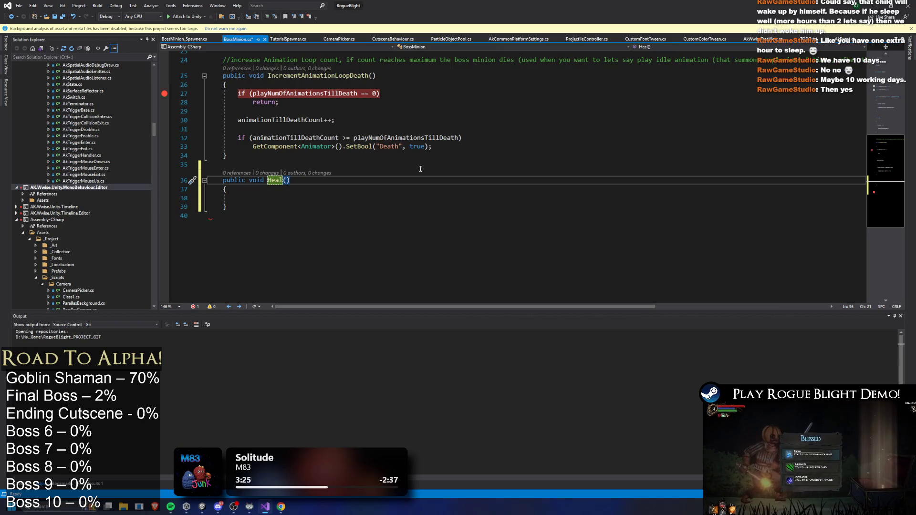
{"action": "type", "text": "B"}
{"action": "key", "text": "BackSpace"}
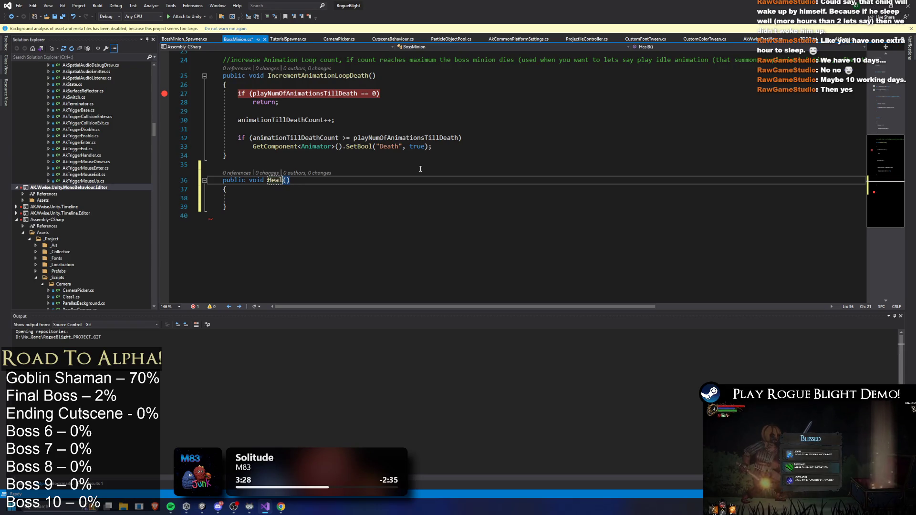
{"action": "type", "text": "MinionsOwn"}
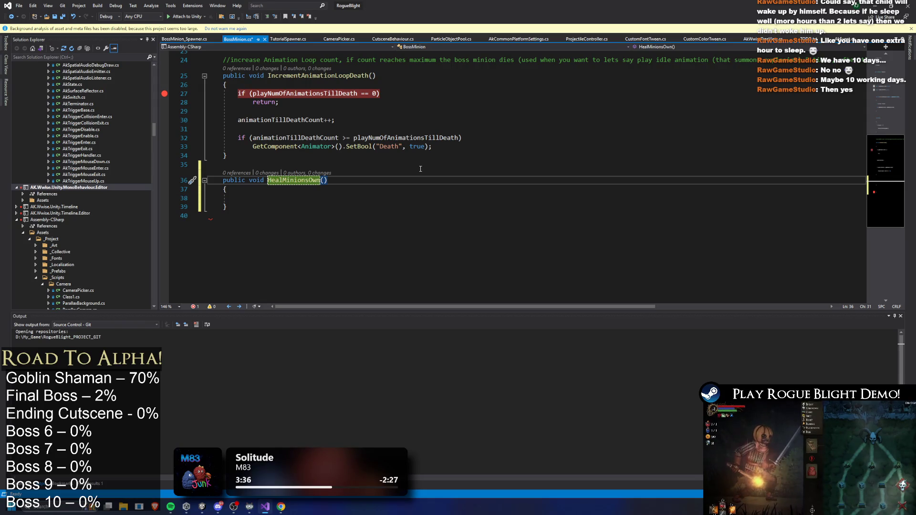
{"action": "type", "text": "er"}
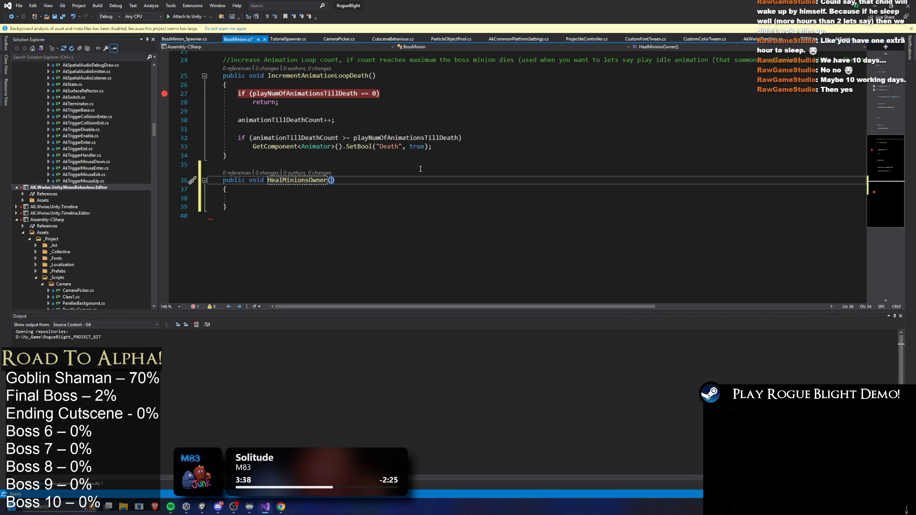
Step: Add an indented body line inside HealMinionsOwner and save BossMinion.cs
{"action": "key", "text": "Down"}
{"action": "key", "text": "Down"}
{"action": "key", "text": "Return"}
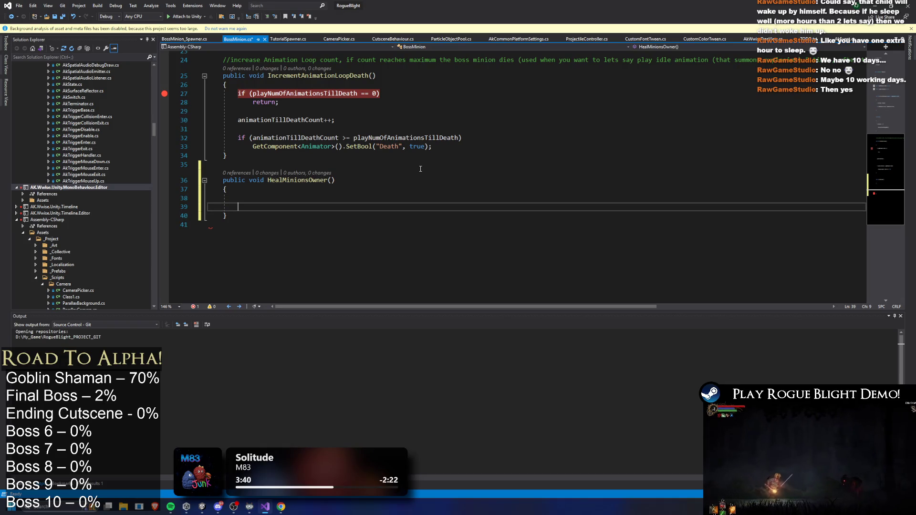
{"action": "key", "text": "Up"}
{"action": "key", "text": "ctrl+s"}
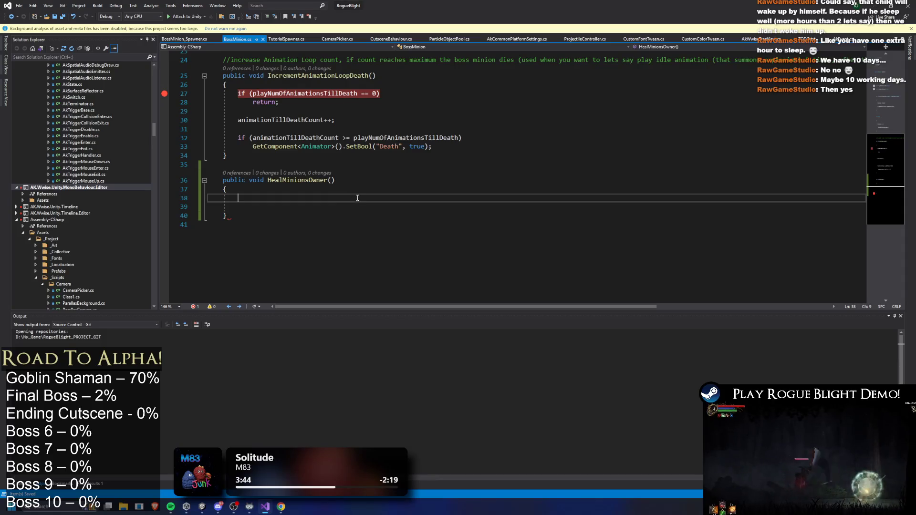
Step: Copy the bossSpawner null check into HealMinionsOwner, flipped to == null with return;
{"action": "scroll", "coordinate": [342, 120], "scroll_direction": "up", "scroll_amount": 4}
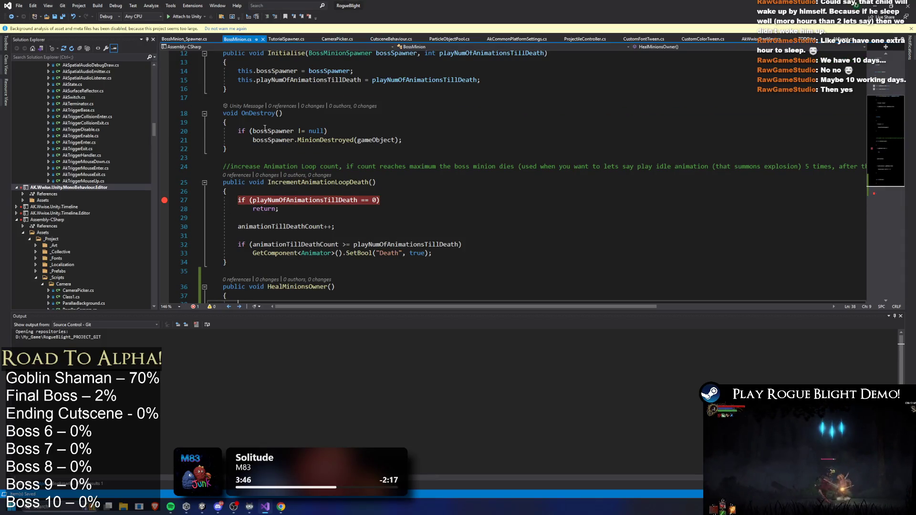
{"action": "left_click", "coordinate": [349, 132]}
{"action": "left_click_drag", "start_coordinate": [349, 132], "coordinate": [222, 133]}
{"action": "key", "text": "ctrl+c"}
{"action": "scroll", "coordinate": [264, 164], "scroll_direction": "down", "scroll_amount": 1}
{"action": "left_click", "coordinate": [263, 163]}
{"action": "scroll", "coordinate": [366, 161], "scroll_direction": "down", "scroll_amount": 3}
{"action": "left_click", "coordinate": [355, 198]}
{"action": "key", "text": "ctrl+v"}
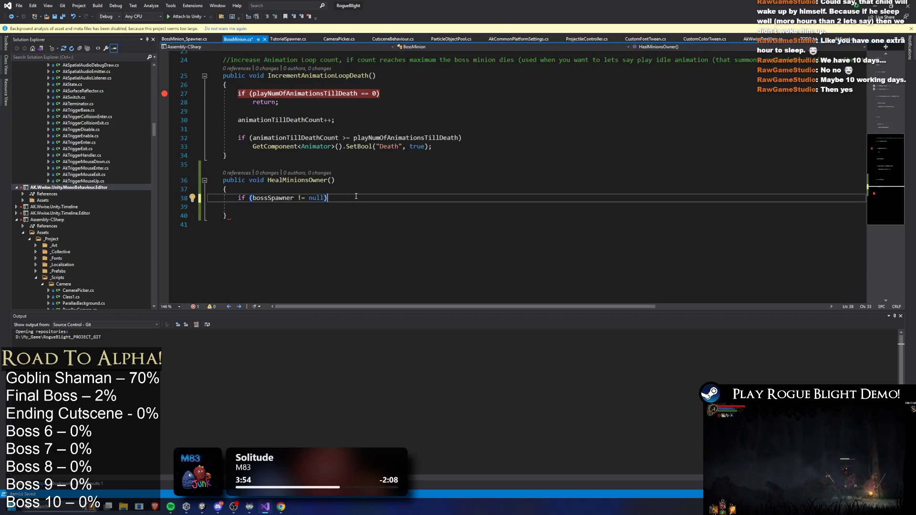
{"action": "left_click", "coordinate": [301, 197]}
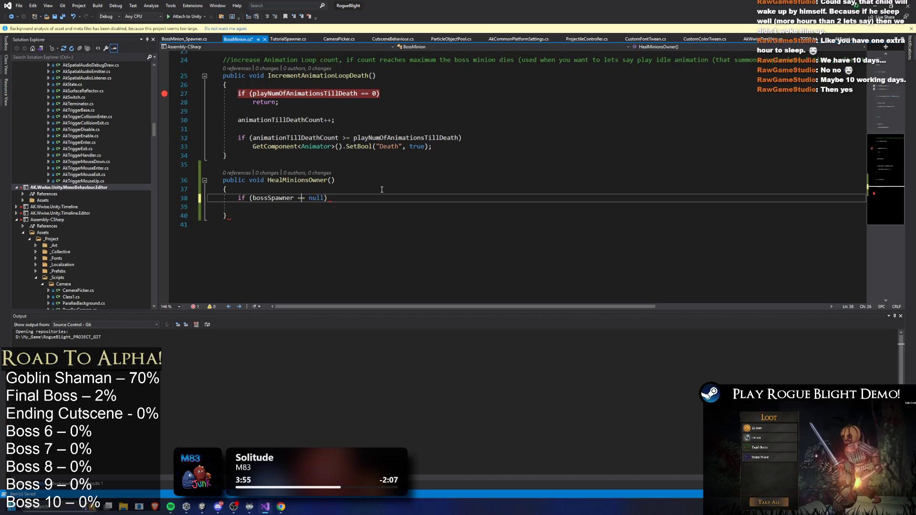
{"action": "type", "text": "="}
{"action": "key", "text": "End"}
{"action": "key", "text": "Return"}
{"action": "type", "text": "return;"}
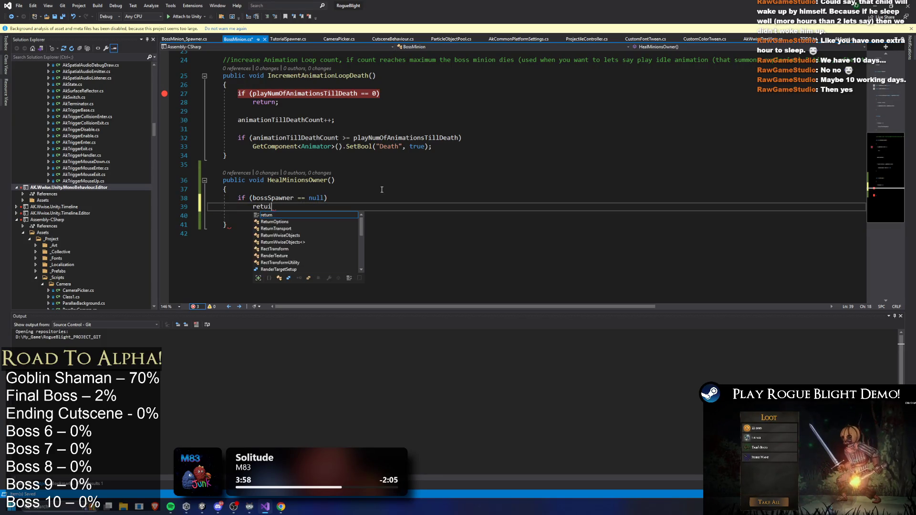
{"action": "key", "text": "Return"}
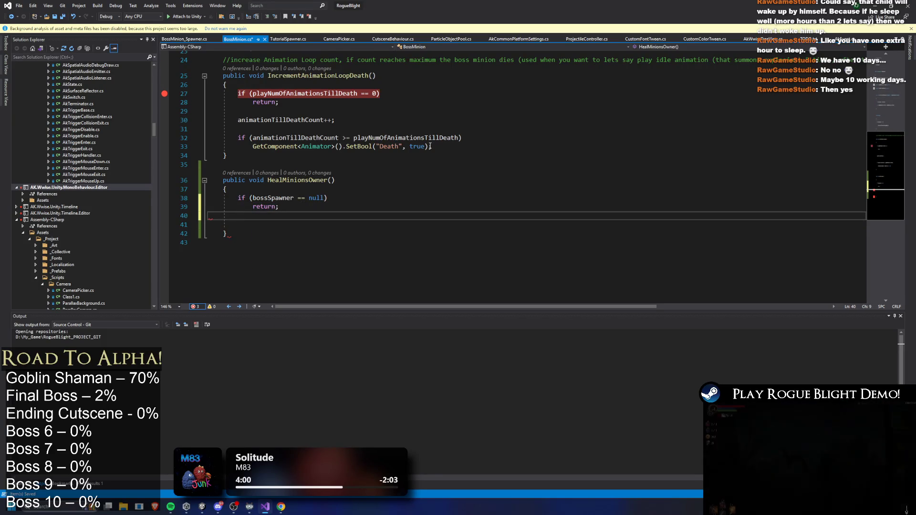
Step: Add a bossSpawner.GetComponent<EnemyStats>().RestoreHealth call on line 41 using IntelliSense
{"action": "scroll", "coordinate": [257, 197], "scroll_direction": "down", "scroll_amount": 1}
{"action": "left_click", "coordinate": [257, 197]}
{"action": "double_click", "coordinate": [276, 173]}
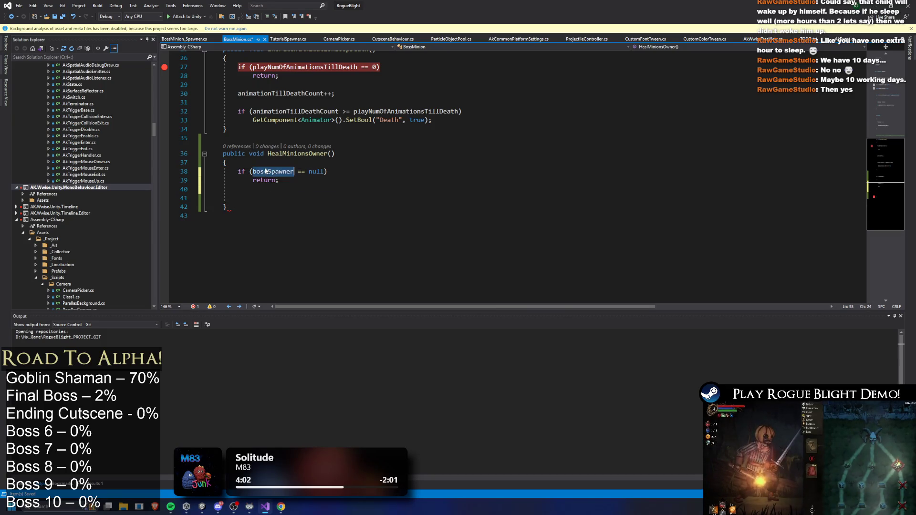
{"action": "key", "text": "ctrl+c"}
{"action": "left_click", "coordinate": [533, 198]}
{"action": "key", "text": "ctrl+v"}
{"action": "type", "text": ".GetComponent<"}
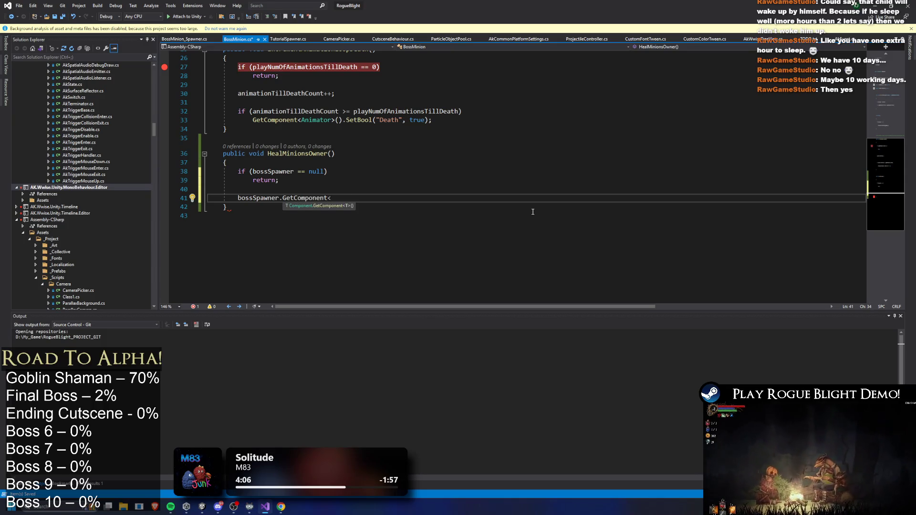
{"action": "type", "text": "EnemySta"}
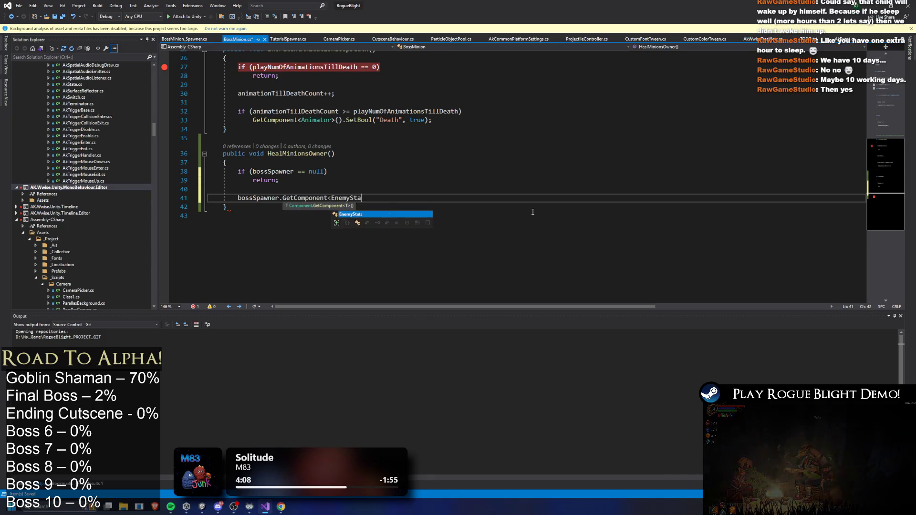
{"action": "type", "text": "ts>().heal"}
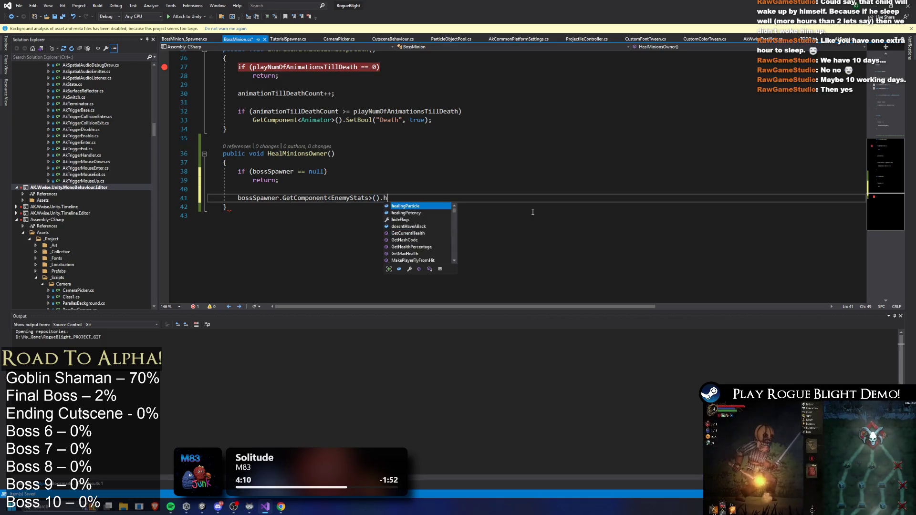
{"action": "key", "text": "Down"}
{"action": "key", "text": "Down"}
{"action": "key", "text": "Down"}
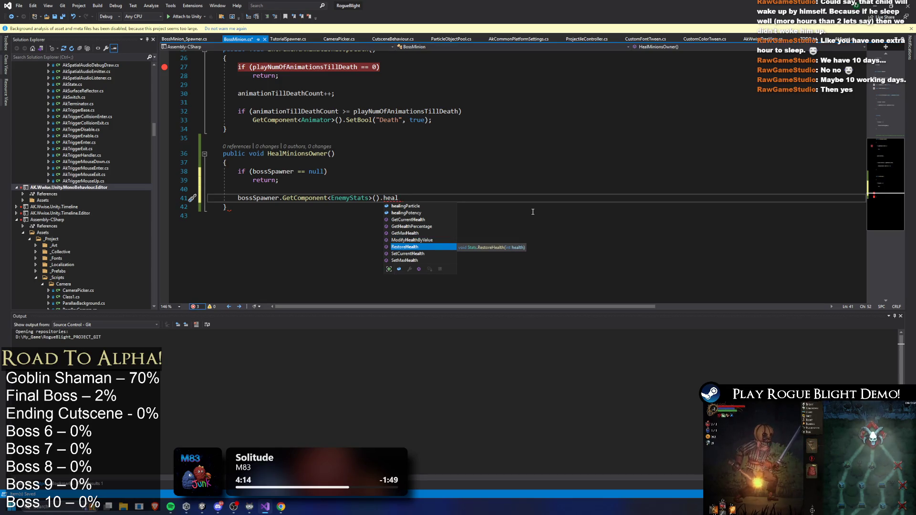
{"action": "key", "text": "Tab"}
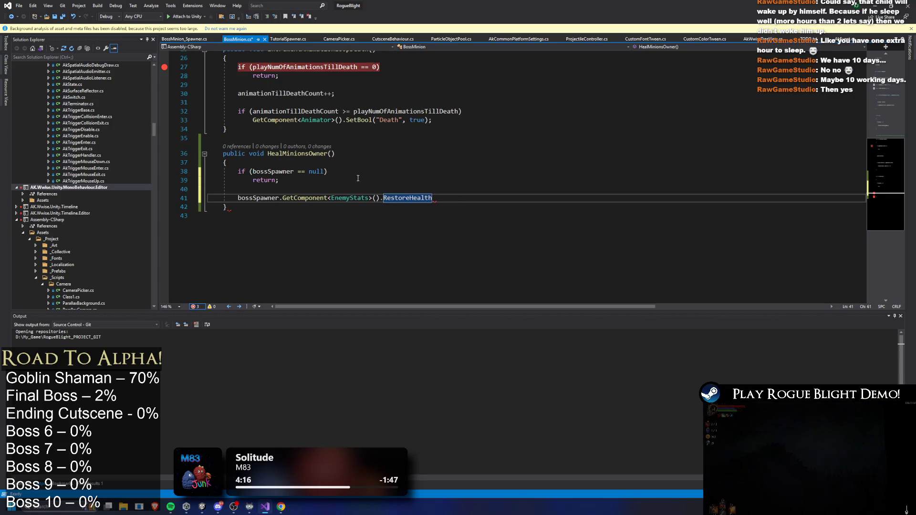
{"action": "scroll", "coordinate": [341, 156], "scroll_direction": "up", "scroll_amount": 8}
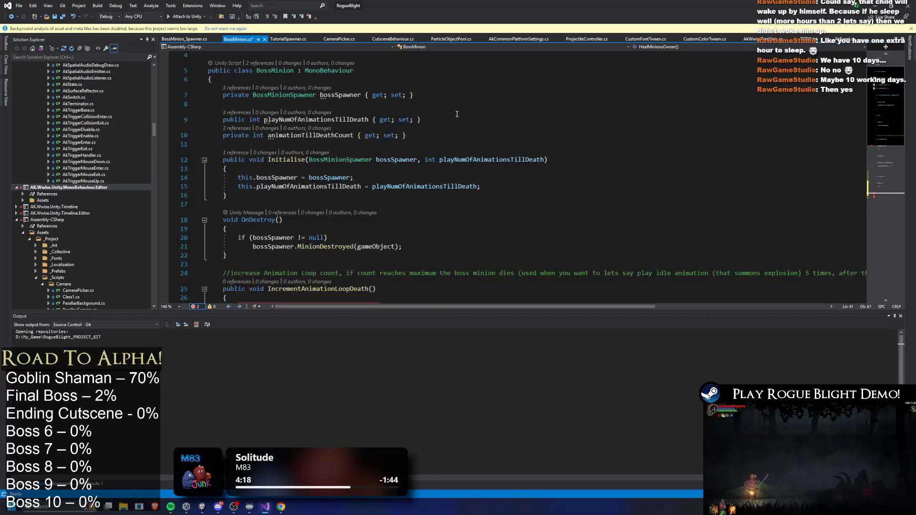
{"action": "left_click", "coordinate": [279, 89]}
Step: Insert '[SerializeField] int healPotency;' after line 10, completing SerializeField via IntelliSense
{"action": "scroll", "coordinate": [296, 143], "scroll_direction": "down", "scroll_amount": 2}
{"action": "left_click", "coordinate": [306, 92]}
{"action": "key", "text": "Return"}
{"action": "key", "text": "Return"}
{"action": "key", "text": "Up"}
{"action": "key", "text": "Return"}
{"action": "type", "text": "["}
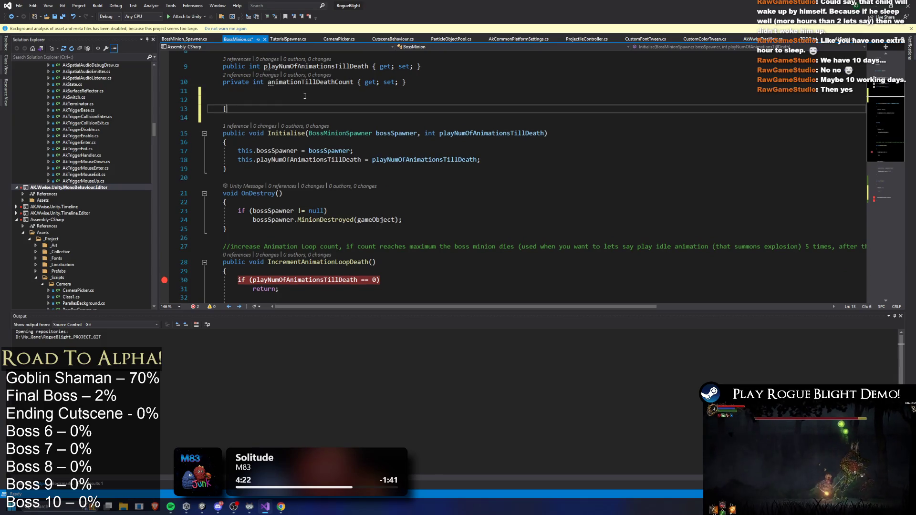
{"action": "type", "text": "seri] int "}
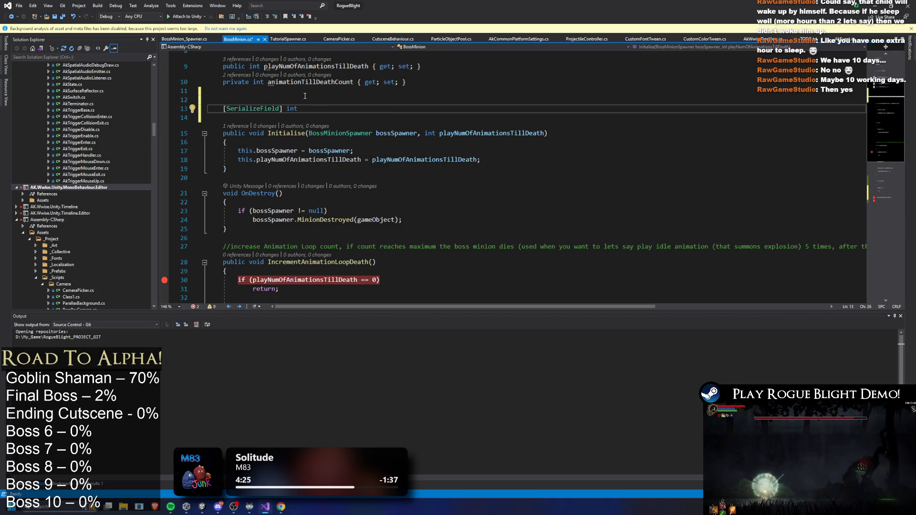
{"action": "type", "text": "he"}
{"action": "type", "text": "alPotenc"}
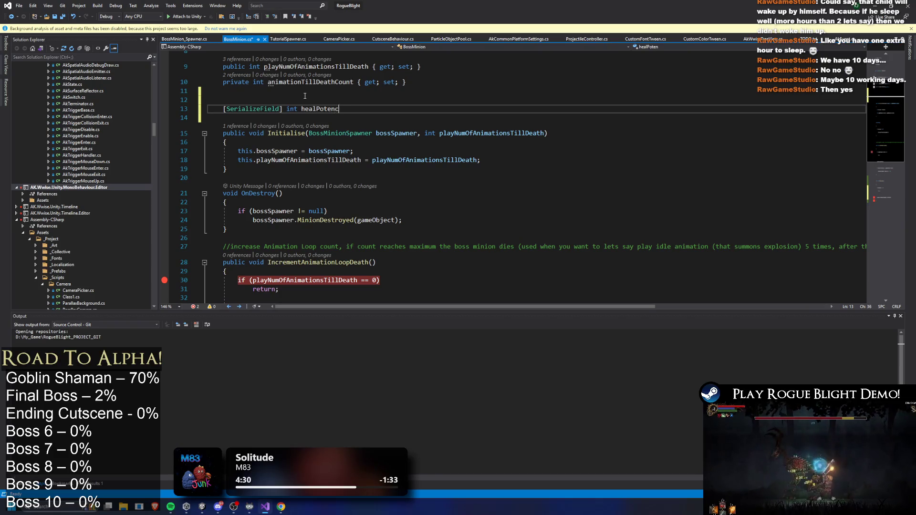
{"action": "type", "text": ";"}
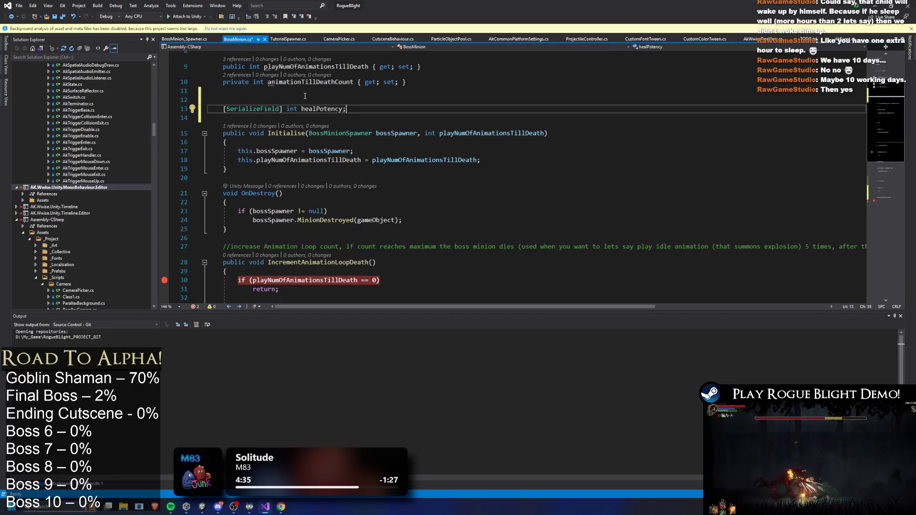
{"action": "scroll", "coordinate": [450, 71], "scroll_direction": "down", "scroll_amount": 5}
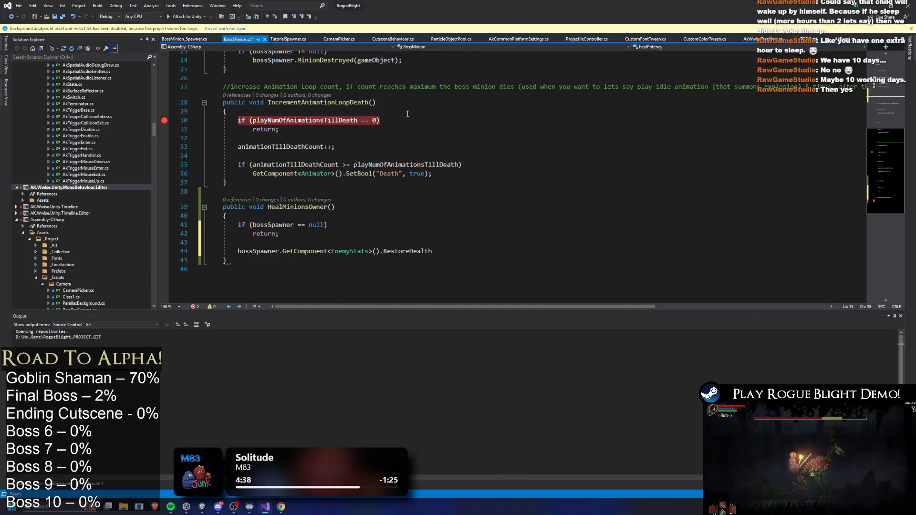
Step: Pass (healPotency) to the RestoreHealth call on line 44 and save
{"action": "scroll", "coordinate": [410, 112], "scroll_direction": "up", "scroll_amount": 4}
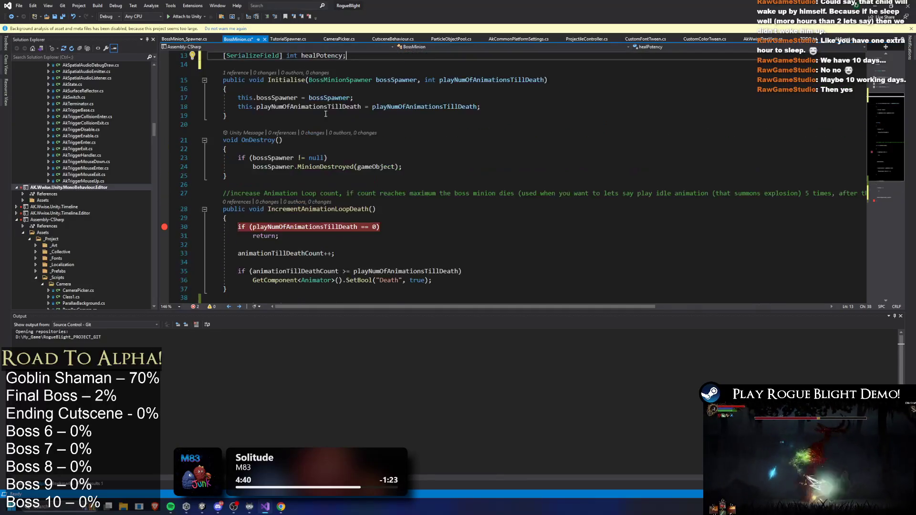
{"action": "left_click", "coordinate": [343, 175]}
{"action": "key", "text": "ctrl+s"}
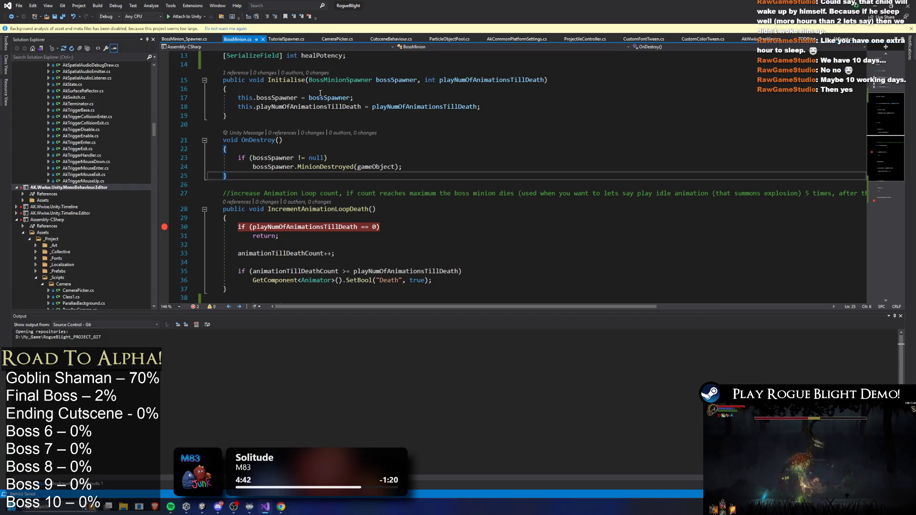
{"action": "left_click", "coordinate": [333, 53]}
{"action": "scroll", "coordinate": [445, 128], "scroll_direction": "down", "scroll_amount": 4}
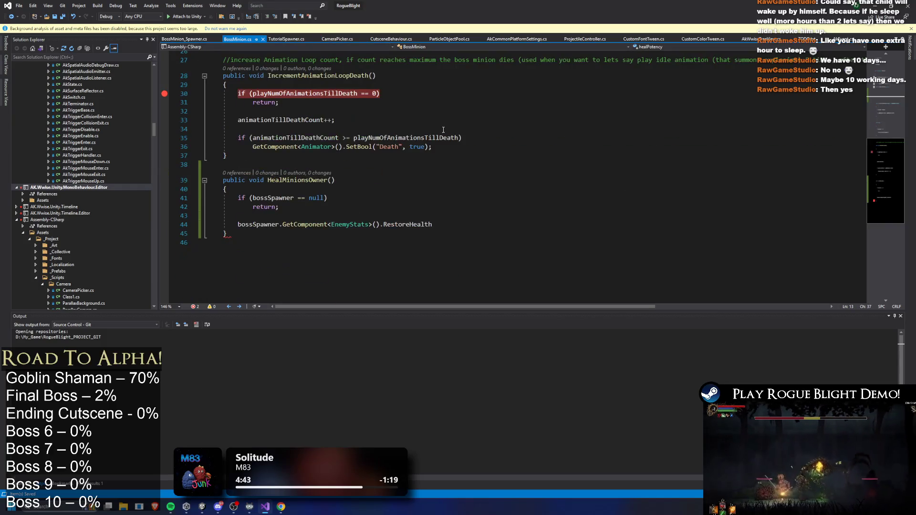
{"action": "left_click", "coordinate": [445, 225]}
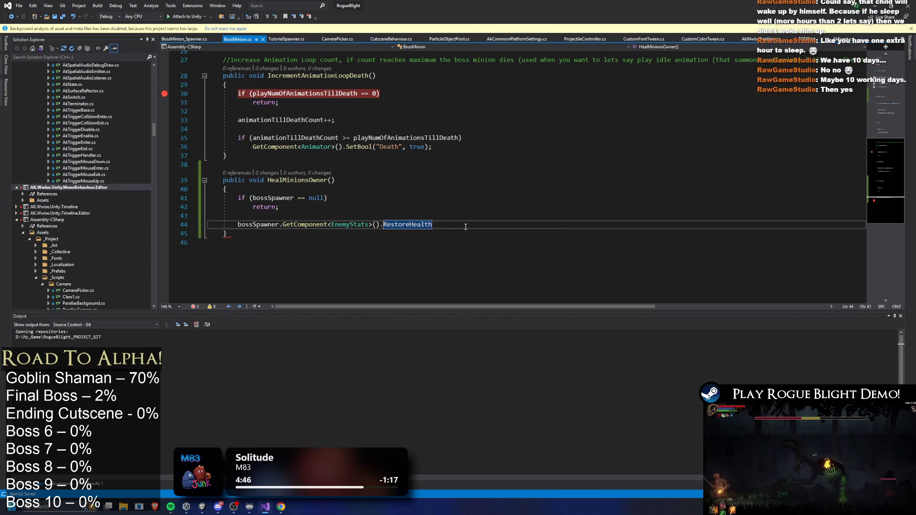
{"action": "type", "text": "(healPotency);"}
{"action": "key", "text": "ctrl+s"}
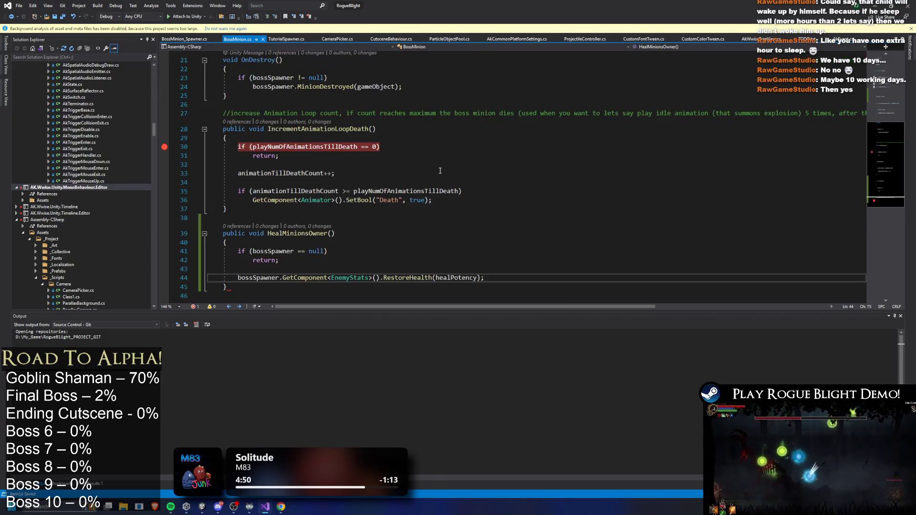
Step: Peek at the RestoreHealth definition in Stats, then close the preview
{"action": "scroll", "coordinate": [464, 201], "scroll_direction": "up", "scroll_amount": 1}
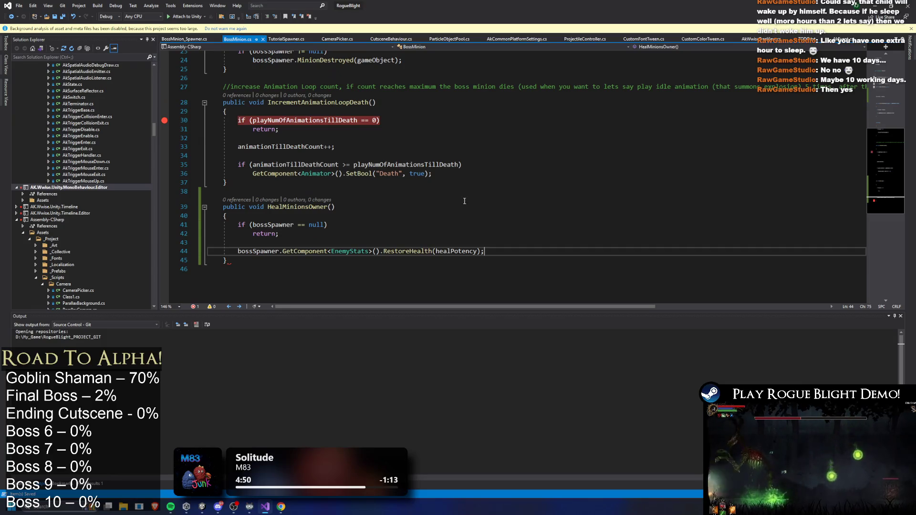
{"action": "right_click", "coordinate": [408, 252]}
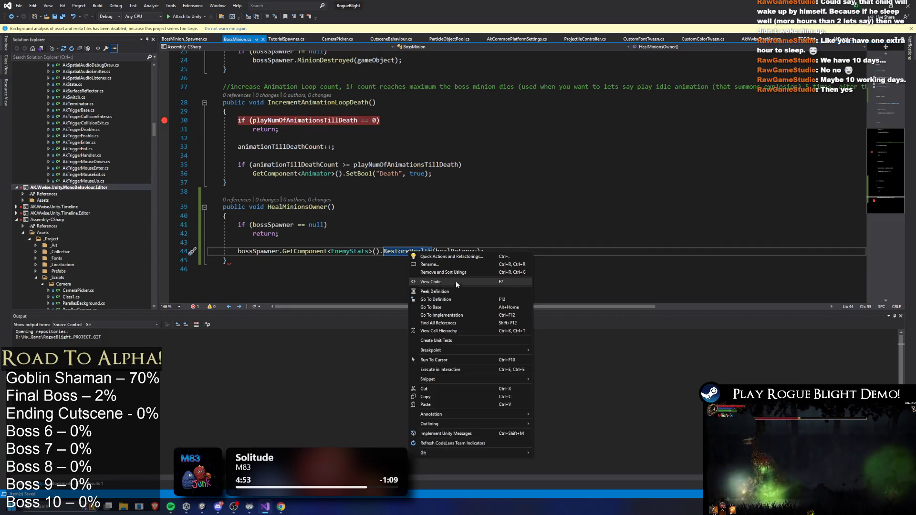
{"action": "left_click", "coordinate": [456, 280]}
{"action": "scroll", "coordinate": [476, 180], "scroll_direction": "down", "scroll_amount": 1}
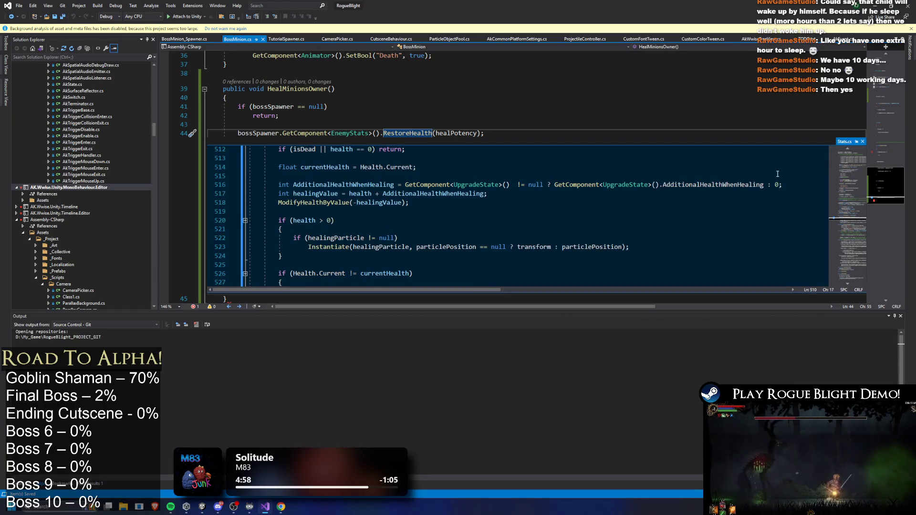
{"action": "left_click", "coordinate": [862, 142]}
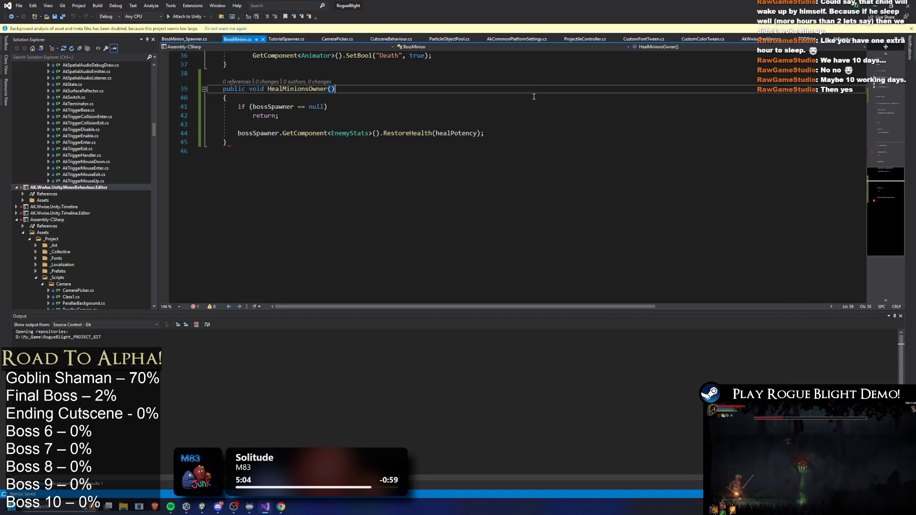
Step: Add the missing closing brace on line 46 and return to Unity
{"action": "left_click", "coordinate": [521, 142]}
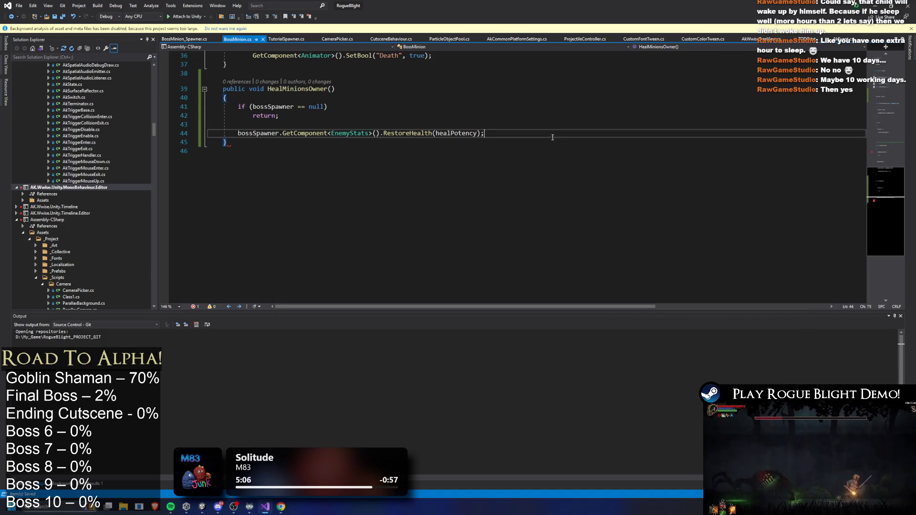
{"action": "scroll", "coordinate": [334, 157], "scroll_direction": "up", "scroll_amount": 1}
{"action": "left_click", "coordinate": [257, 187]}
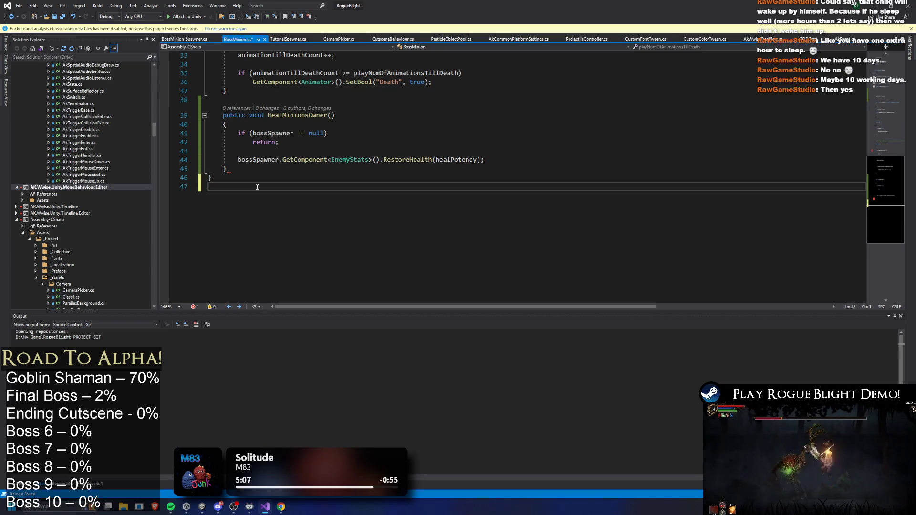
{"action": "type", "text": "}"}
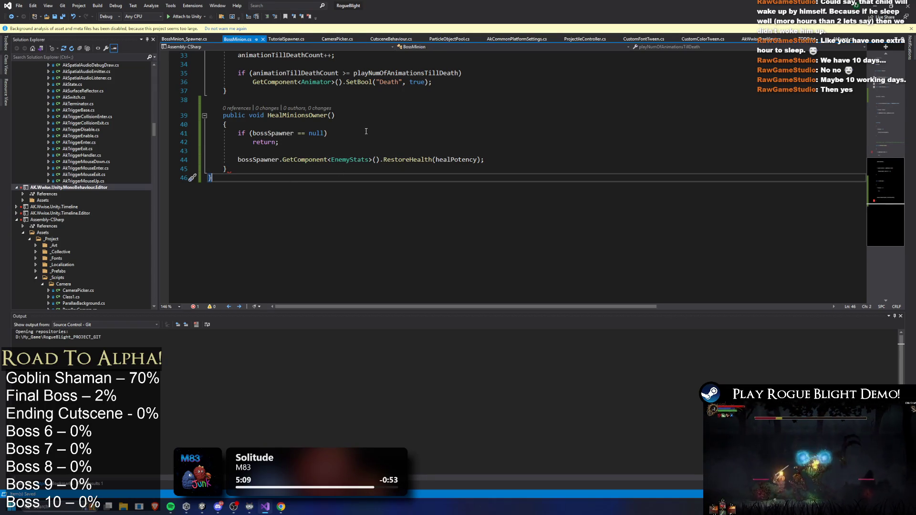
{"action": "left_click", "coordinate": [580, 115]}
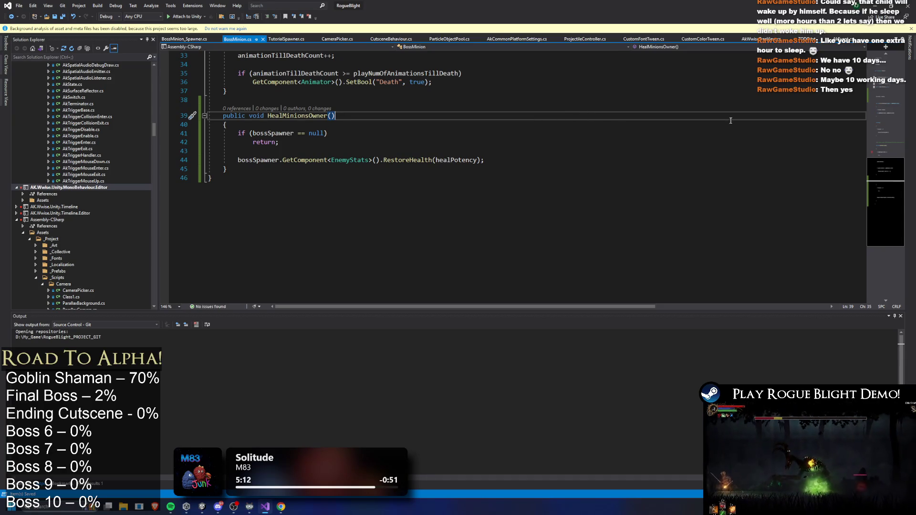
{"action": "left_click", "coordinate": [881, 7]}
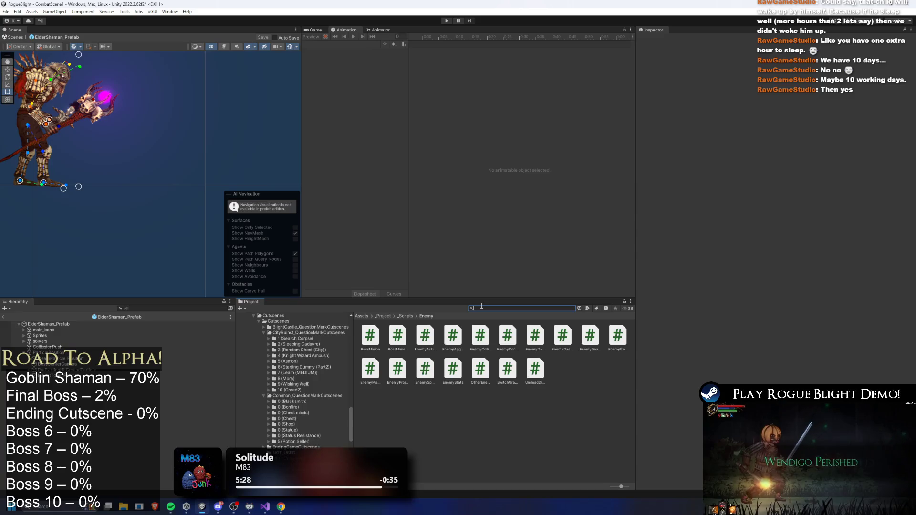
Step: Find Totem_Explosive_prefab via a 'totem' search and duplicate it as Totem_Explosive_prefab 1
{"action": "type", "text": "totem"}
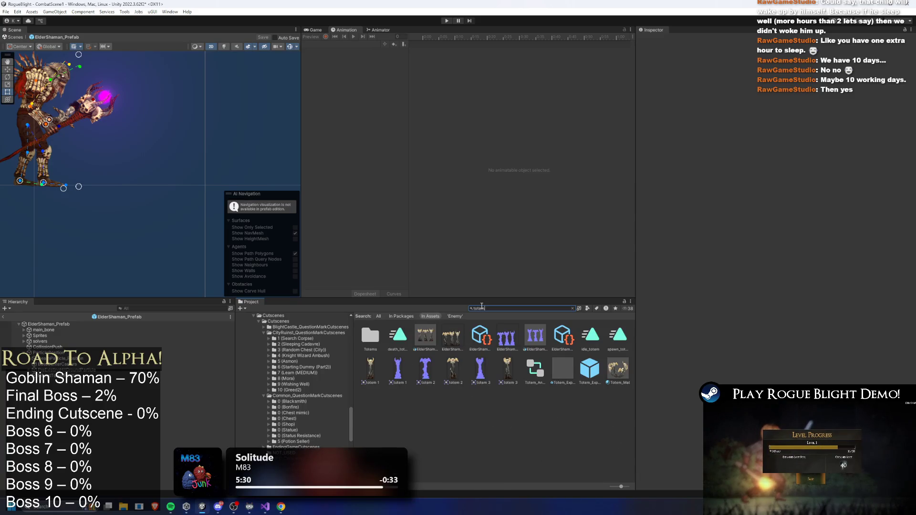
{"action": "left_click", "coordinate": [589, 370]}
{"action": "left_click", "coordinate": [550, 307]}
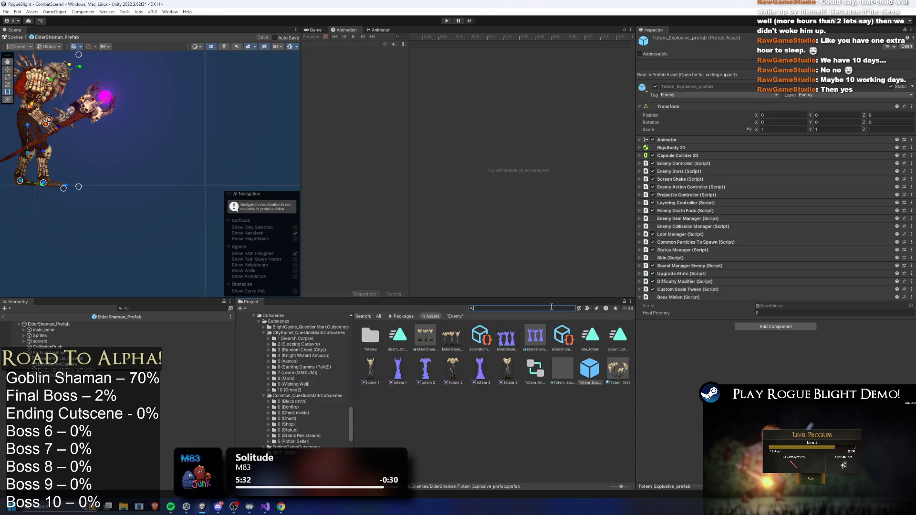
{"action": "key", "text": "BackSpace"}
{"action": "left_click", "coordinate": [428, 342]}
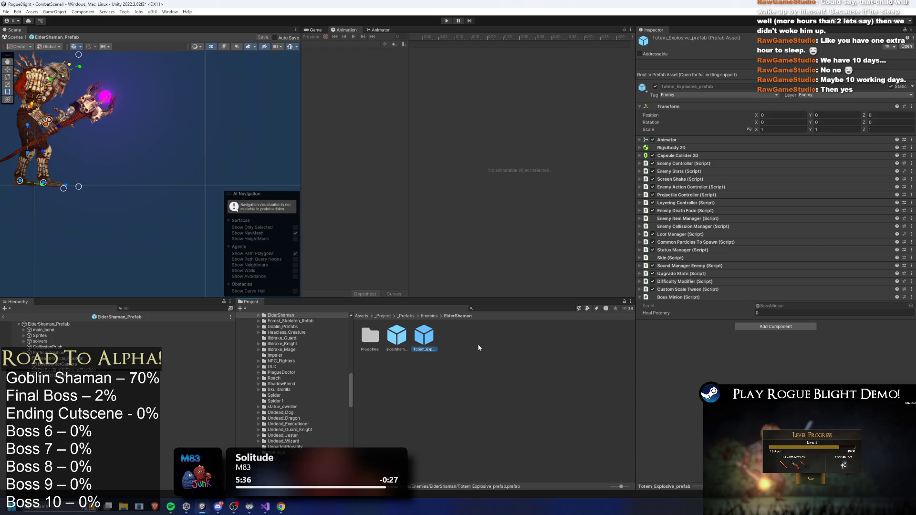
{"action": "key", "text": "ctrl+d"}
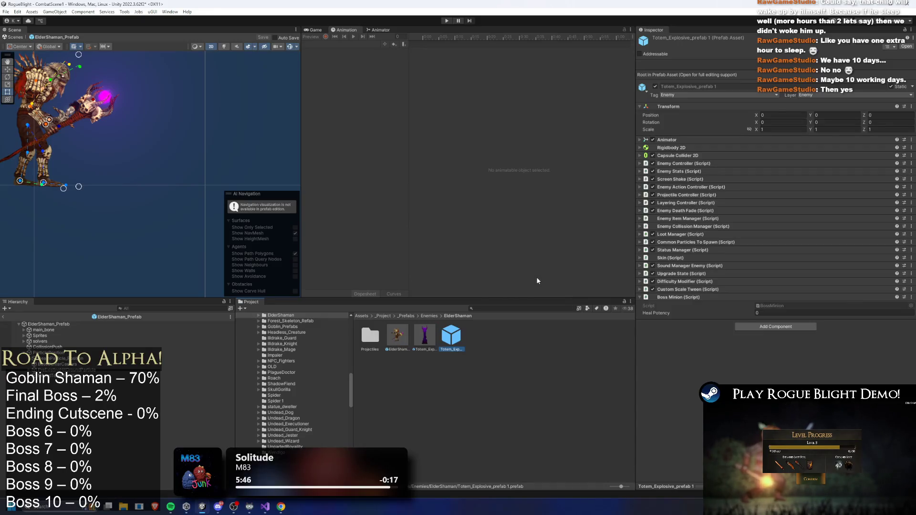
Step: Rename the copied totem prefab to Totem_Healing_prefab
{"action": "right_click", "coordinate": [453, 340]}
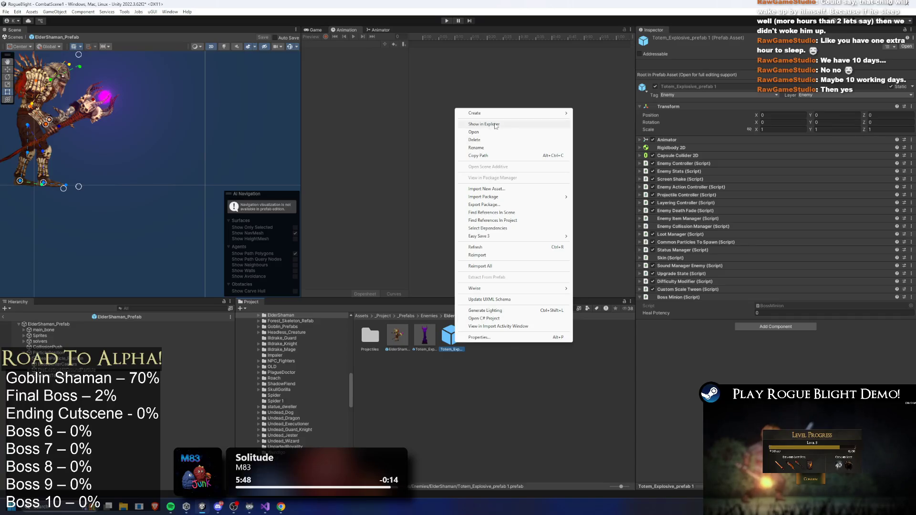
{"action": "left_click", "coordinate": [511, 145]}
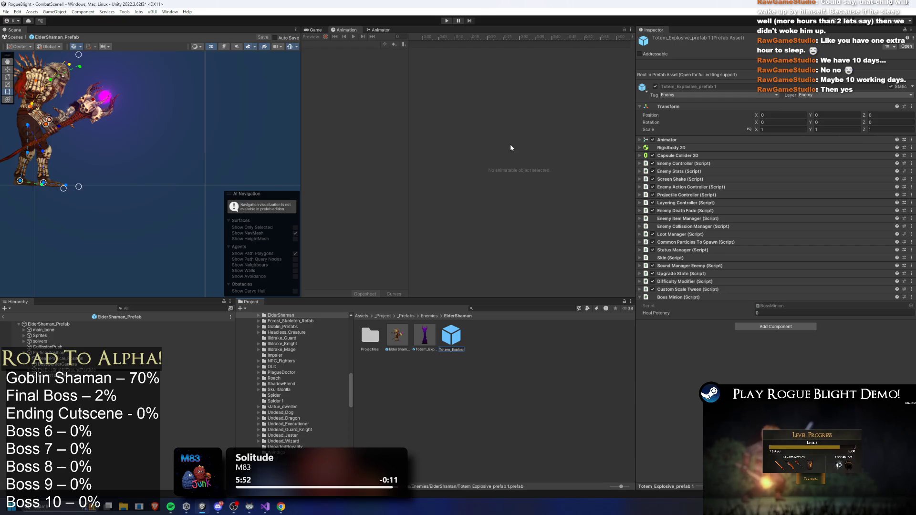
{"action": "key", "text": "BackSpace"}
{"action": "key", "text": "BackSpace"}
{"action": "key", "text": "BackSpace"}
{"action": "type", "text": "Healing_"}
{"action": "key", "text": "Return"}
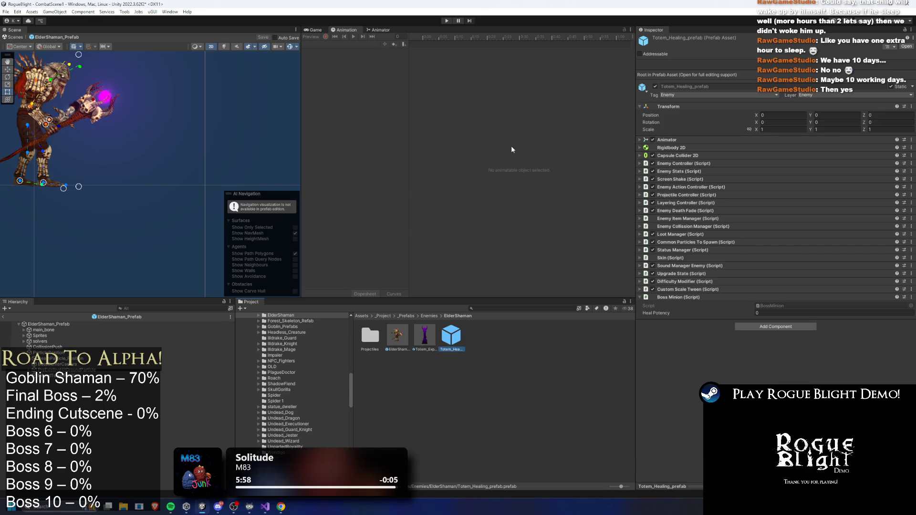
Step: Open Totem_Healing_prefab in prefab mode and inspect its root and child objects
{"action": "double_click", "coordinate": [454, 343]}
{"action": "right_click", "coordinate": [446, 342]}
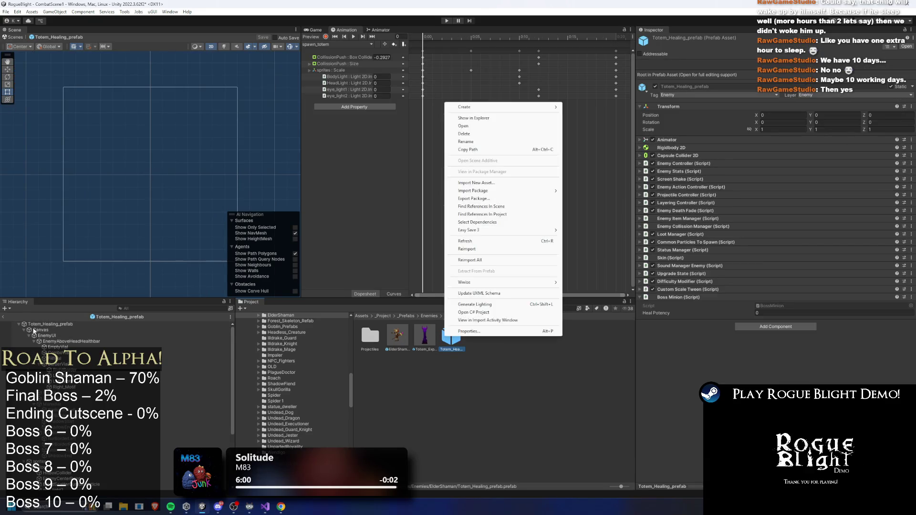
{"action": "left_click", "coordinate": [154, 338]}
{"action": "left_click", "coordinate": [24, 330]}
{"action": "left_click", "coordinate": [47, 347]}
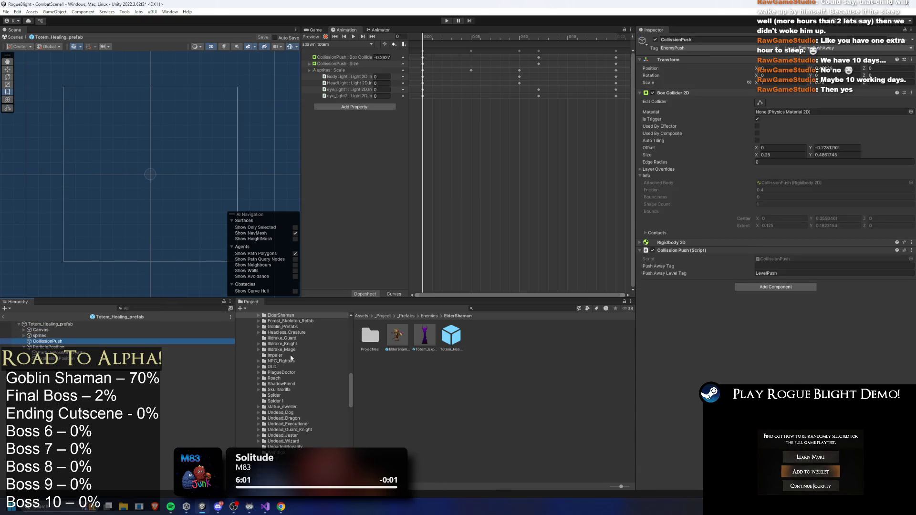
{"action": "key", "text": "Left"}
{"action": "key", "text": "Left"}
{"action": "key", "text": "Left"}
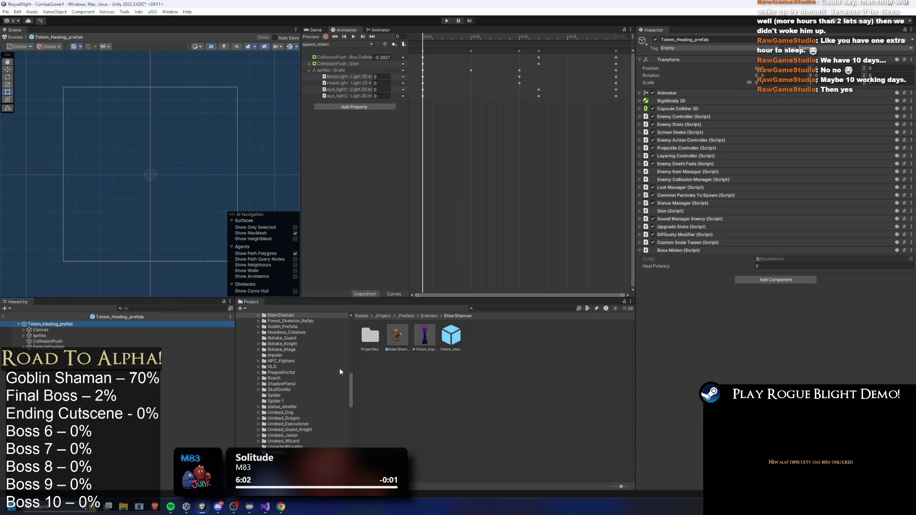
{"action": "key", "text": "Right"}
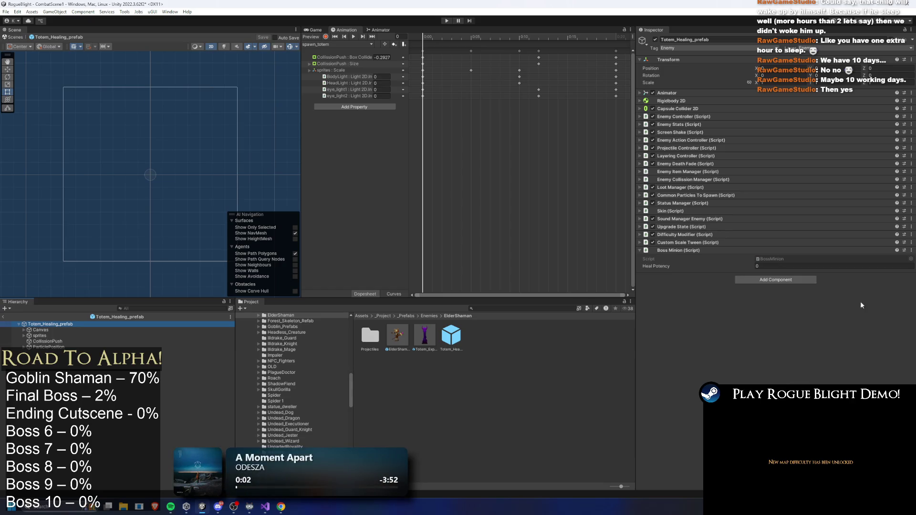
Step: Compare ElderShaman_Prefab's Enemy Stats with the totem prefabs, ending on Totem_Explosive_prefab
{"action": "left_click", "coordinate": [824, 267]}
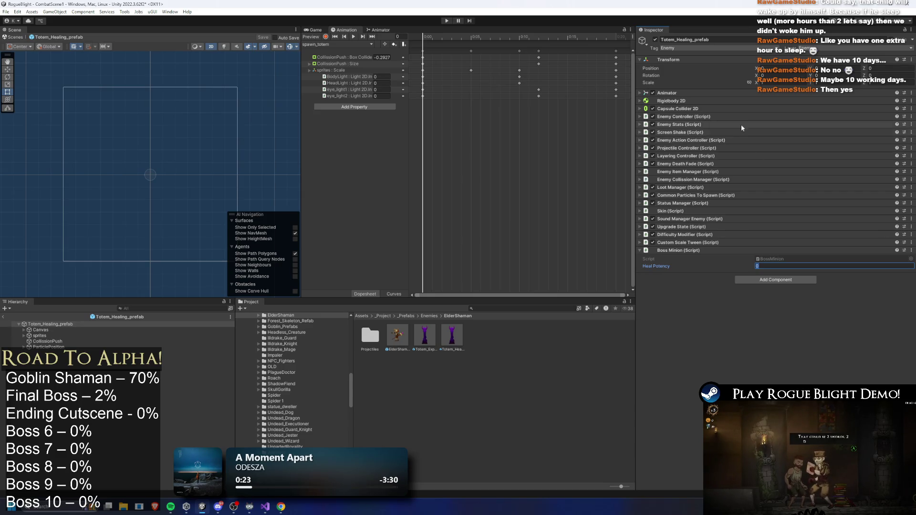
{"action": "left_click", "coordinate": [721, 125]}
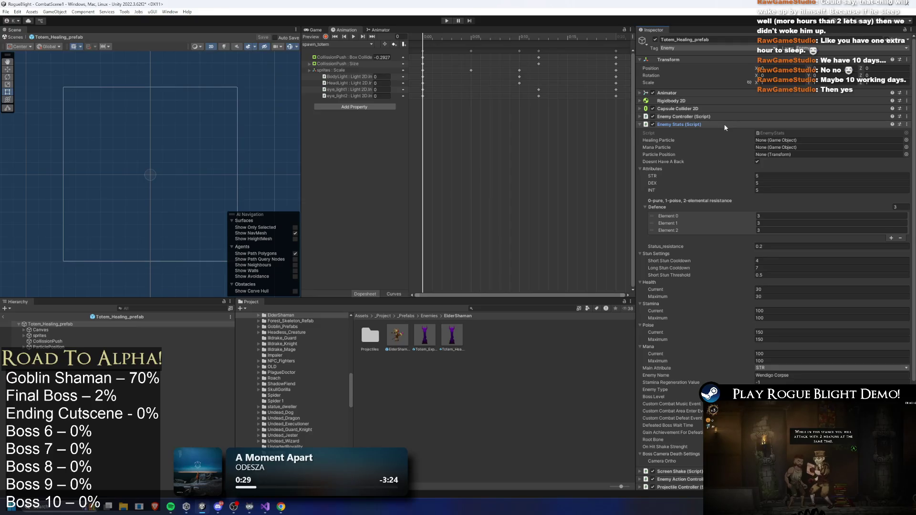
{"action": "left_click", "coordinate": [723, 124]}
{"action": "left_click", "coordinate": [398, 335]}
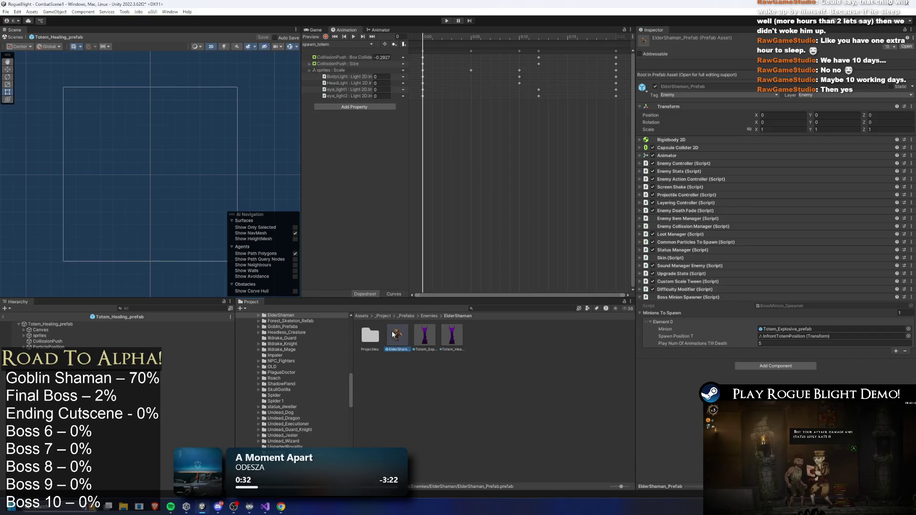
{"action": "left_click", "coordinate": [701, 172]}
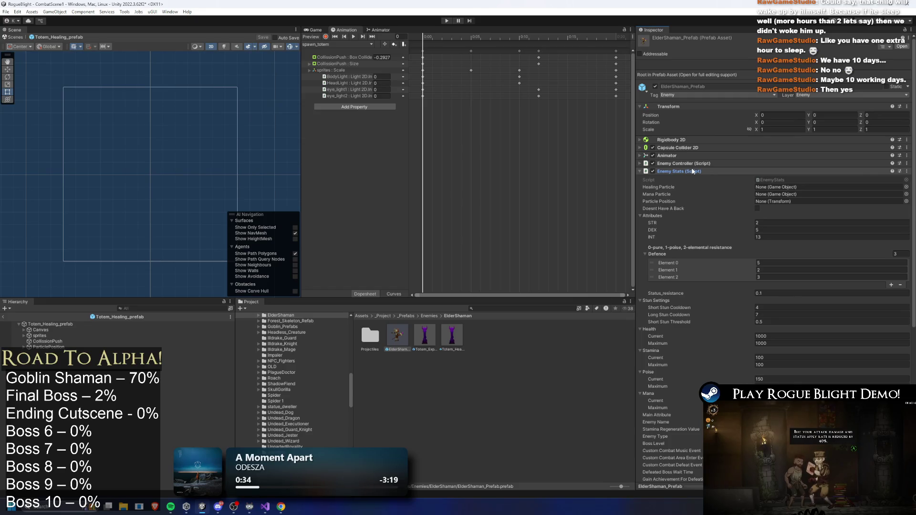
{"action": "left_click", "coordinate": [701, 172]}
{"action": "left_click", "coordinate": [452, 336]}
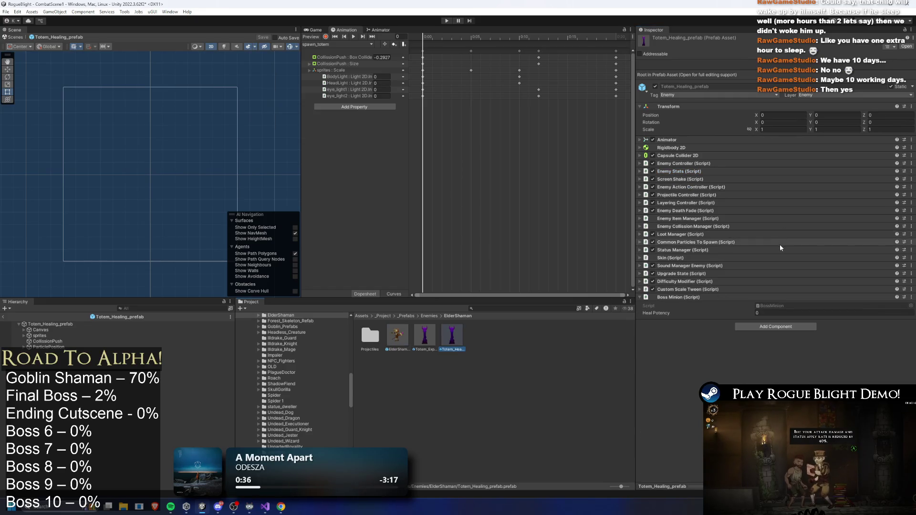
{"action": "key", "text": "Left"}
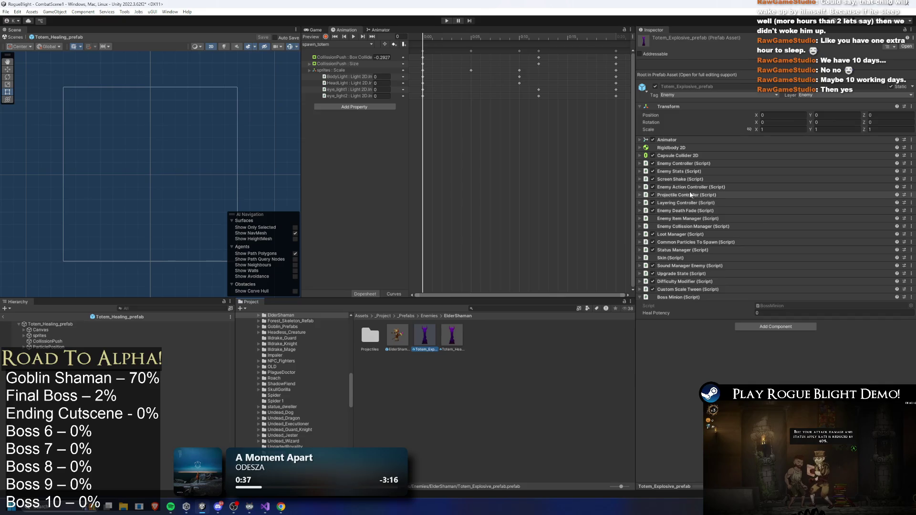
Step: Set Health Current and Maximum to 50 on both totem prefabs
{"action": "left_click", "coordinate": [689, 171]}
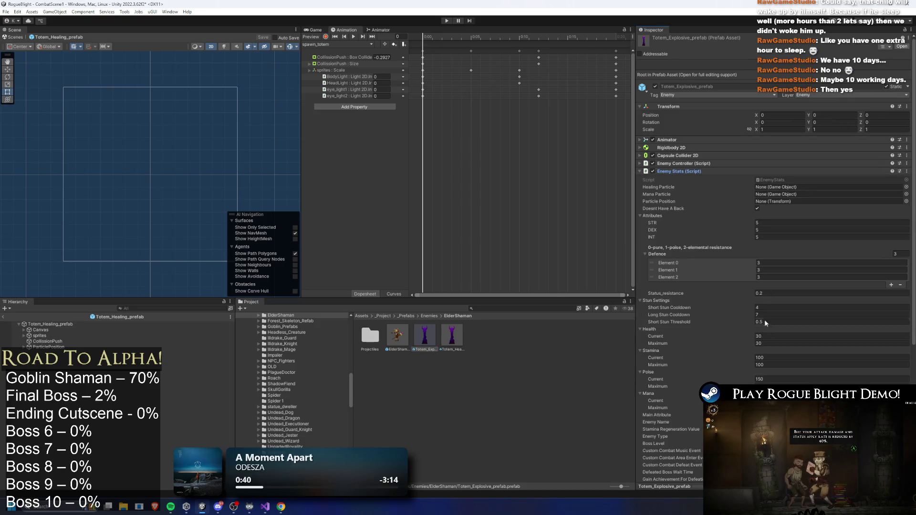
{"action": "left_click", "coordinate": [768, 337]}
{"action": "type", "text": "50"}
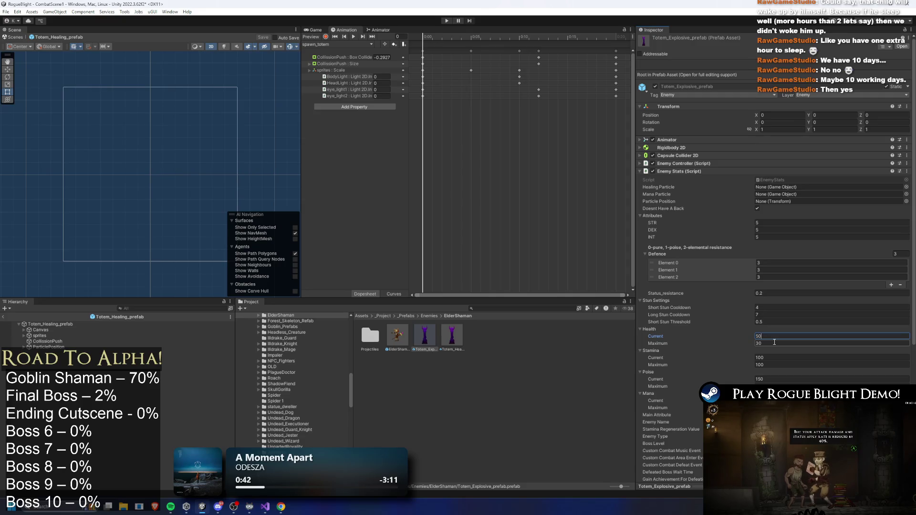
{"action": "key", "text": "Tab"}
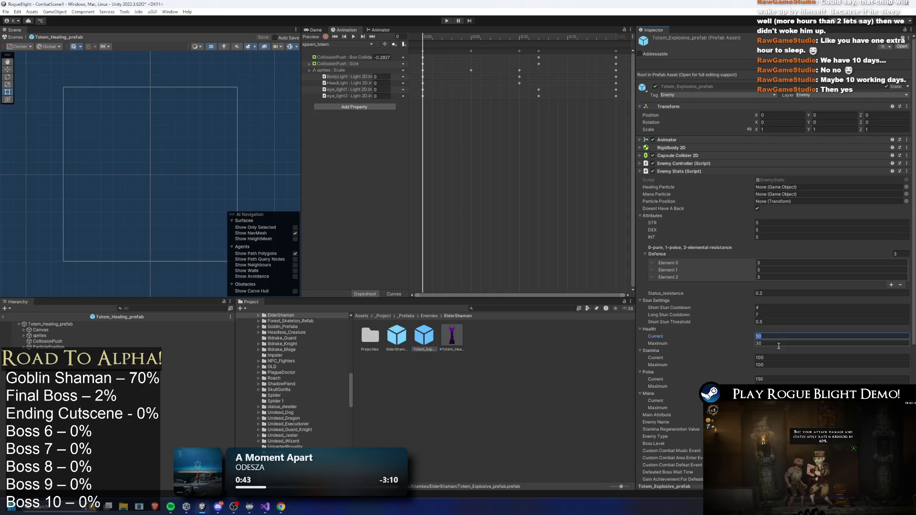
{"action": "left_click", "coordinate": [452, 336]}
{"action": "left_click", "coordinate": [772, 336]}
{"action": "type", "text": "50"}
{"action": "key", "text": "Tab"}
{"action": "type", "text": "50"}
{"action": "key", "text": "Return"}
{"action": "scroll", "coordinate": [814, 332], "scroll_direction": "down", "scroll_amount": 5}
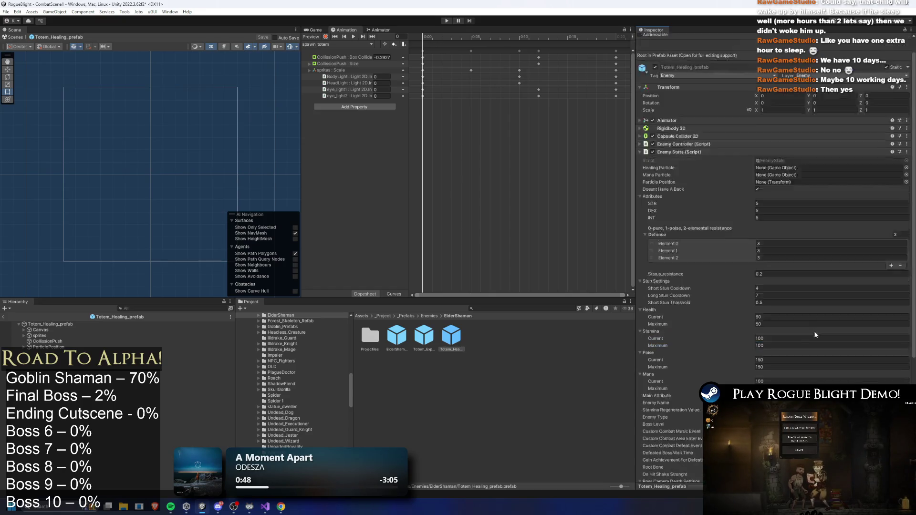
Step: Set Main Attribute to INT on both totems, leaving Stamina Regeneration Value at -1
{"action": "left_click", "coordinate": [425, 337]}
{"action": "left_click", "coordinate": [779, 319]}
{"action": "left_click", "coordinate": [782, 339]}
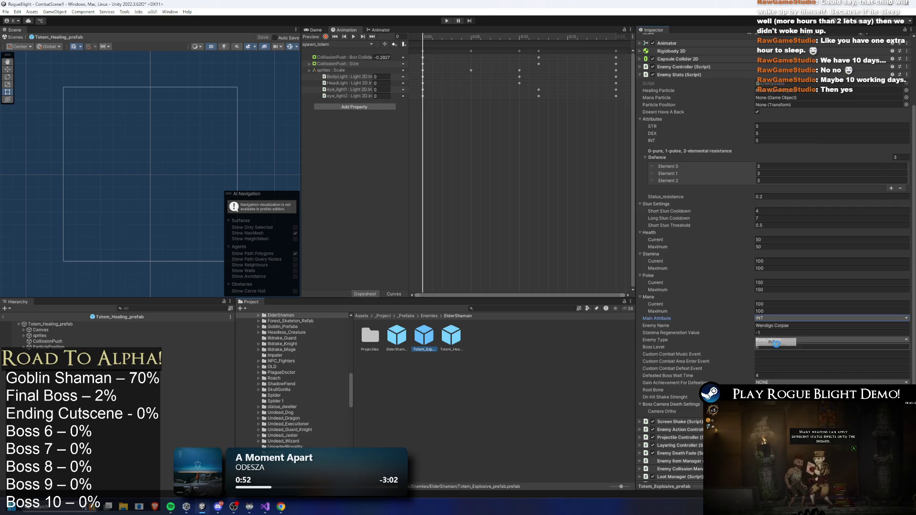
{"action": "left_click", "coordinate": [451, 336]}
{"action": "left_click", "coordinate": [778, 319]}
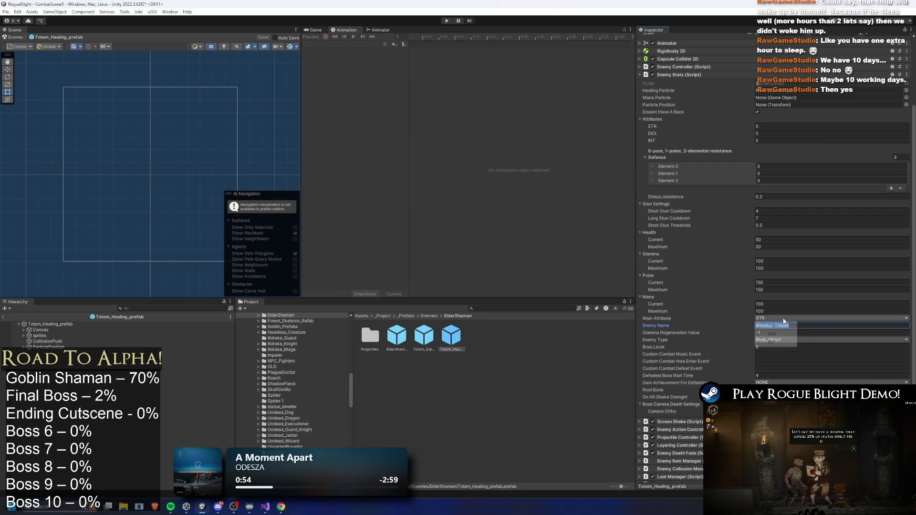
{"action": "left_click", "coordinate": [783, 340]}
{"action": "left_click", "coordinate": [424, 340]}
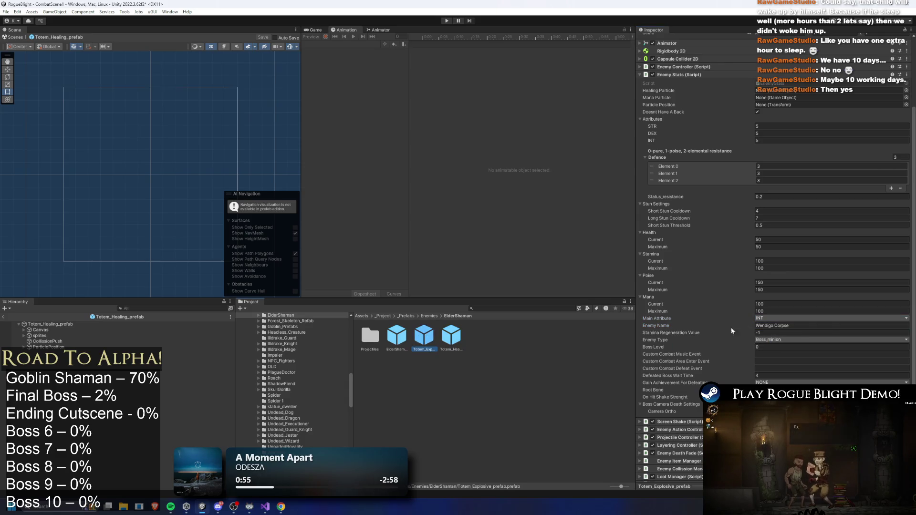
{"action": "left_click", "coordinate": [452, 334]}
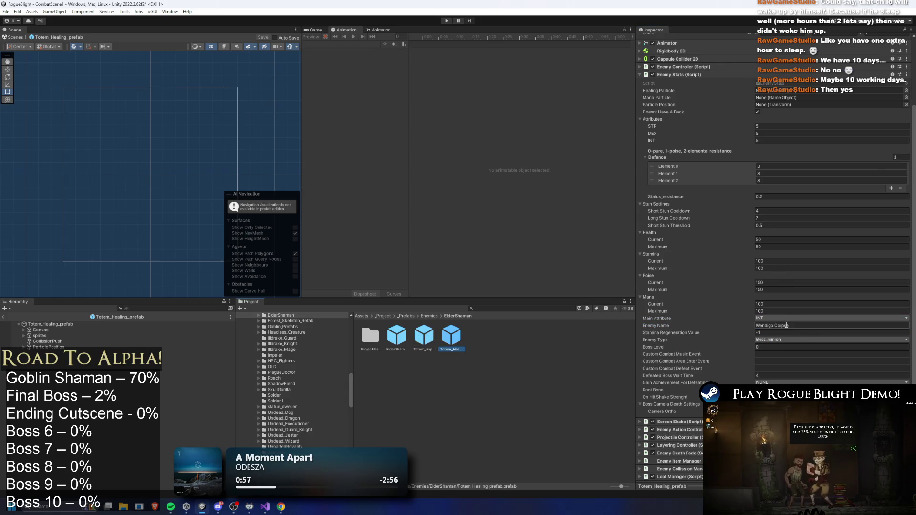
{"action": "left_click", "coordinate": [809, 333]}
{"action": "left_click", "coordinate": [451, 335]}
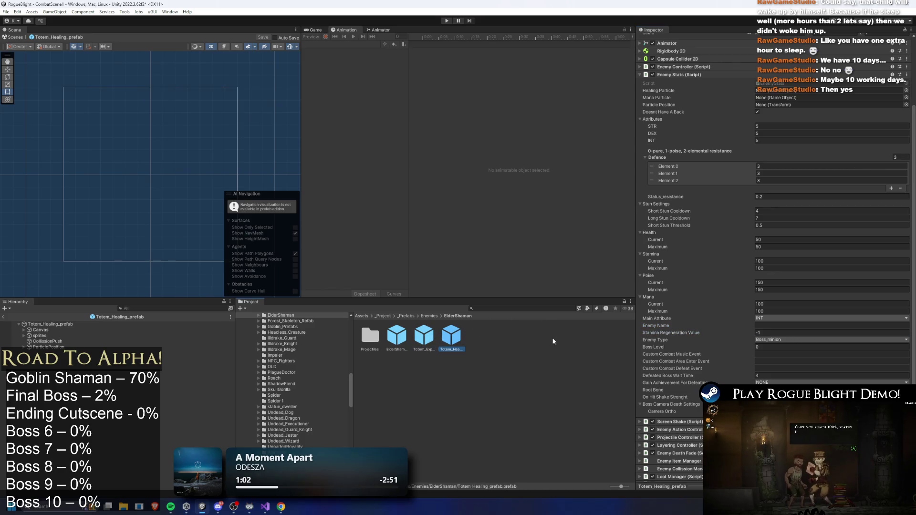
Step: Open Totem_Healing_prefab in prefab mode and collapse its Enemy Stats
{"action": "double_click", "coordinate": [451, 336]}
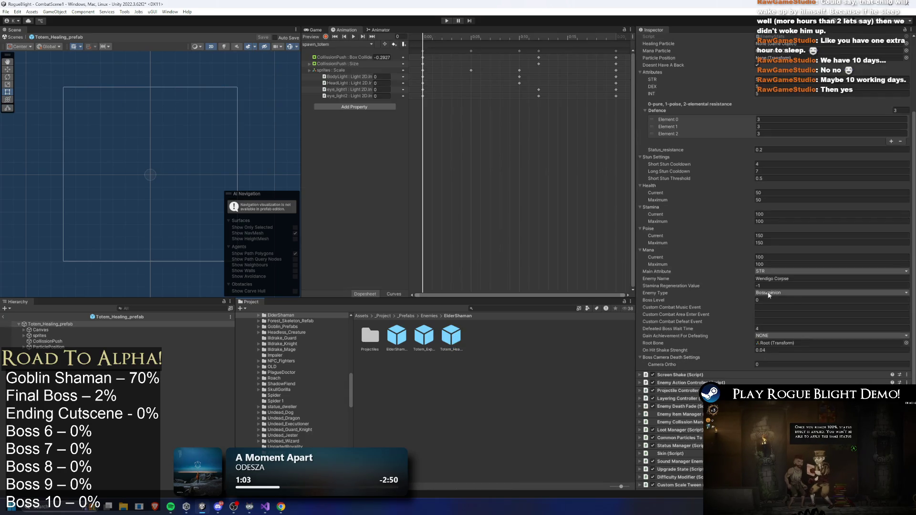
{"action": "left_click", "coordinate": [776, 342]}
{"action": "scroll", "coordinate": [783, 241], "scroll_direction": "up", "scroll_amount": 5}
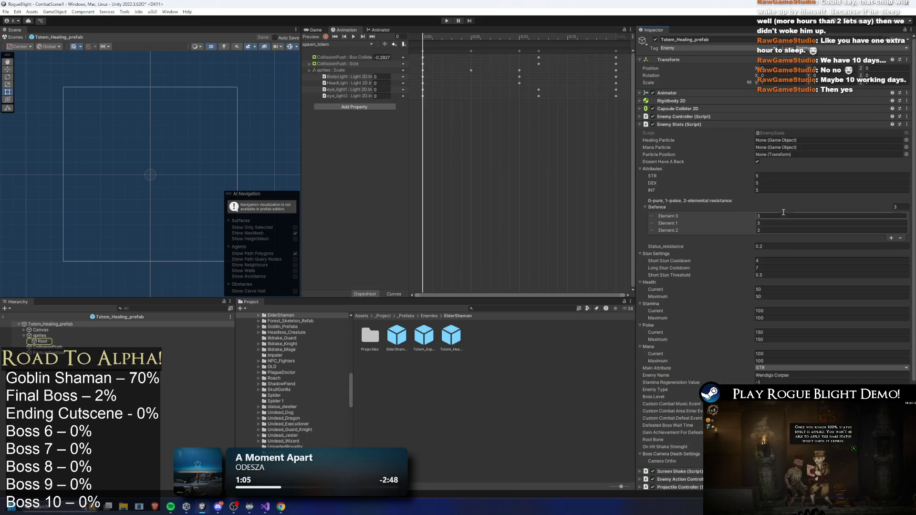
{"action": "left_click", "coordinate": [692, 125]}
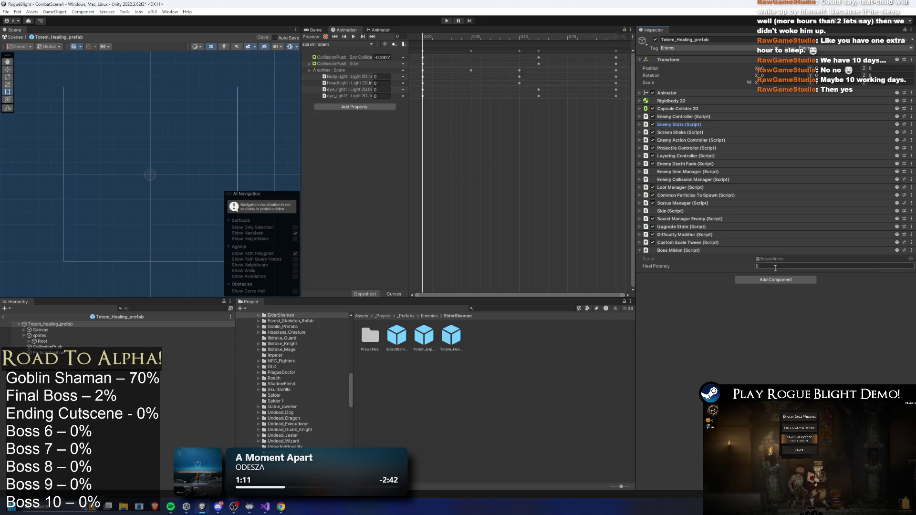
Step: Select the prefab root's Heal Potency field and compute 100/5 in Calculator
{"action": "left_click", "coordinate": [451, 336]}
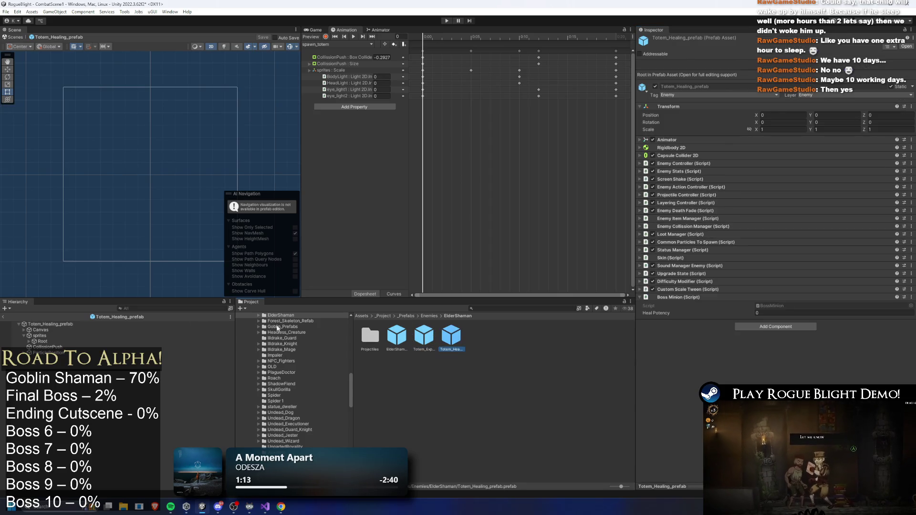
{"action": "left_click", "coordinate": [57, 325]}
{"action": "left_click", "coordinate": [781, 266]}
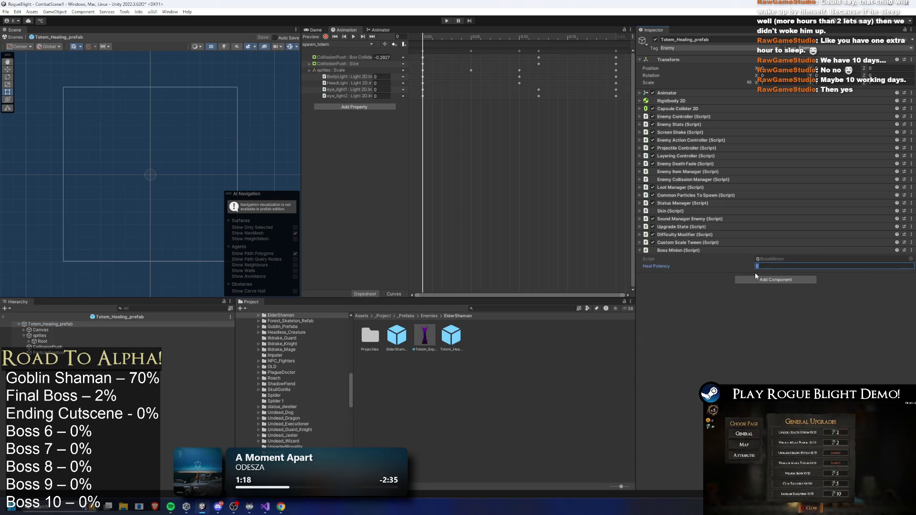
{"action": "key", "text": "super"}
{"action": "type", "text": "ca"}
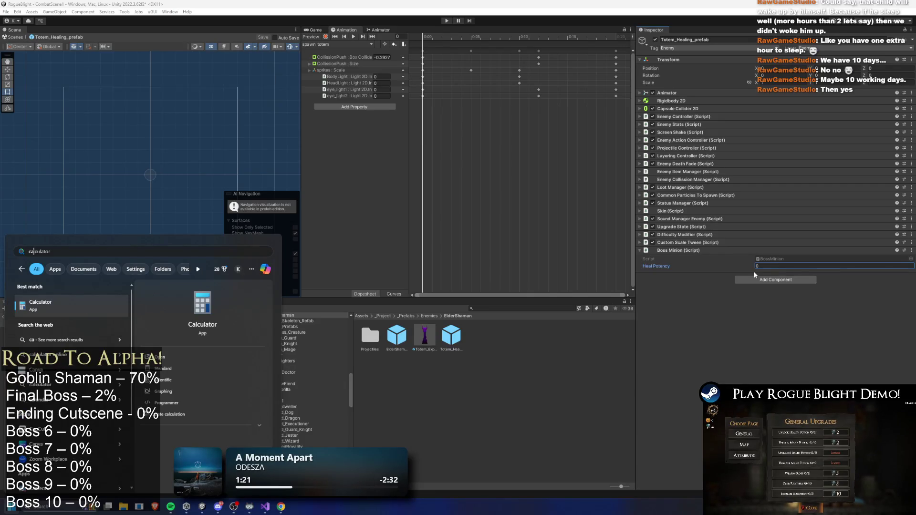
{"action": "key", "text": "Return"}
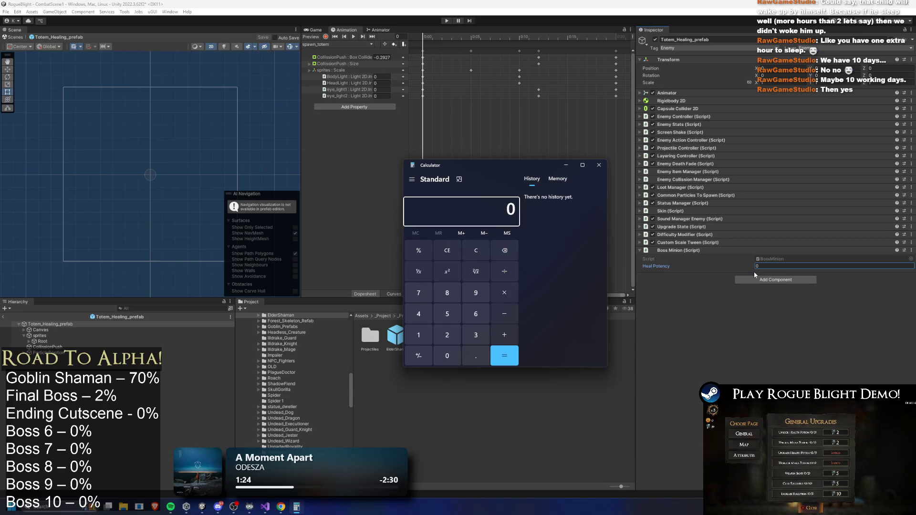
{"action": "type", "text": "100"}
{"action": "type", "text": "/5"}
{"action": "key", "text": "Return"}
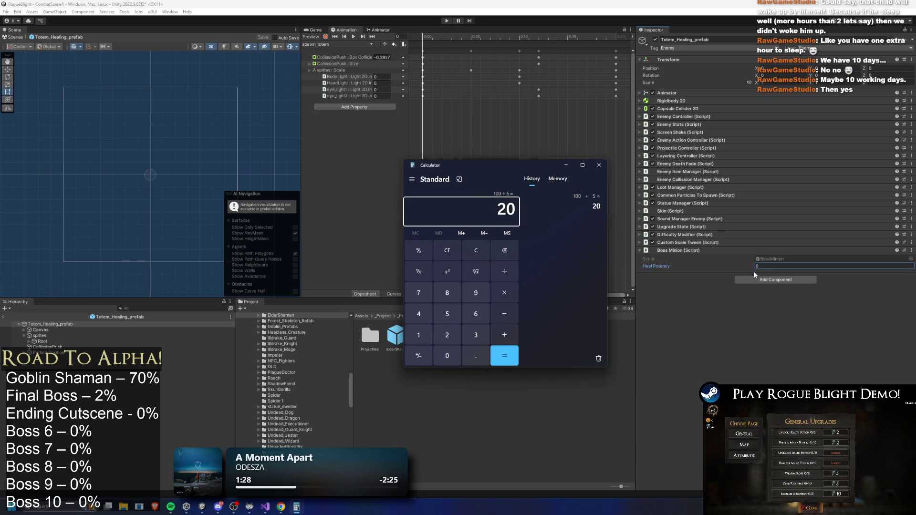
{"action": "left_click", "coordinate": [789, 264]}
Step: Set Boss Minion Heal Potency to 20, then 15, saving the prefab each time
{"action": "type", "text": "20"}
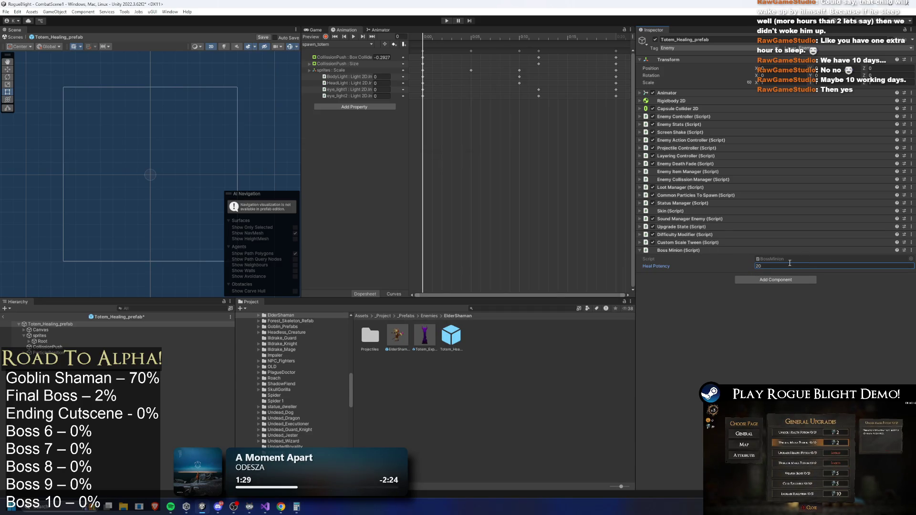
{"action": "key", "text": "ctrl+s"}
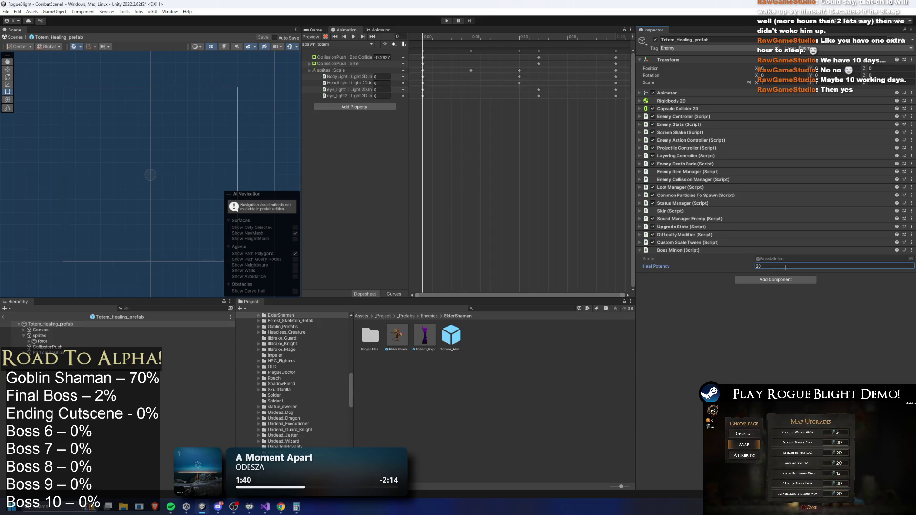
{"action": "type", "text": "15"}
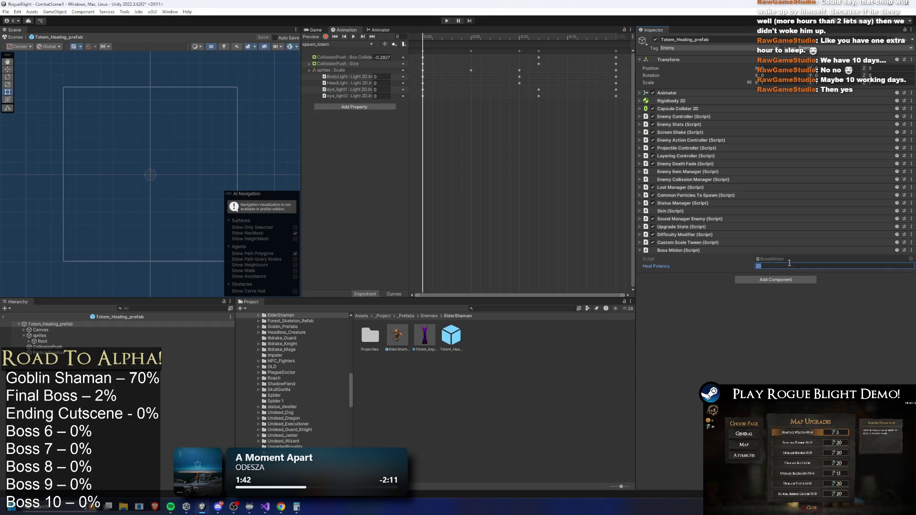
{"action": "key", "text": "ctrl+s"}
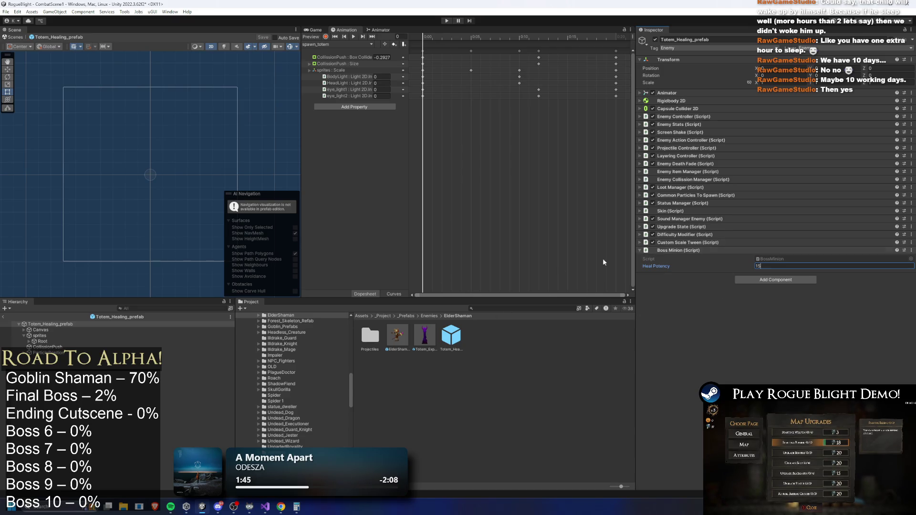
{"action": "left_click", "coordinate": [179, 335]}
{"action": "key", "text": "Left"}
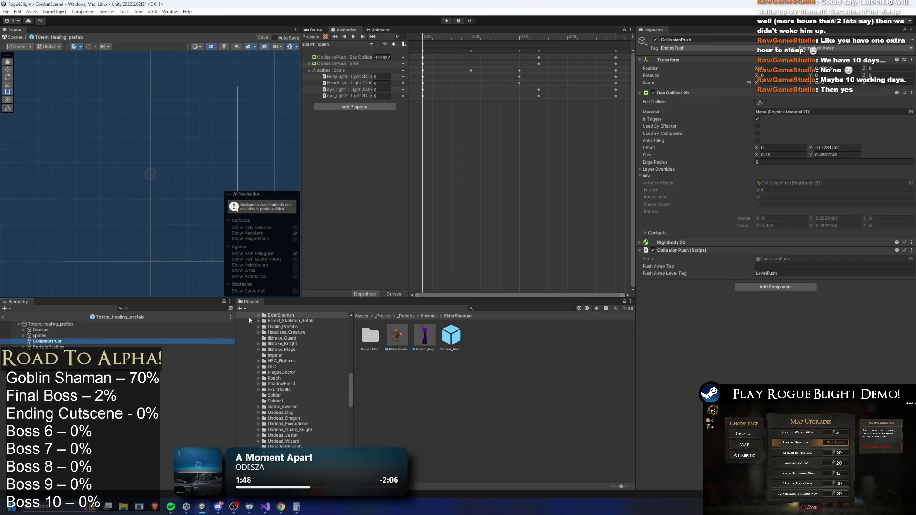
Step: Preview the idle_totem clip from the Animator controller and frame the sprites object in the Scene
{"action": "key", "text": "Left"}
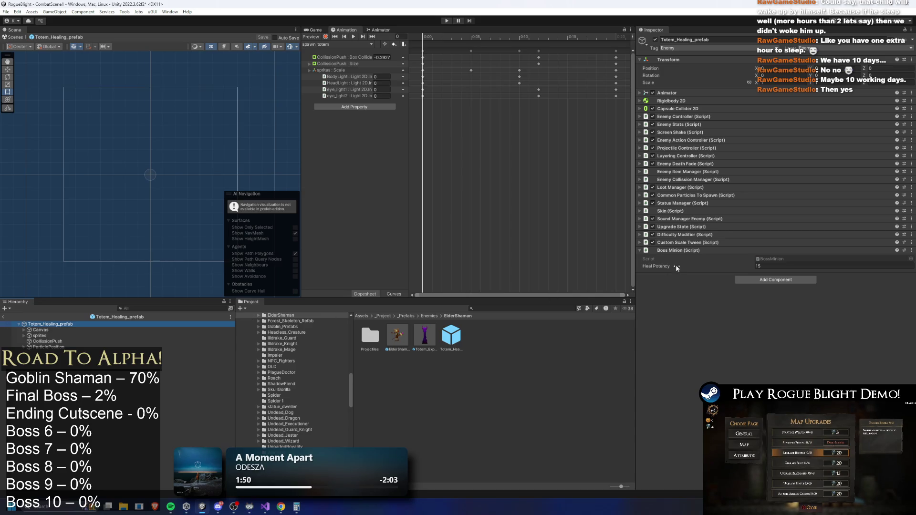
{"action": "left_click", "coordinate": [693, 251]}
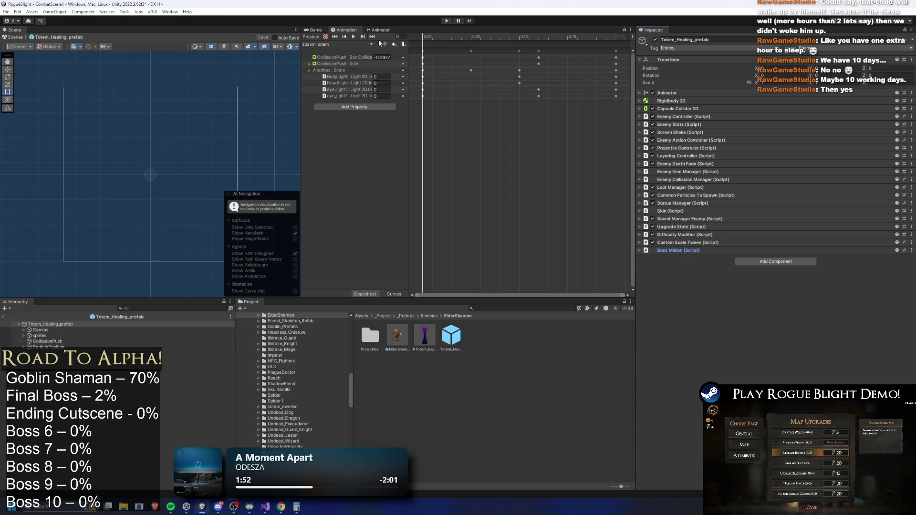
{"action": "left_click", "coordinate": [702, 92]}
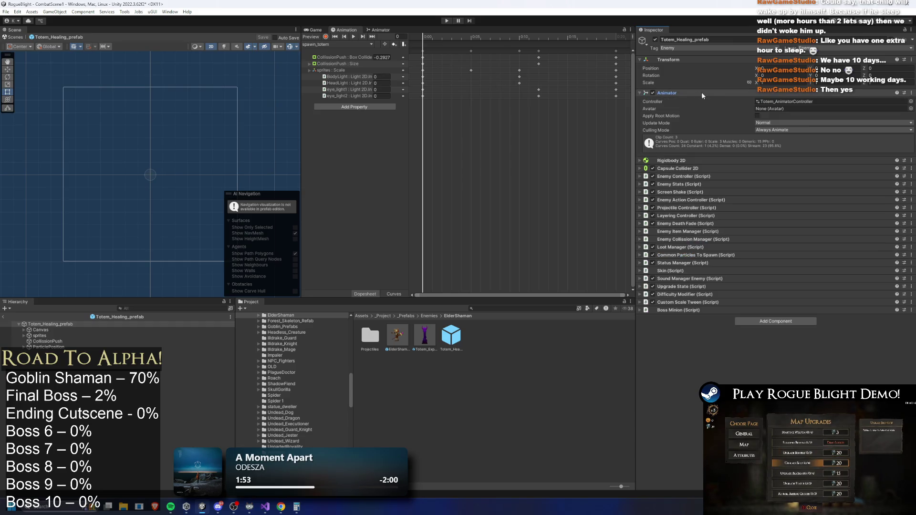
{"action": "left_click", "coordinate": [811, 102]}
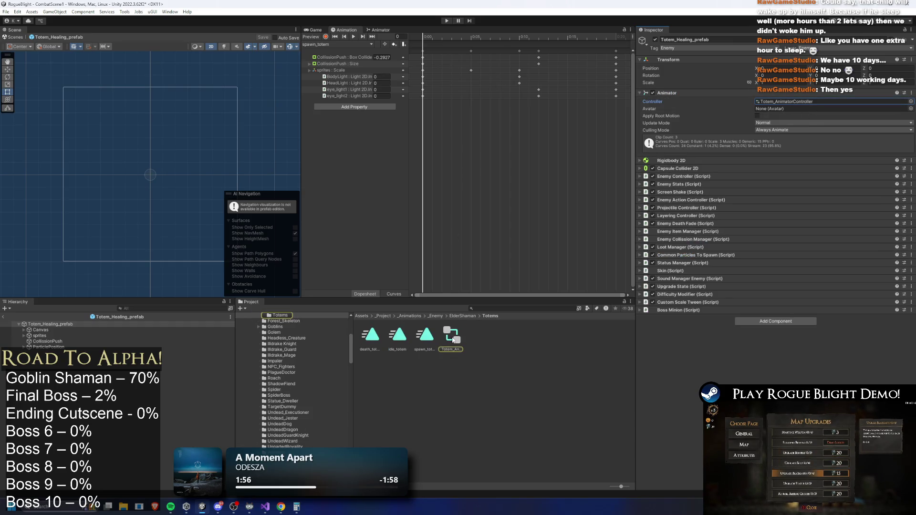
{"action": "left_click", "coordinate": [342, 44]}
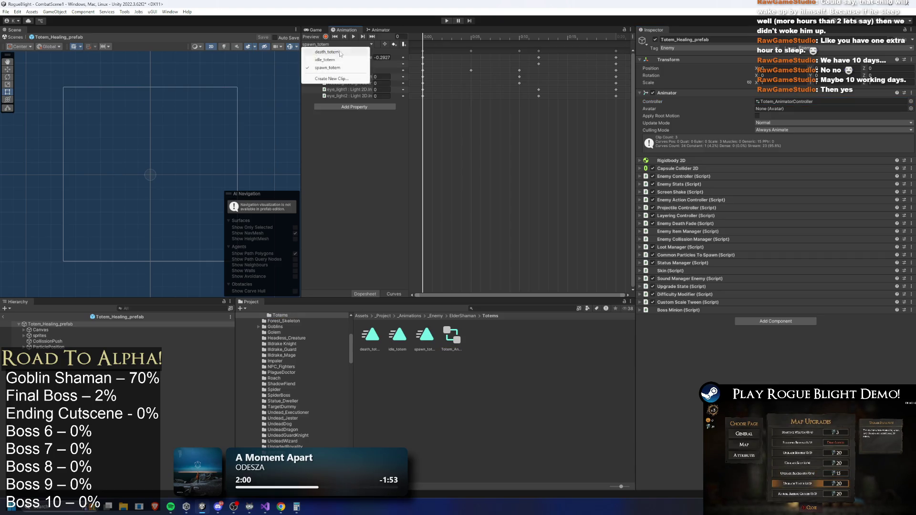
{"action": "left_click", "coordinate": [340, 59]}
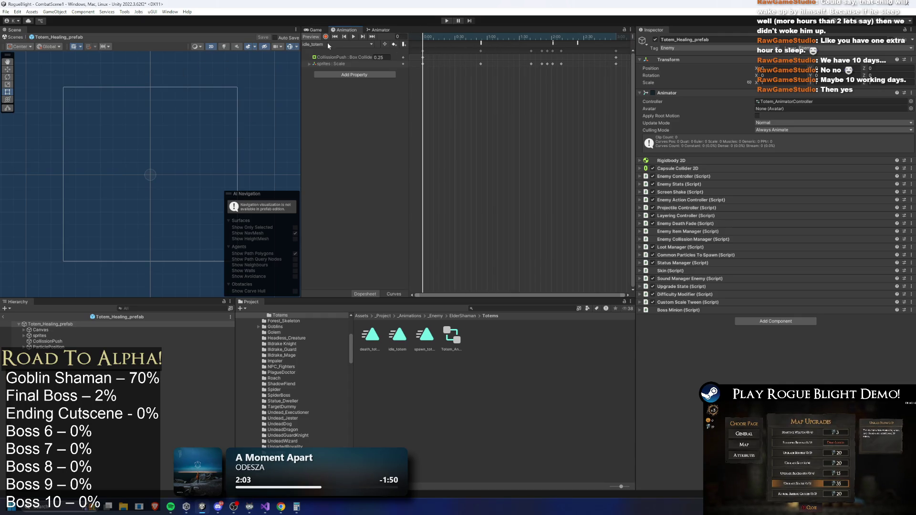
{"action": "left_click", "coordinate": [39, 335]}
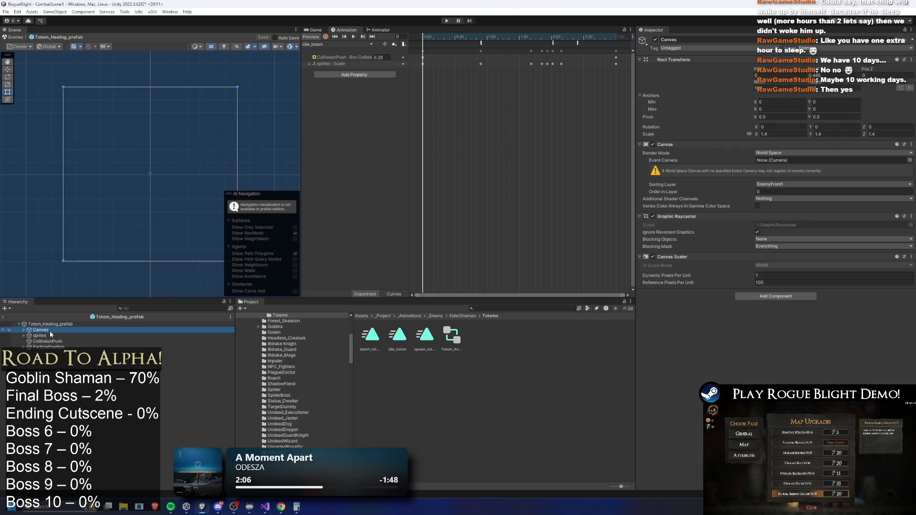
{"action": "key", "text": "f"}
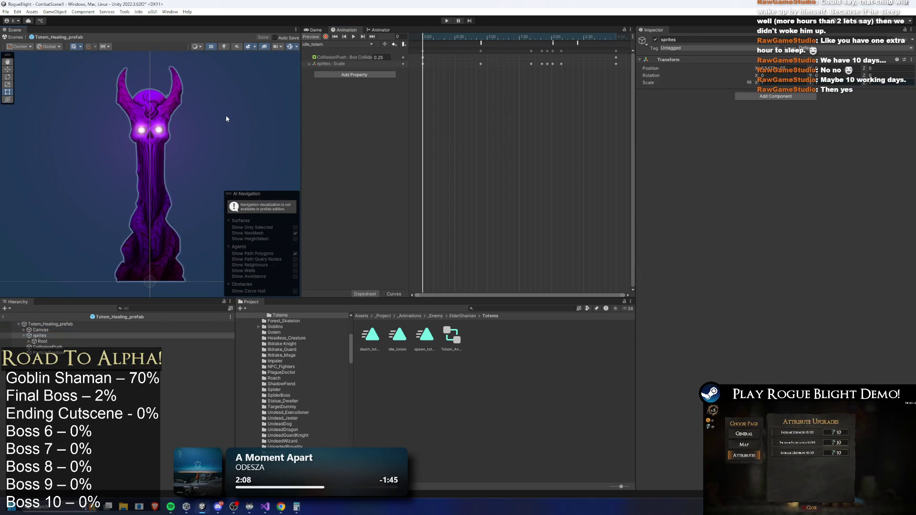
Step: Try the totem 3 and totem 2 sprites on Totem_art, undoing back to totem 3
{"action": "left_click", "coordinate": [43, 341]}
{"action": "key", "text": "Up"}
{"action": "key", "text": "Up"}
{"action": "key", "text": "Up"}
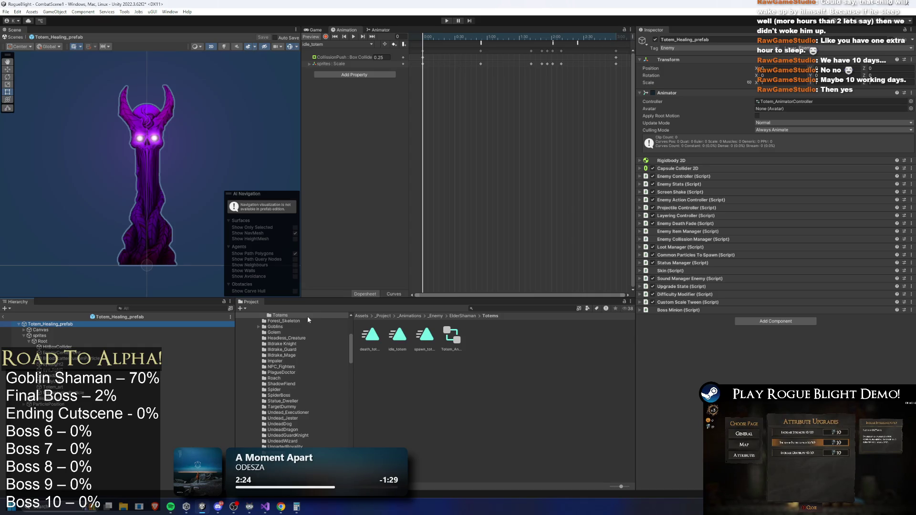
{"action": "left_click", "coordinate": [135, 219]}
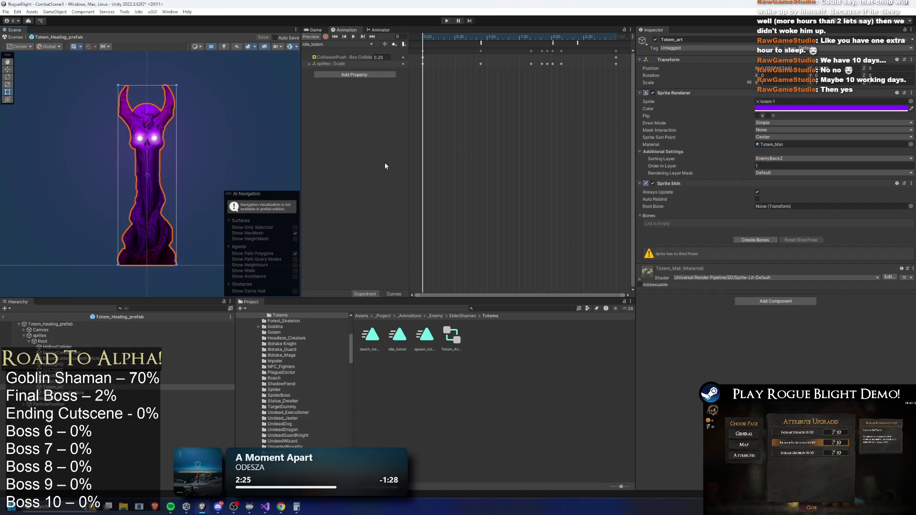
{"action": "left_click", "coordinate": [786, 101]}
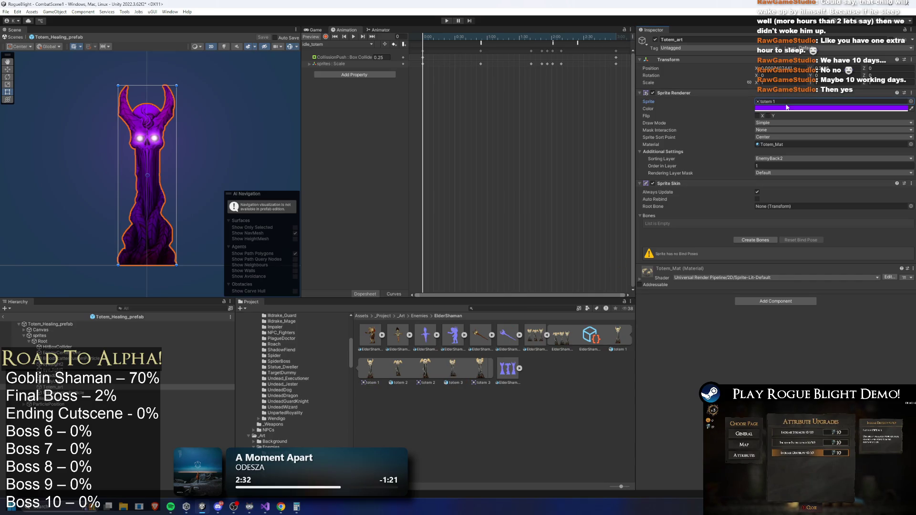
{"action": "left_click_drag", "start_coordinate": [480, 372], "coordinate": [778, 100]}
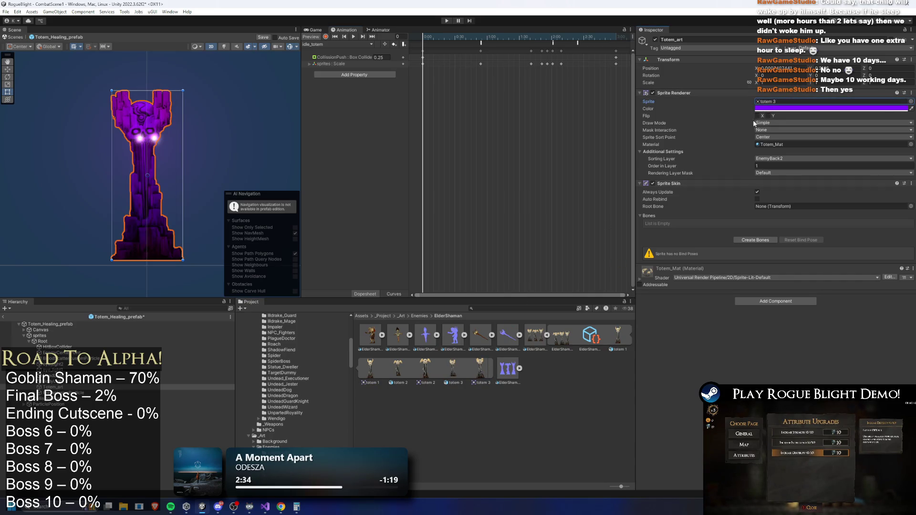
{"action": "scroll", "coordinate": [191, 172], "scroll_direction": "up", "scroll_amount": 3}
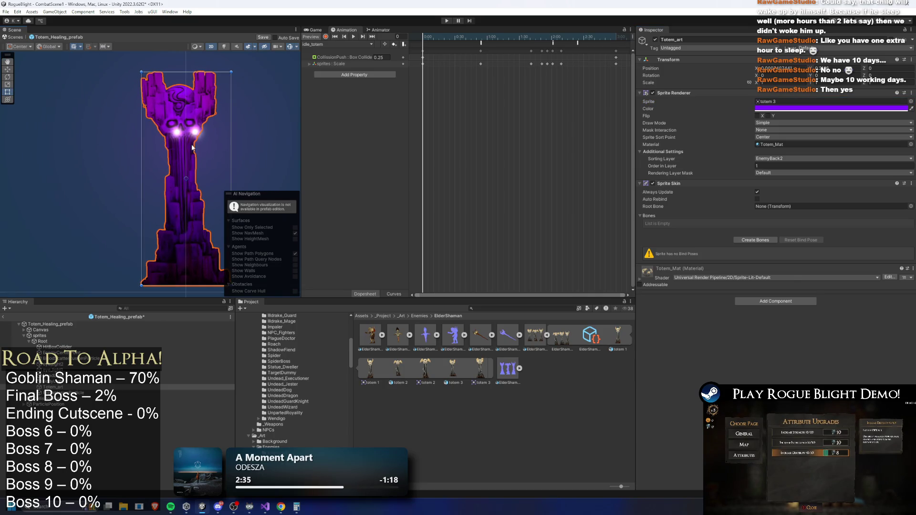
{"action": "mouse_move", "coordinate": [425, 370]}
{"action": "left_mouse_down"}
{"action": "mouse_move", "coordinate": [715, 124]}
{"action": "mouse_move", "coordinate": [778, 100]}
{"action": "left_mouse_up"}
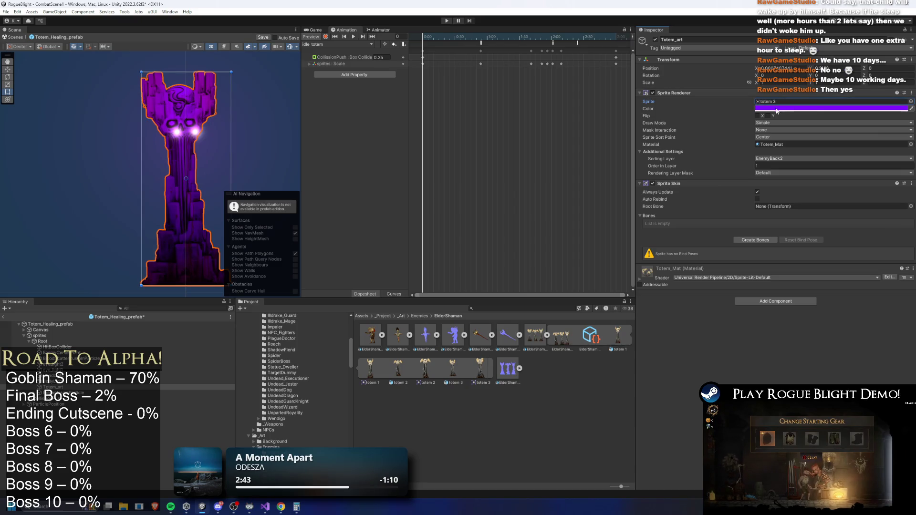
{"action": "left_click_drag", "start_coordinate": [427, 389], "coordinate": [833, 103]}
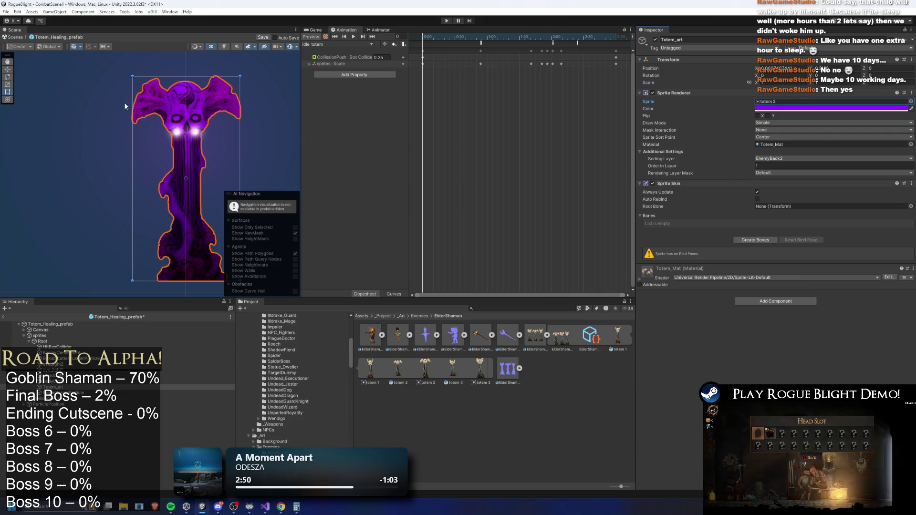
{"action": "key", "text": "ctrl+z"}
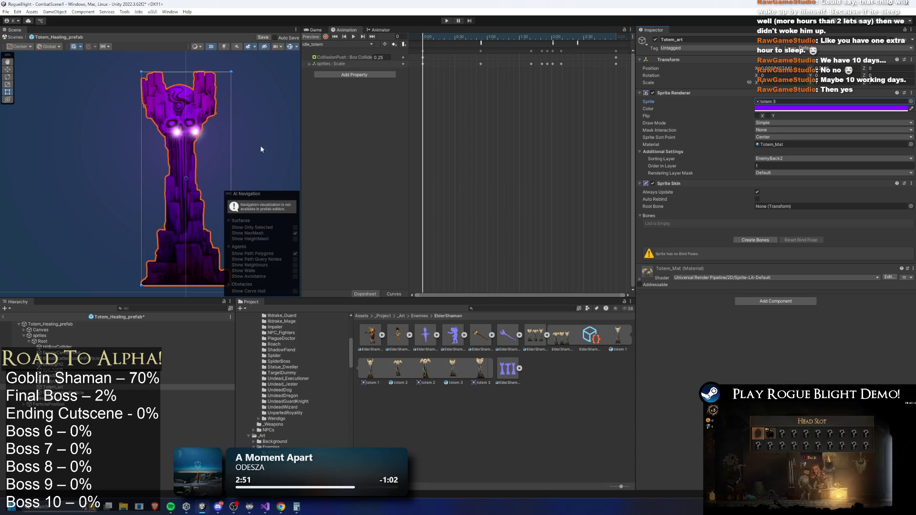
Step: Clear the totem's X position, undo it, and reassign the totem 3 sprite to Totem_art
{"action": "left_click", "coordinate": [797, 73]}
{"action": "key", "text": "BackSpace"}
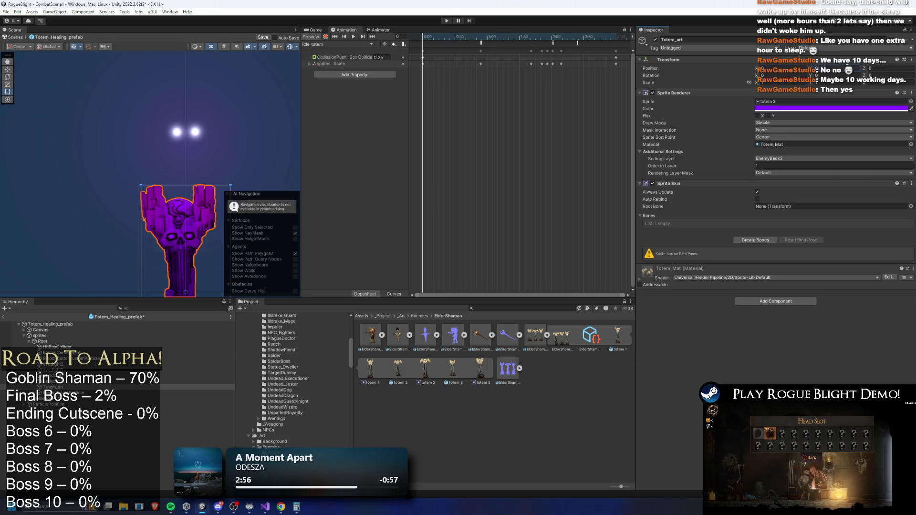
{"action": "left_click_drag", "start_coordinate": [161, 156], "coordinate": [151, 139]}
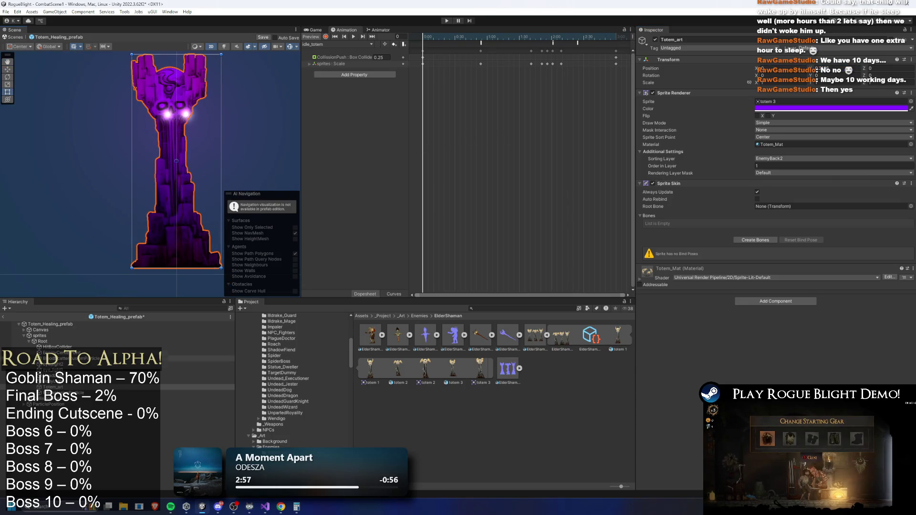
{"action": "key", "text": "ctrl+z"}
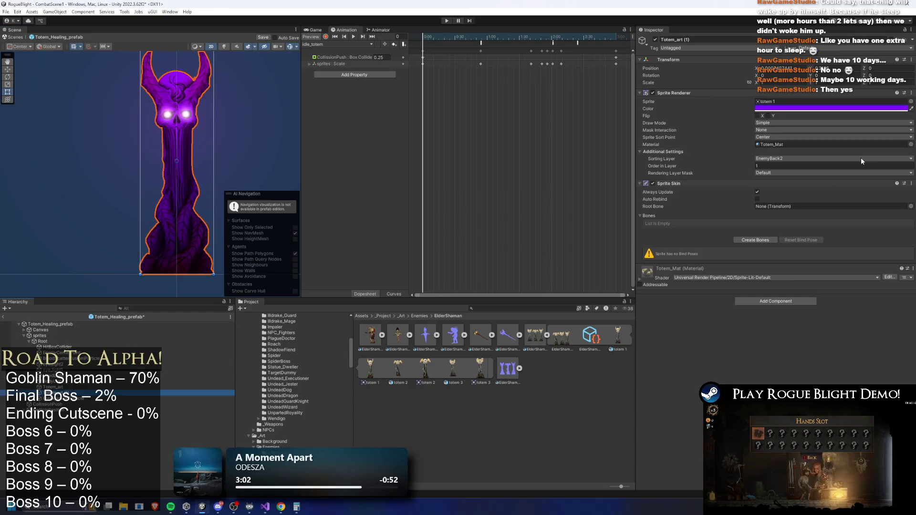
{"action": "left_click", "coordinate": [50, 387]}
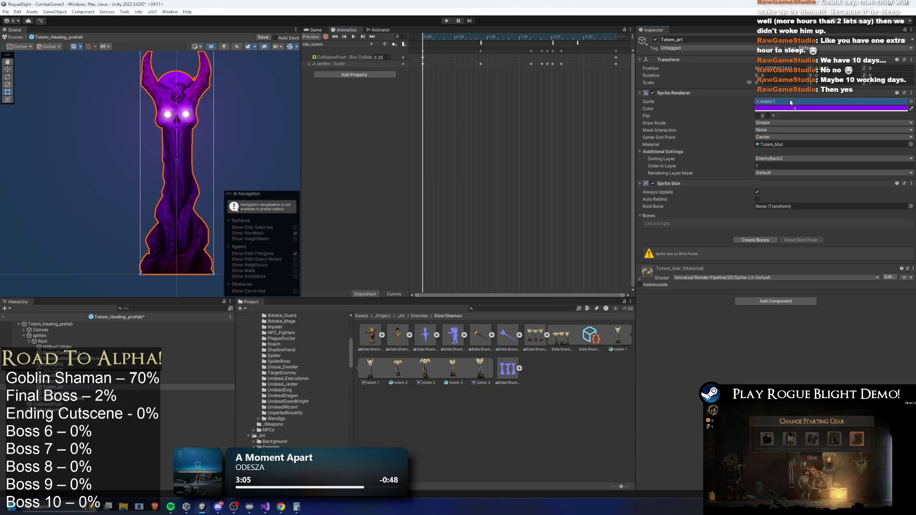
{"action": "left_click_drag", "start_coordinate": [793, 87], "coordinate": [787, 102]}
{"action": "double_click", "coordinate": [523, 334]}
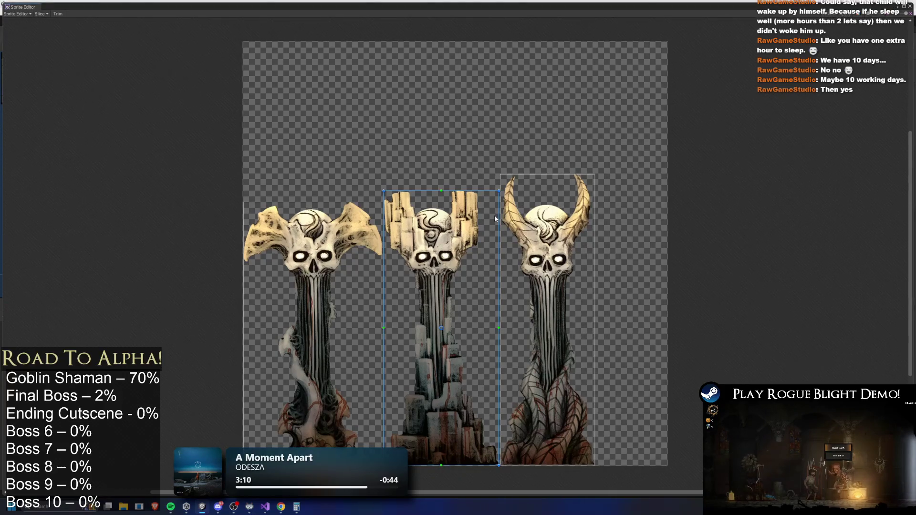
Step: Zoom in on the three totem sprites in the Sprite Editor
{"action": "scroll", "coordinate": [467, 224], "scroll_direction": "up", "scroll_amount": 4}
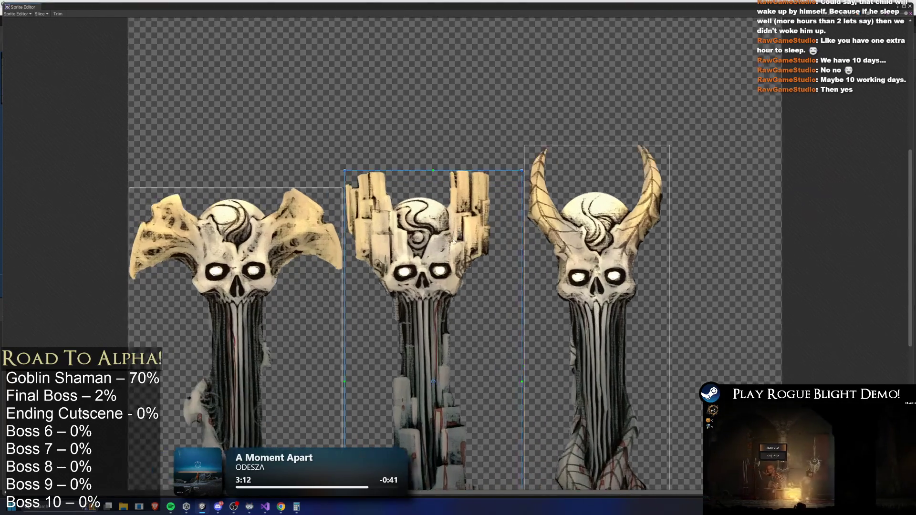
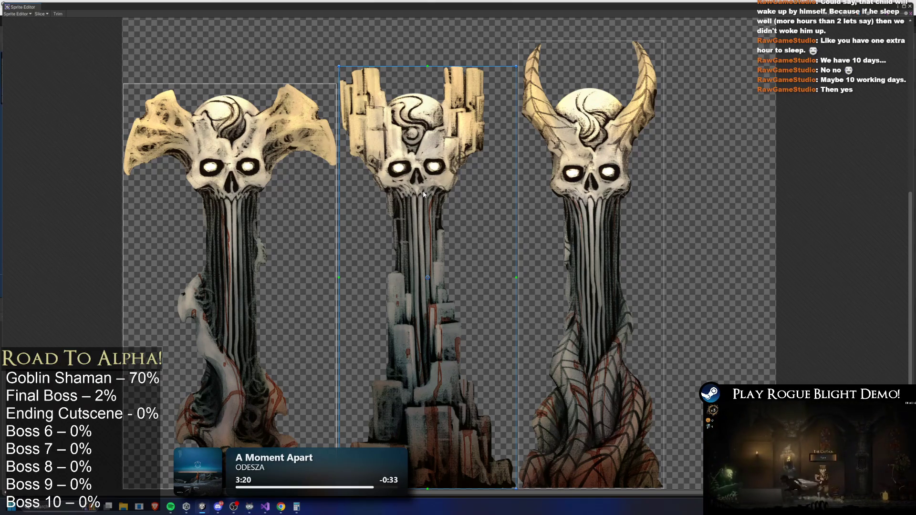
Step: Resize the middle totem's slice in the Sprite Editor, then close it and discard the change
{"action": "scroll", "coordinate": [423, 190], "scroll_direction": "down", "scroll_amount": 3}
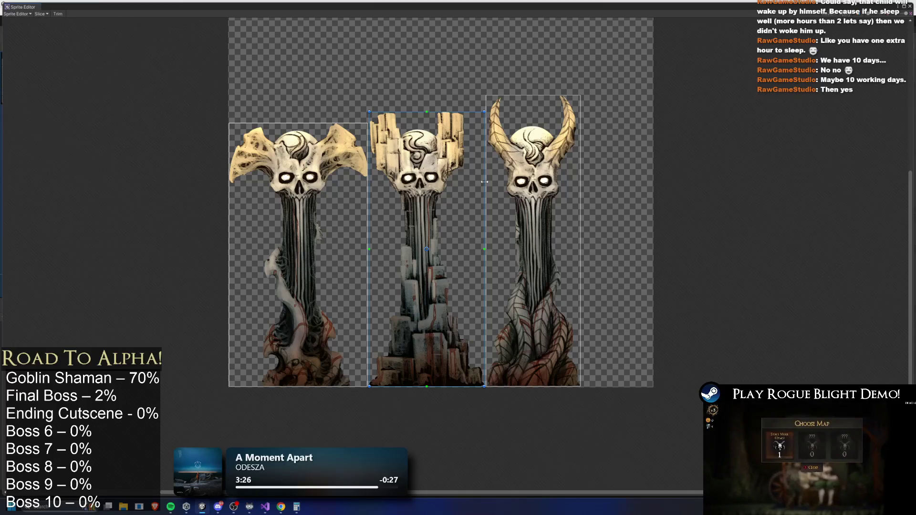
{"action": "mouse_move", "coordinate": [477, 210]}
{"action": "left_mouse_down"}
{"action": "mouse_move", "coordinate": [464, 213]}
{"action": "mouse_move", "coordinate": [484, 224]}
{"action": "left_mouse_up"}
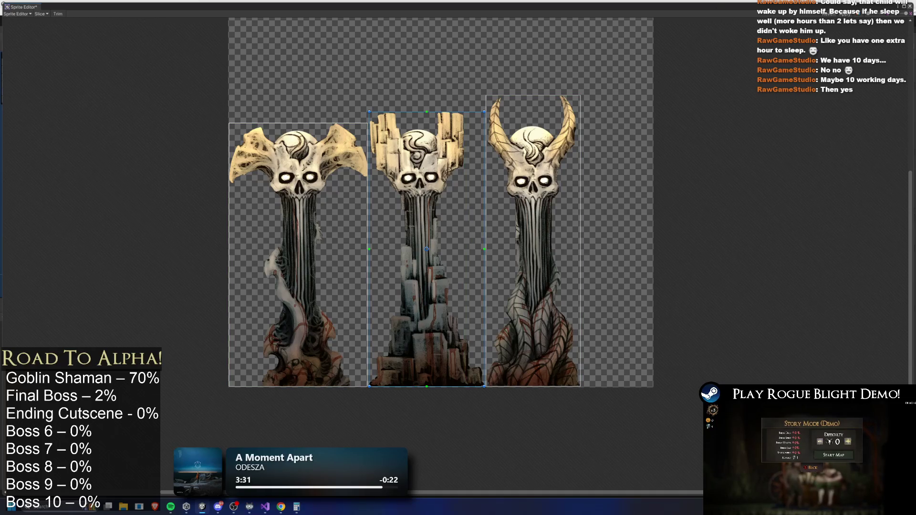
{"action": "left_click", "coordinate": [910, 8]}
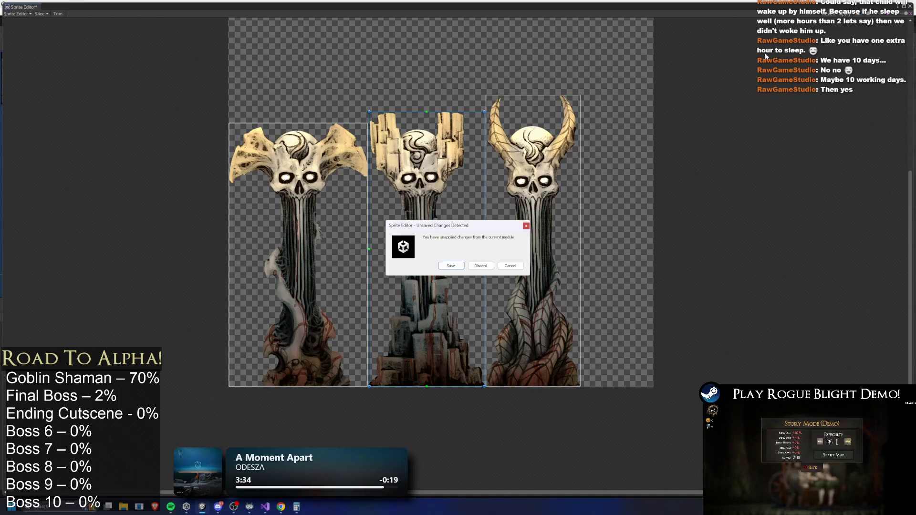
{"action": "left_click", "coordinate": [485, 268]}
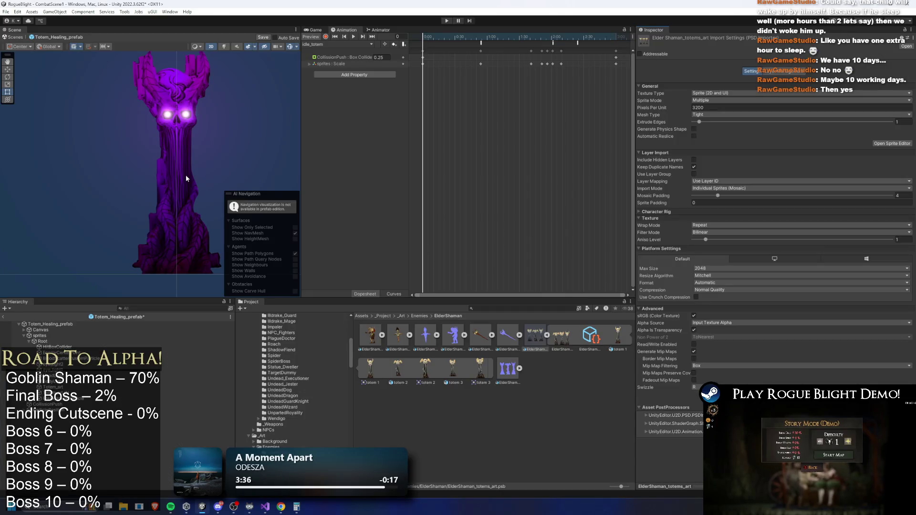
Step: Select Totem_art and nudge the totem sprite slightly down-right with the Move tool
{"action": "left_click", "coordinate": [67, 391]}
{"action": "left_click", "coordinate": [68, 387]}
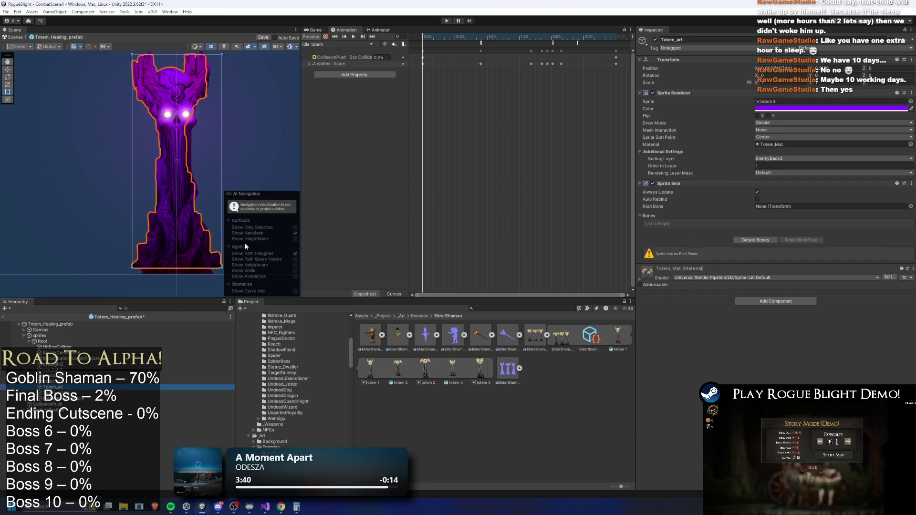
{"action": "key", "text": "w"}
{"action": "left_click_drag", "start_coordinate": [179, 160], "coordinate": [181, 166]}
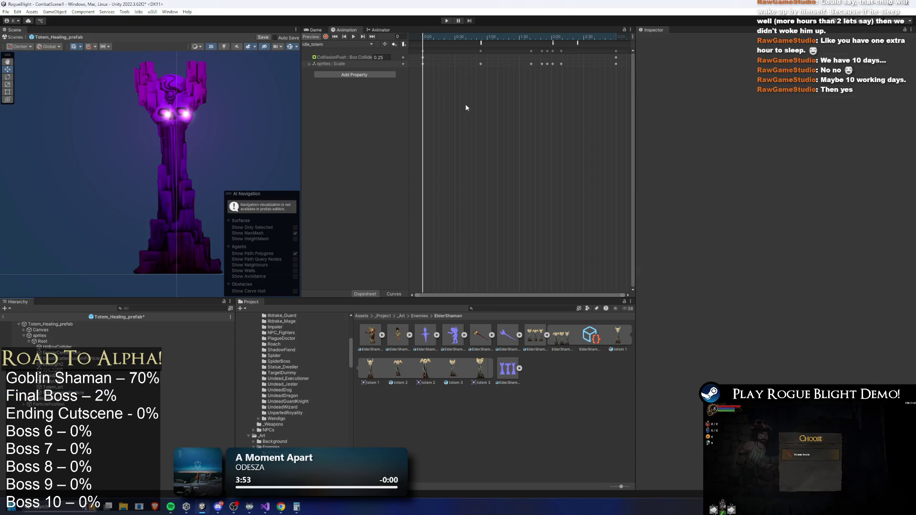
{"action": "left_click", "coordinate": [159, 162]}
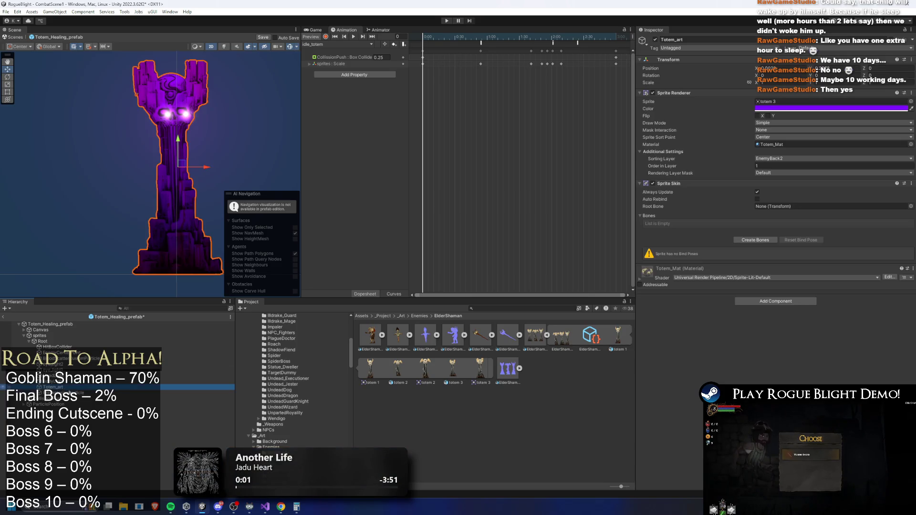
{"action": "left_click", "coordinate": [187, 173]}
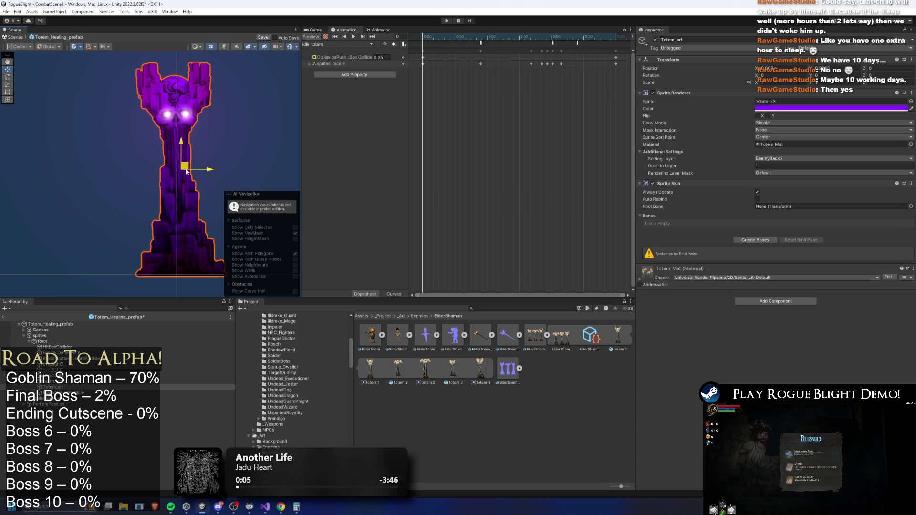
{"action": "left_click_drag", "start_coordinate": [186, 172], "coordinate": [188, 173]}
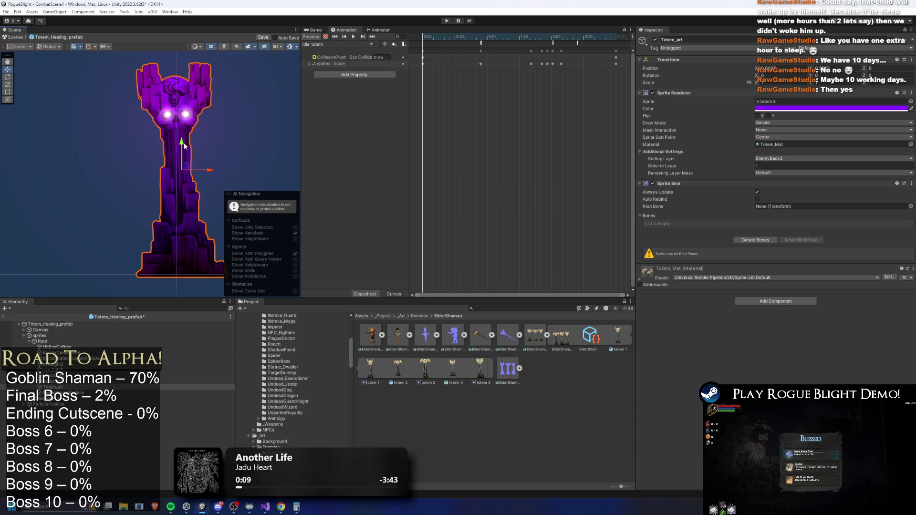
Step: Open and close the Sprite Editor for the ElderShaman totems art asset
{"action": "left_click", "coordinate": [534, 334]}
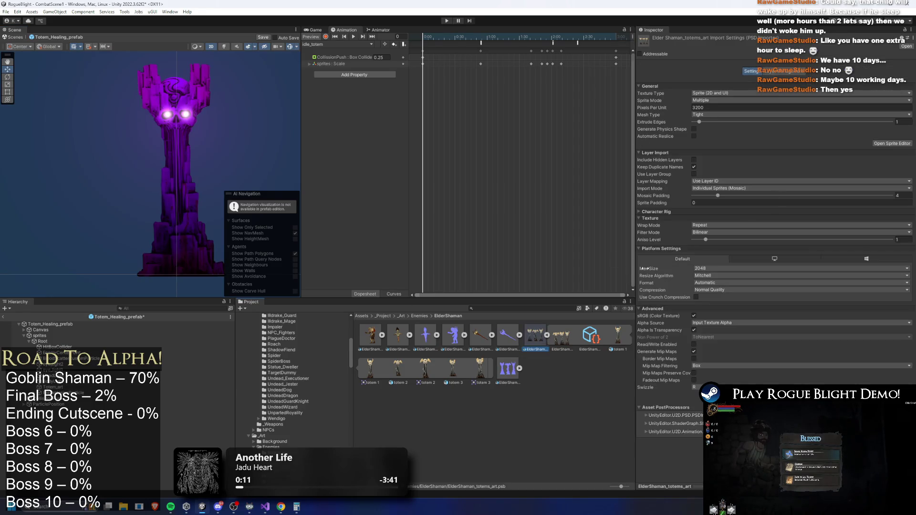
{"action": "left_click", "coordinate": [888, 143]}
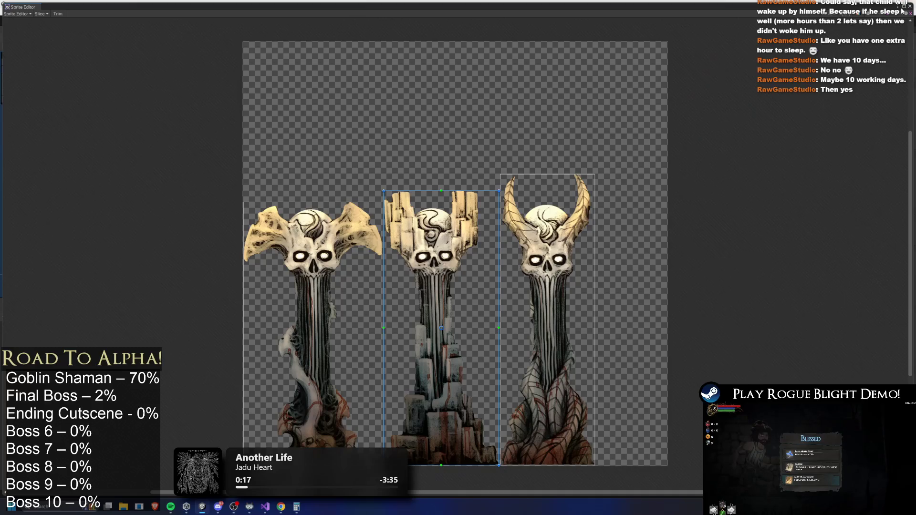
{"action": "left_click", "coordinate": [910, 7]}
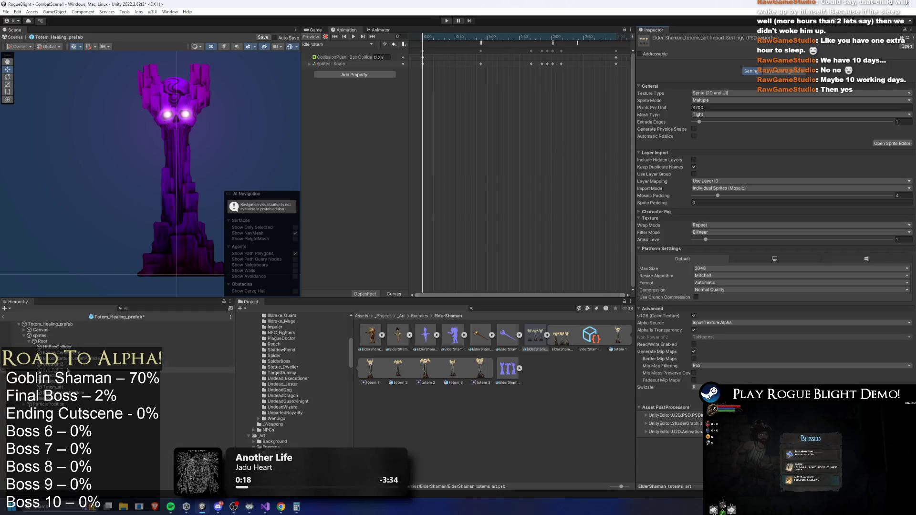
Step: Select the five totem parts, move them up slightly, then reselect Totem_art
{"action": "left_click", "coordinate": [65, 365], "text": "ctrl"}
{"action": "left_click", "coordinate": [65, 370], "text": "ctrl"}
{"action": "left_click", "coordinate": [64, 376], "text": "ctrl"}
{"action": "left_click", "coordinate": [64, 381], "text": "ctrl"}
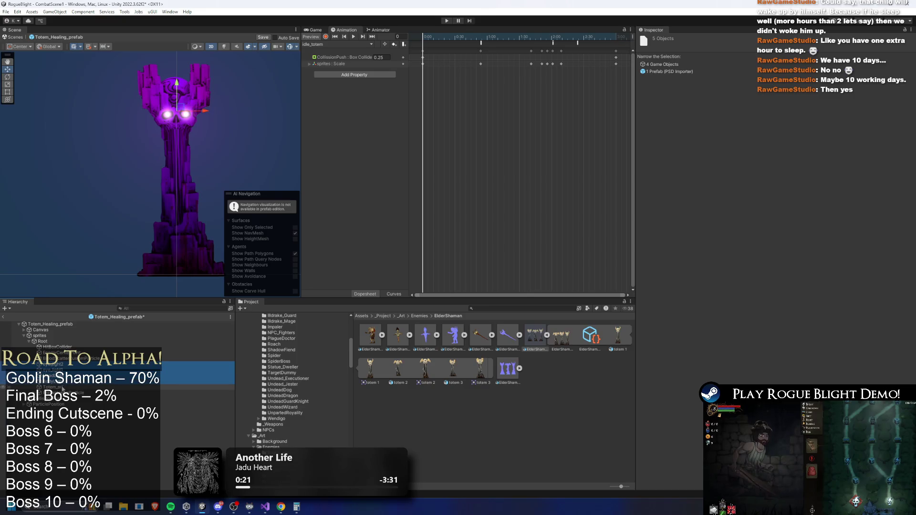
{"action": "left_click", "coordinate": [63, 387], "text": "ctrl"}
{"action": "left_click_drag", "start_coordinate": [182, 143], "coordinate": [183, 141]}
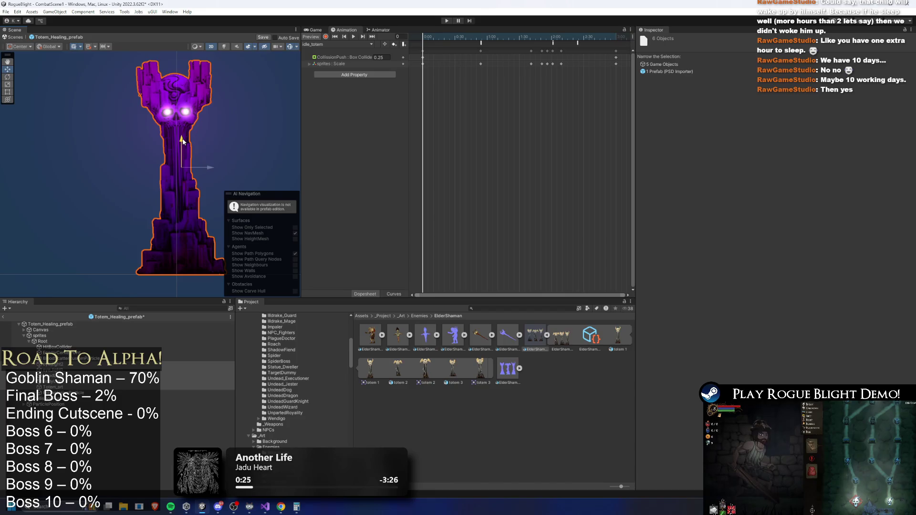
{"action": "left_click", "coordinate": [143, 347]}
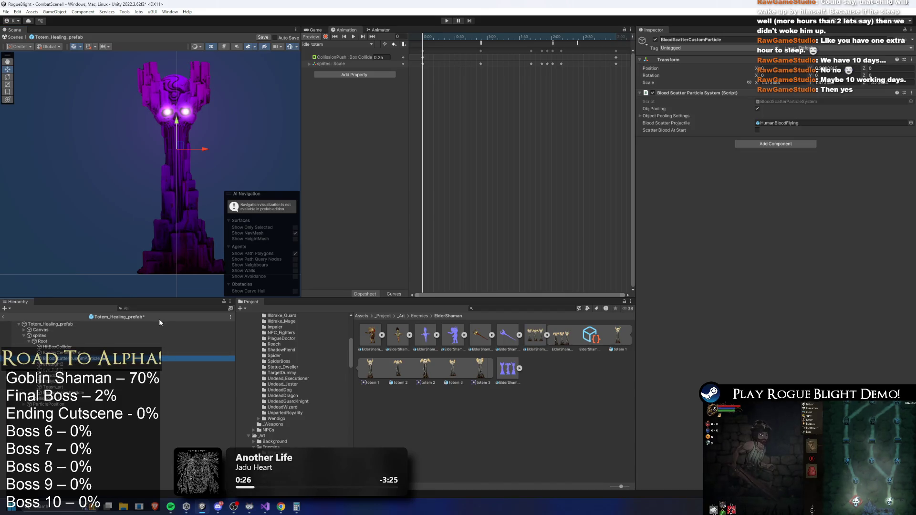
{"action": "left_click", "coordinate": [191, 387]}
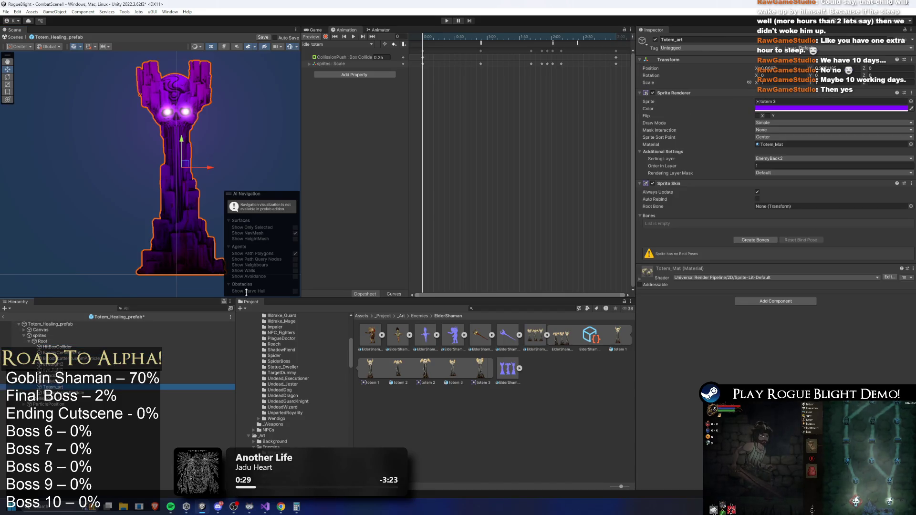
{"action": "left_click", "coordinate": [337, 44]}
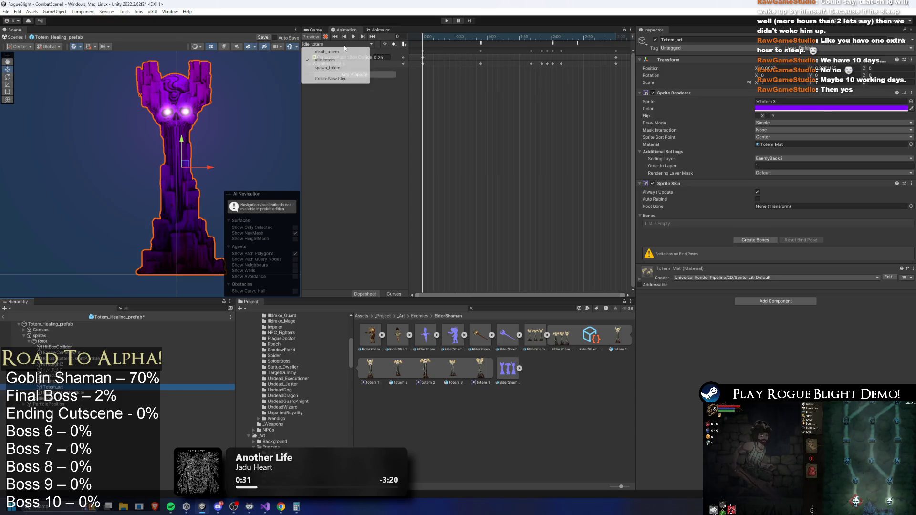
Step: Switch the Animation window's clip from idle_totem to spawn_totem
{"action": "left_click", "coordinate": [351, 53]}
{"action": "mouse_move", "coordinate": [423, 36]}
{"action": "left_mouse_down"}
{"action": "mouse_move", "coordinate": [634, 33]}
{"action": "mouse_move", "coordinate": [471, 37]}
{"action": "mouse_move", "coordinate": [617, 33]}
{"action": "left_mouse_up"}
{"action": "left_click", "coordinate": [358, 44]}
{"action": "left_click", "coordinate": [345, 67]}
Step: Tint the totem_art Sprite Renderer colour bright green (00FF47)
{"action": "left_click", "coordinate": [794, 109]}
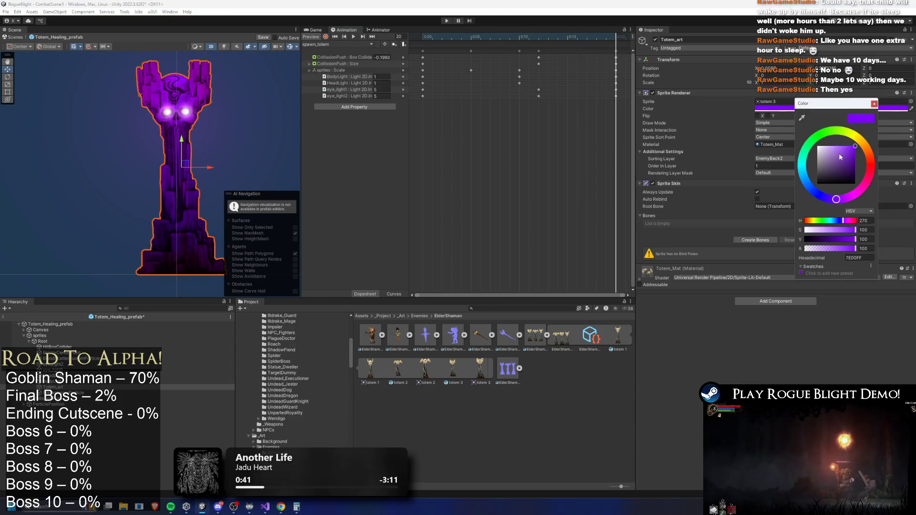
{"action": "left_click", "coordinate": [831, 137]}
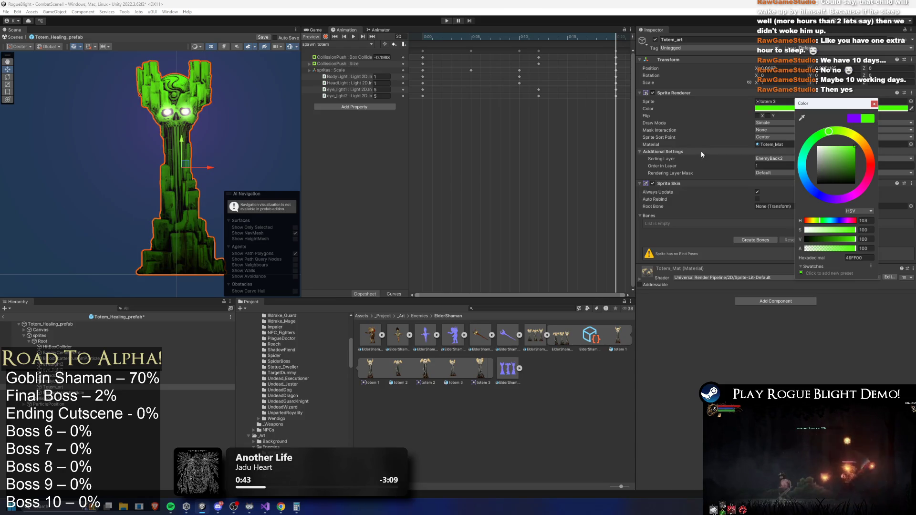
{"action": "mouse_move", "coordinate": [827, 138]}
{"action": "left_mouse_down"}
{"action": "mouse_move", "coordinate": [814, 138]}
{"action": "mouse_move", "coordinate": [832, 133]}
{"action": "mouse_move", "coordinate": [816, 138]}
{"action": "mouse_move", "coordinate": [791, 176]}
{"action": "mouse_move", "coordinate": [833, 201]}
{"action": "mouse_move", "coordinate": [870, 160]}
{"action": "mouse_move", "coordinate": [810, 159]}
{"action": "mouse_move", "coordinate": [825, 155]}
{"action": "mouse_move", "coordinate": [823, 177]}
{"action": "mouse_move", "coordinate": [846, 190]}
{"action": "mouse_move", "coordinate": [867, 170]}
{"action": "mouse_move", "coordinate": [814, 156]}
{"action": "mouse_move", "coordinate": [836, 136]}
{"action": "mouse_move", "coordinate": [821, 151]}
{"action": "left_mouse_up"}
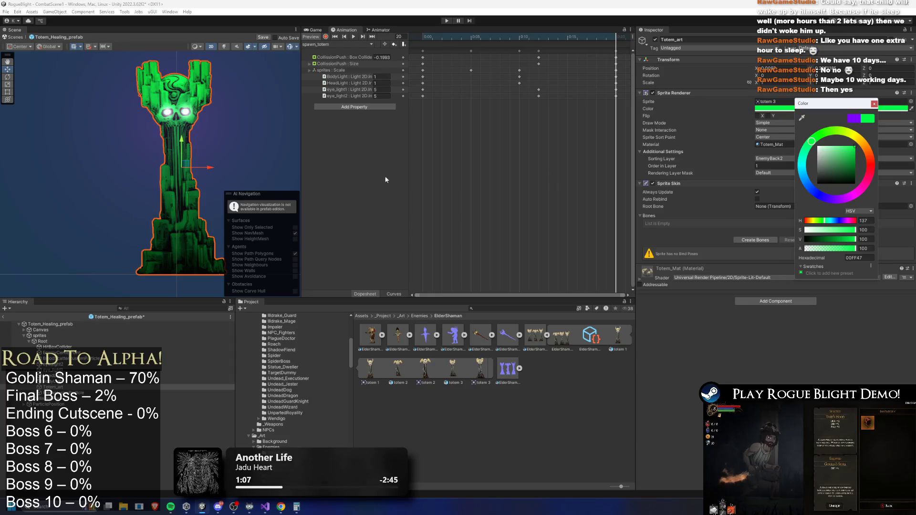
Step: Darken the totem_art sprite tint to a deeper green (039328), then select BodyLight
{"action": "left_click", "coordinate": [875, 105]}
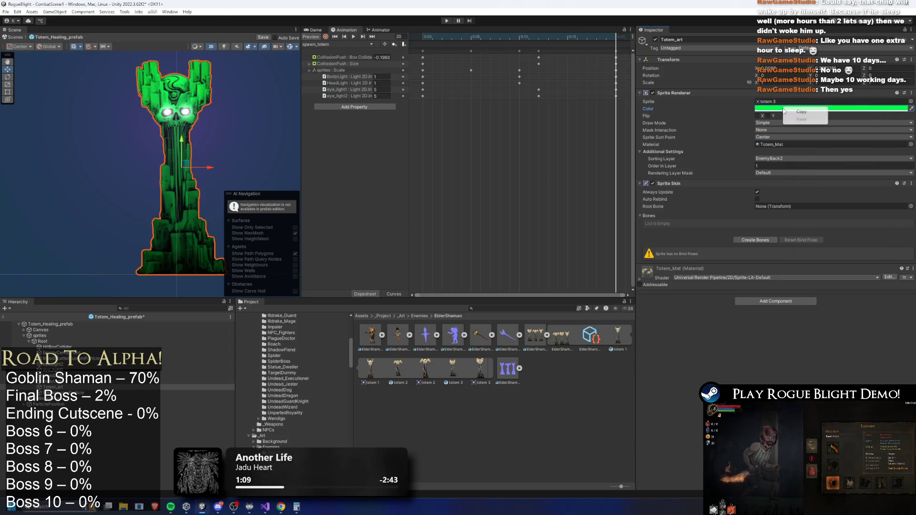
{"action": "left_click", "coordinate": [811, 109]}
{"action": "left_click", "coordinate": [858, 159]}
{"action": "mouse_move", "coordinate": [862, 162]}
{"action": "left_mouse_down"}
{"action": "mouse_move", "coordinate": [864, 155]}
{"action": "mouse_move", "coordinate": [868, 164]}
{"action": "left_mouse_up"}
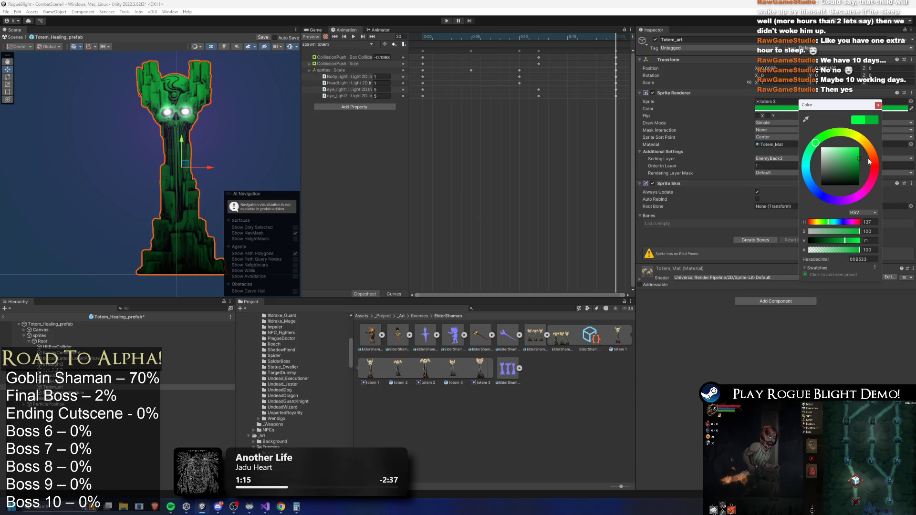
{"action": "left_click", "coordinate": [878, 105]}
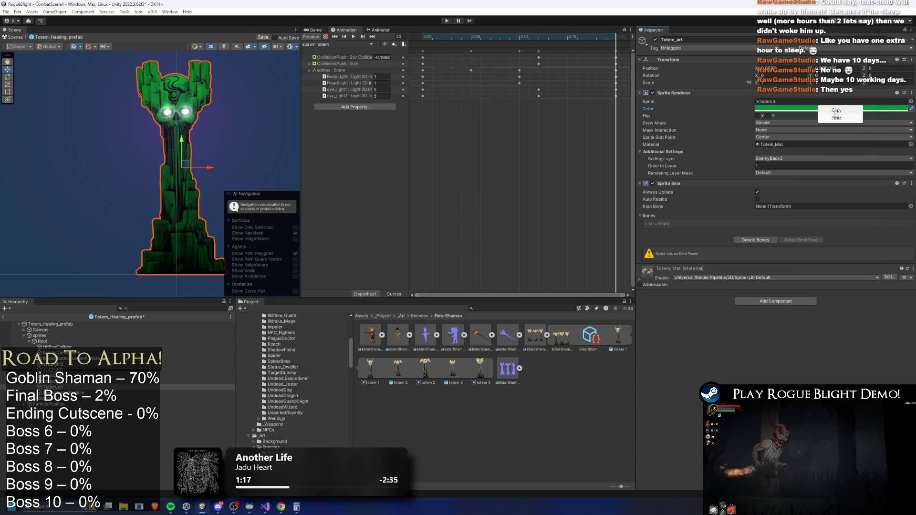
{"action": "left_click", "coordinate": [840, 109]}
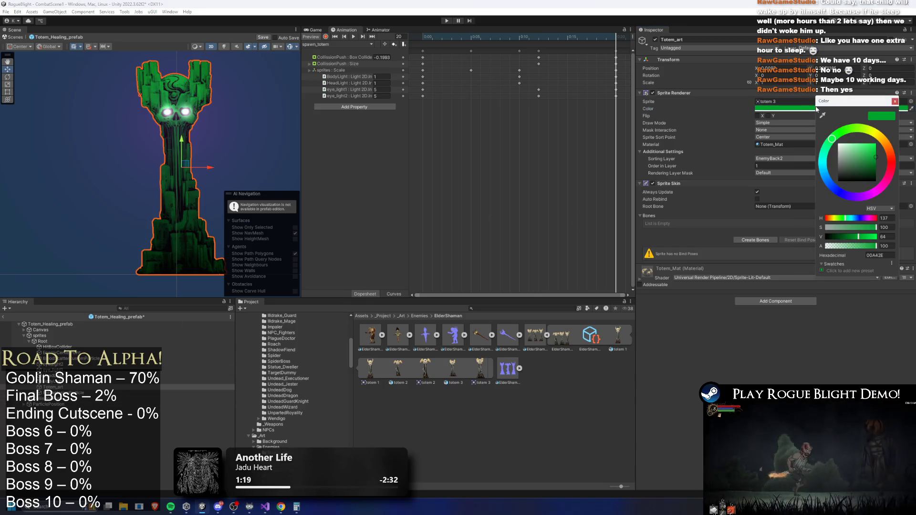
{"action": "left_click_drag", "start_coordinate": [876, 160], "coordinate": [875, 161]}
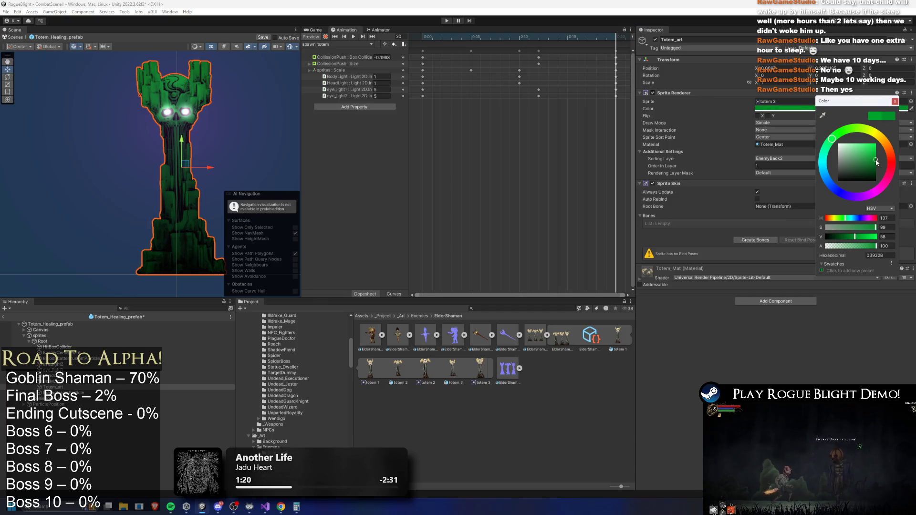
{"action": "left_click", "coordinate": [896, 102]}
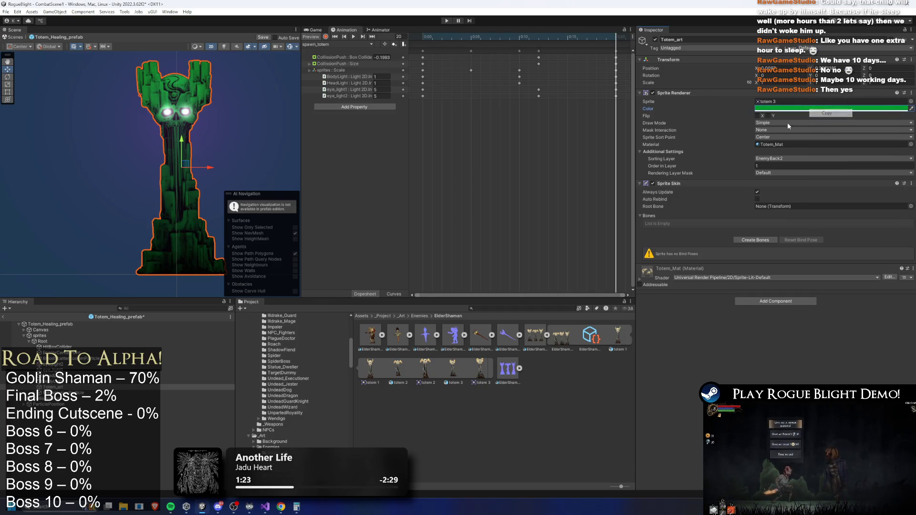
{"action": "left_click", "coordinate": [62, 382]}
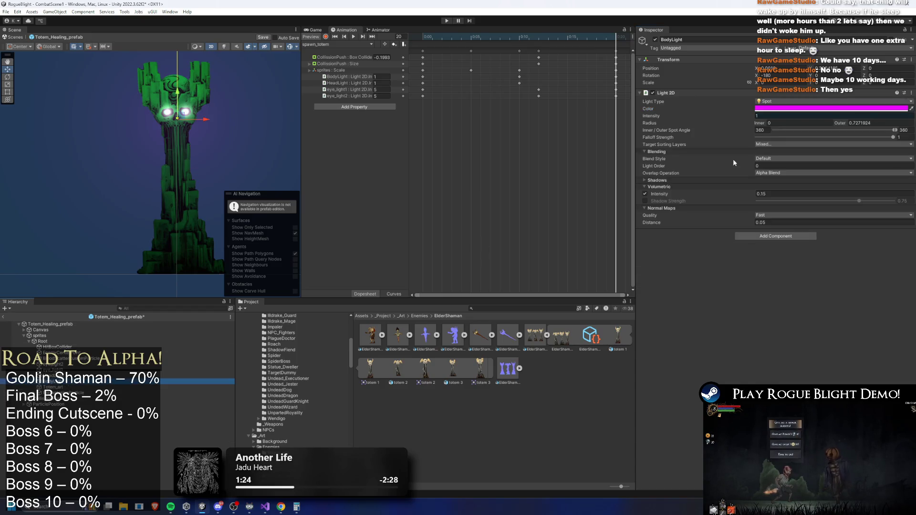
Step: Paste the copied green into BodyLight's Light 2D colour at full brightness
{"action": "right_click", "coordinate": [808, 110]}
{"action": "left_click", "coordinate": [825, 120]}
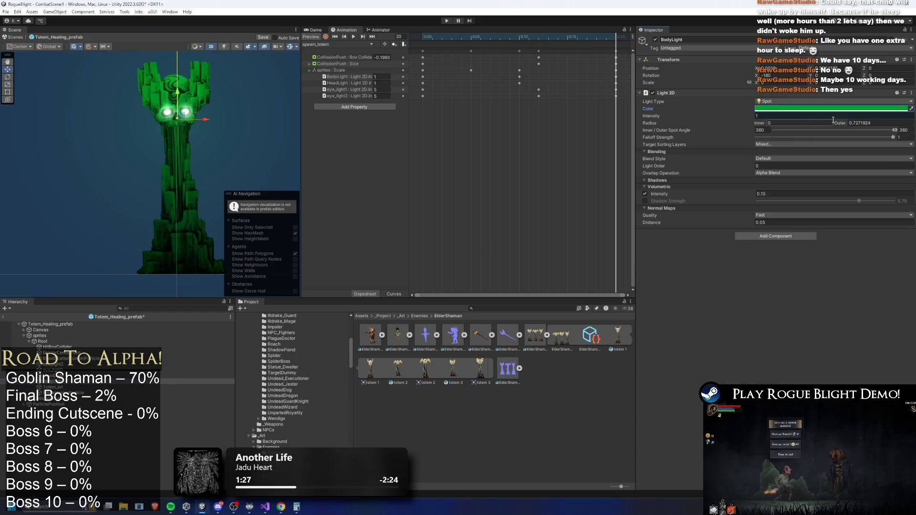
{"action": "left_click", "coordinate": [835, 109]}
{"action": "left_click", "coordinate": [889, 146]}
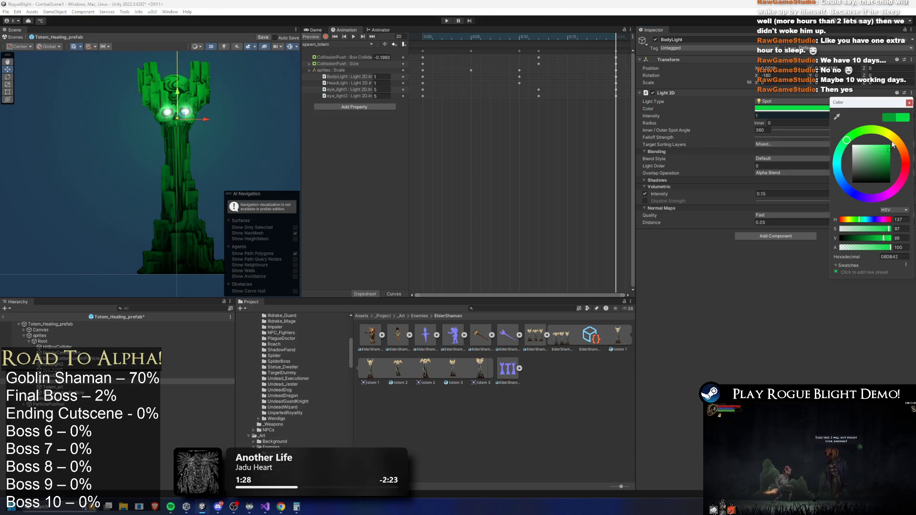
Step: Paste green into the HeadLight's Light 2D colour, then desaturate it to white
{"action": "left_click", "coordinate": [72, 375]}
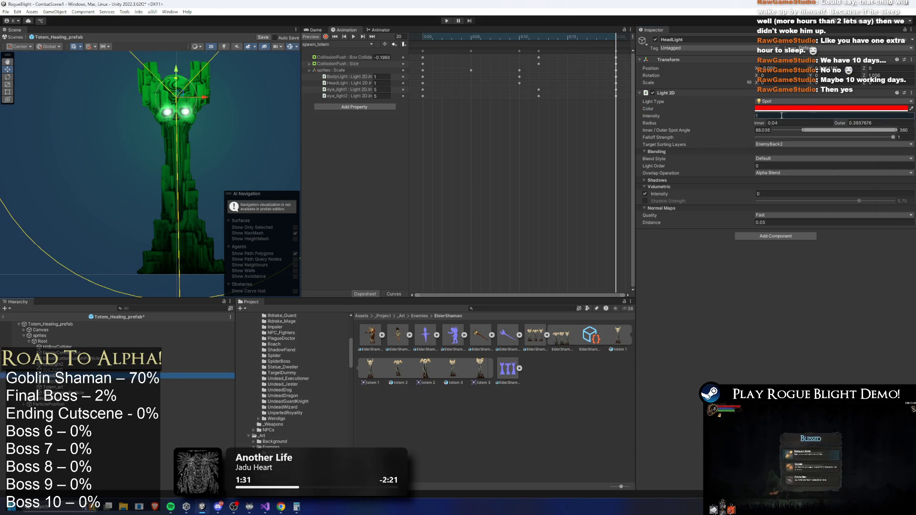
{"action": "right_click", "coordinate": [811, 109]}
{"action": "left_click", "coordinate": [829, 120]}
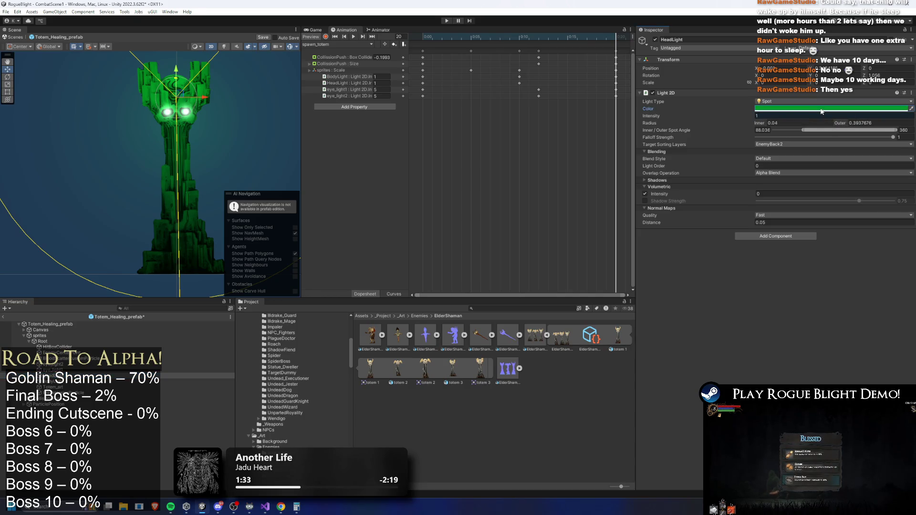
{"action": "left_click", "coordinate": [811, 108]}
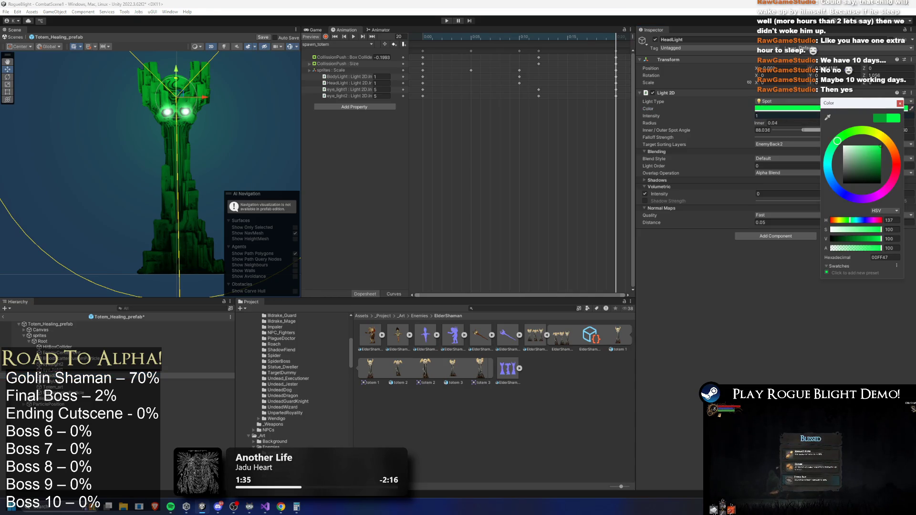
{"action": "left_click_drag", "start_coordinate": [865, 151], "coordinate": [827, 134]}
{"action": "left_click", "coordinate": [900, 103]}
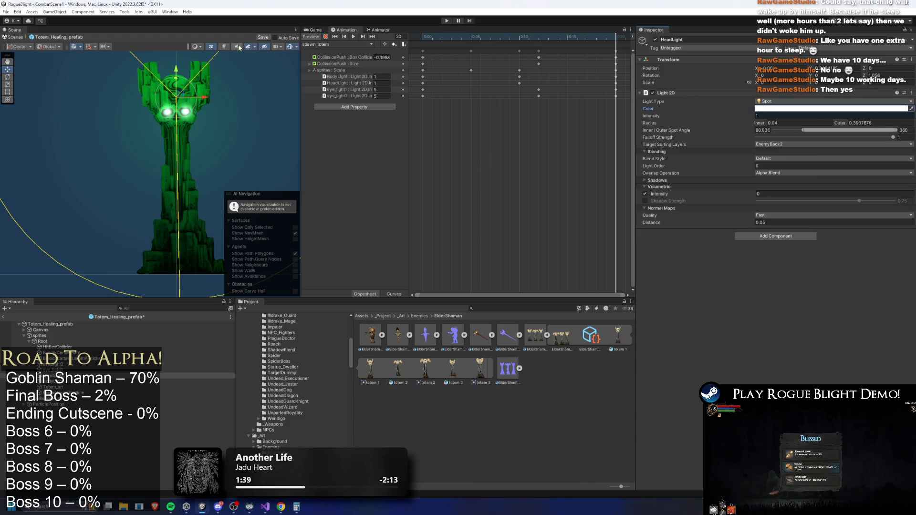
Step: Turn on scene lighting and try Freeform light type, undoing back to Spot
{"action": "left_click", "coordinate": [224, 47]}
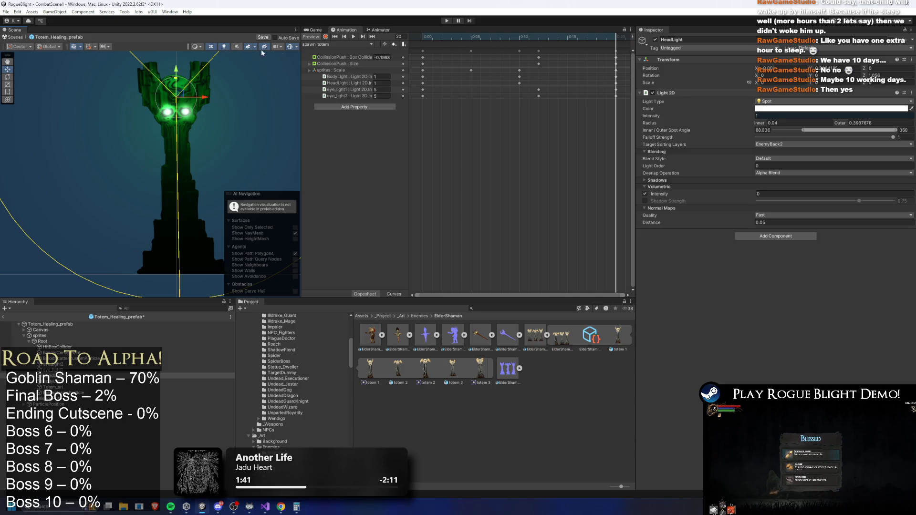
{"action": "left_click", "coordinate": [806, 101]}
{"action": "left_click", "coordinate": [808, 111]}
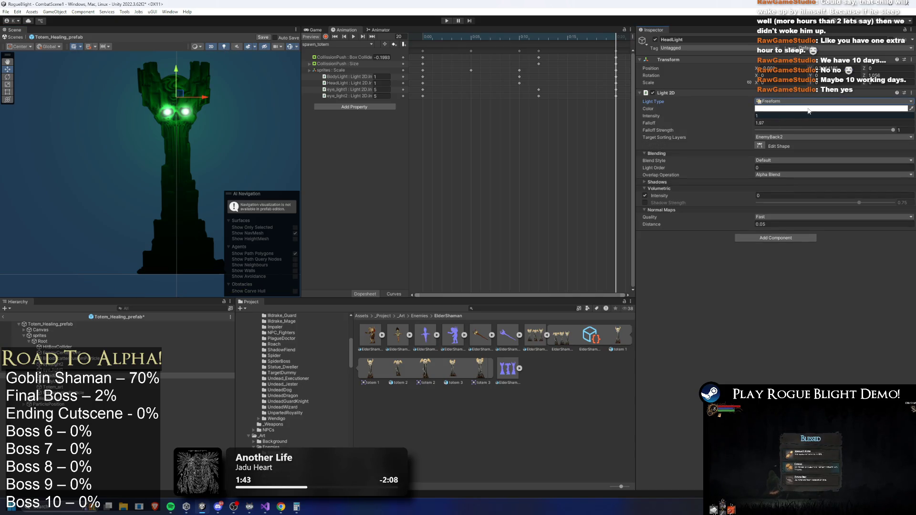
{"action": "key", "text": "ctrl+z"}
{"action": "left_click", "coordinate": [804, 109]}
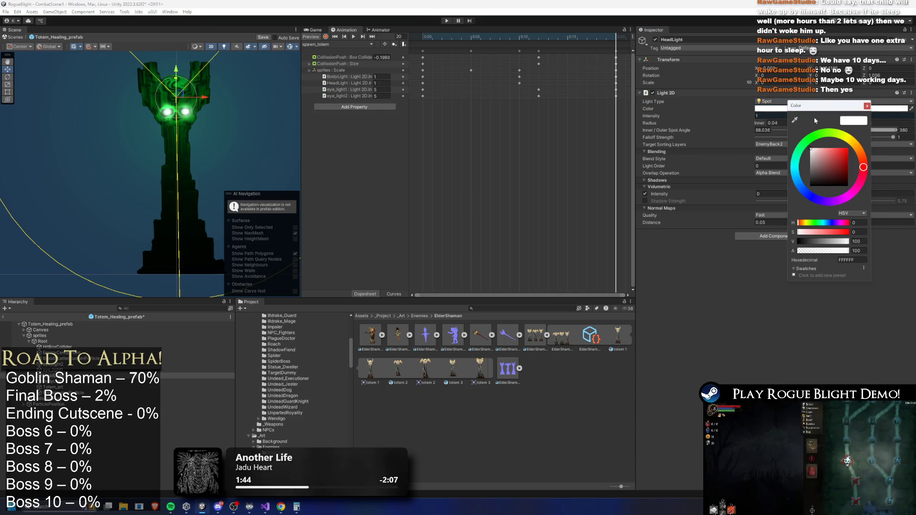
Step: Shift the HeadLight colour toward orange and try Additive overlap, reverting to Alpha Blend
{"action": "mouse_move", "coordinate": [837, 136]}
{"action": "left_mouse_down"}
{"action": "mouse_move", "coordinate": [866, 151]}
{"action": "mouse_move", "coordinate": [839, 127]}
{"action": "mouse_move", "coordinate": [766, 164]}
{"action": "left_mouse_up"}
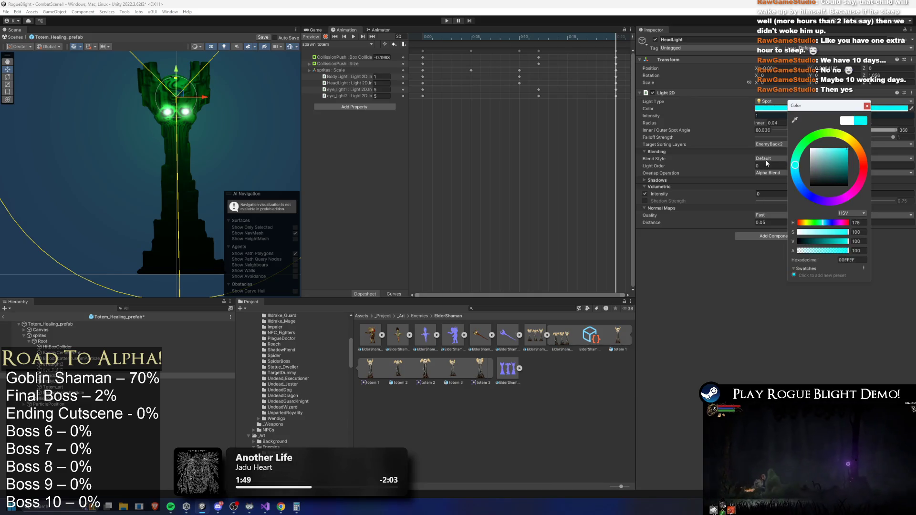
{"action": "left_click", "coordinate": [783, 173]}
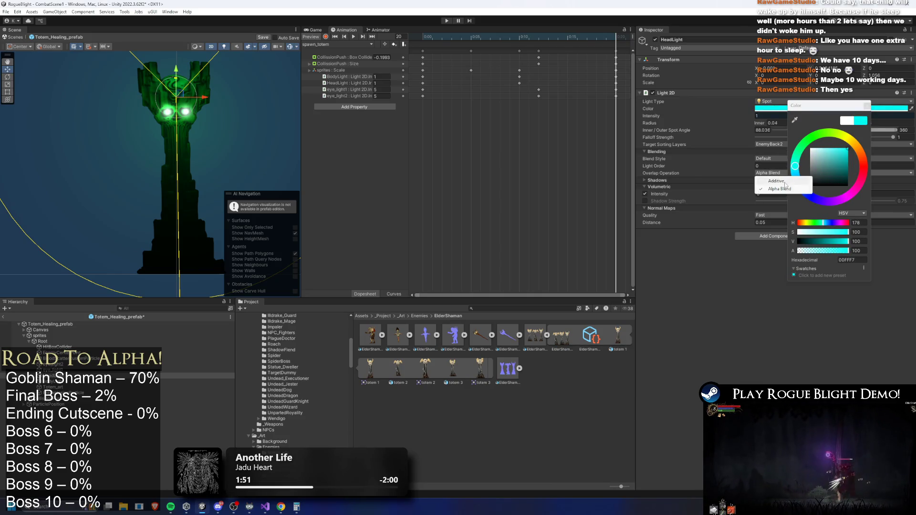
{"action": "left_click", "coordinate": [784, 181]}
{"action": "left_click", "coordinate": [791, 172]}
{"action": "left_click", "coordinate": [798, 165]}
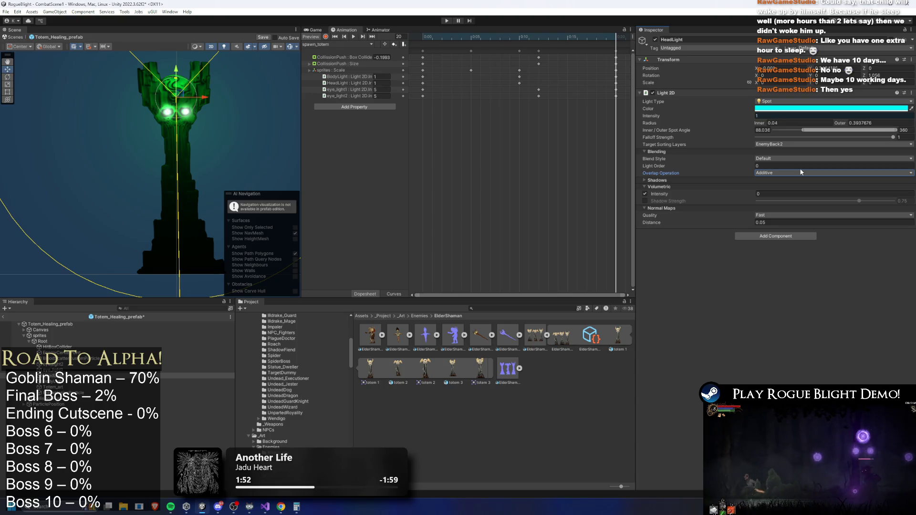
Step: Set the HeadLight colour to pure red (FF0000) and its Overlap Operation to Additive
{"action": "left_click", "coordinate": [832, 109]}
{"action": "left_click", "coordinate": [880, 144]}
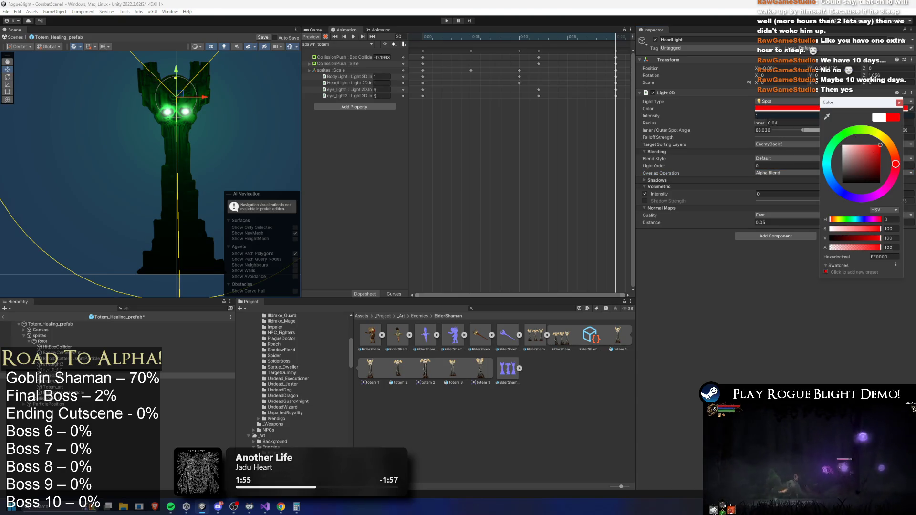
{"action": "left_click", "coordinate": [784, 144]}
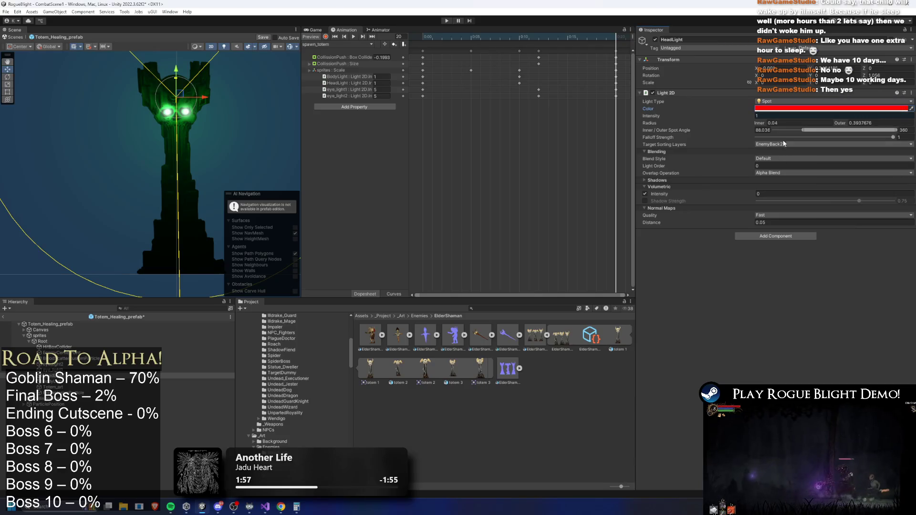
{"action": "left_click", "coordinate": [784, 144]}
{"action": "left_click", "coordinate": [716, 147]}
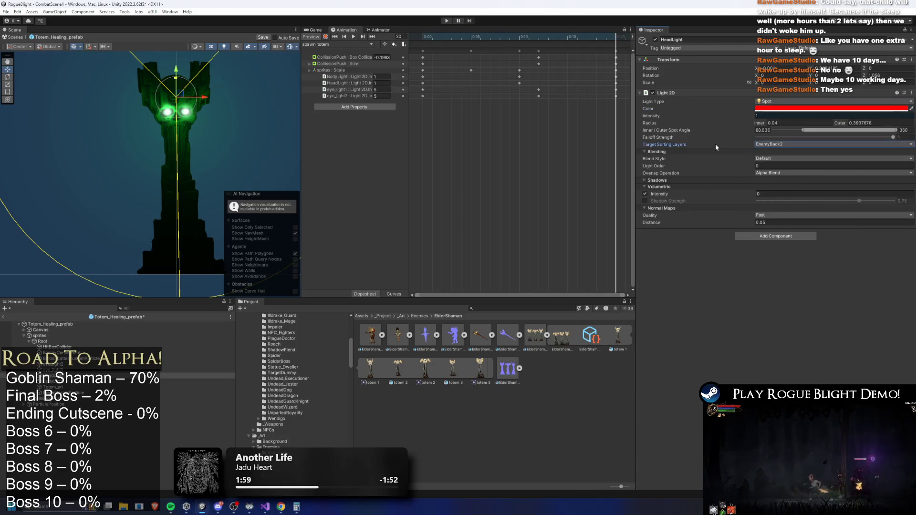
{"action": "left_click", "coordinate": [777, 173]}
{"action": "left_click", "coordinate": [778, 185]}
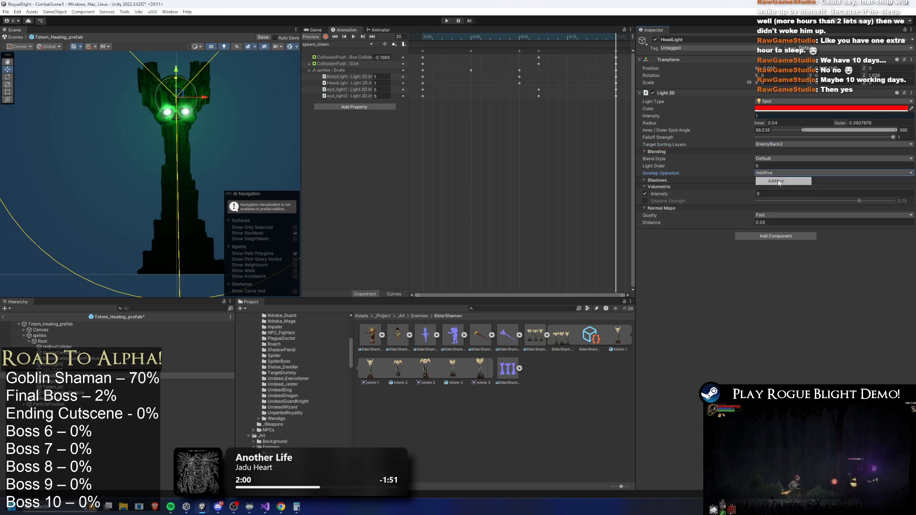
Step: Review BodyLight's Target Sorting Layers, toggling EnemyFront2 and Background0
{"action": "left_click", "coordinate": [53, 375]}
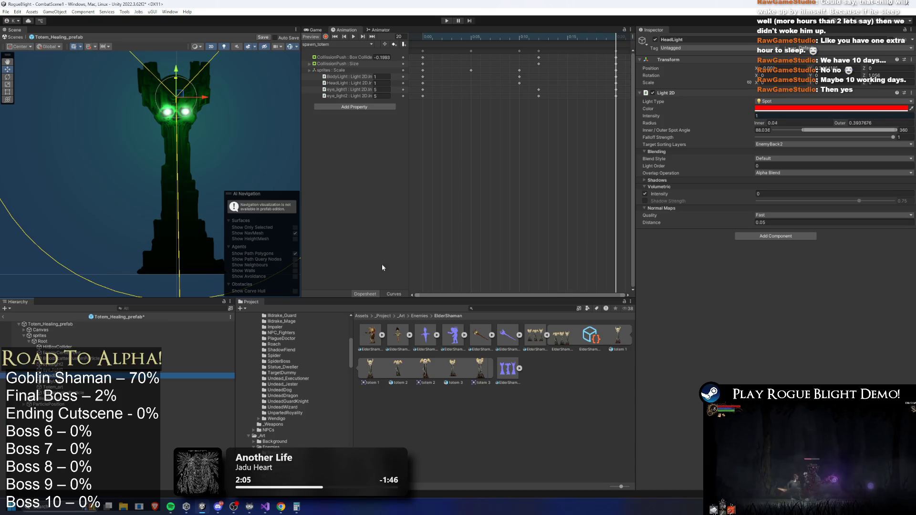
{"action": "left_click", "coordinate": [195, 382]}
{"action": "left_click", "coordinate": [798, 145]}
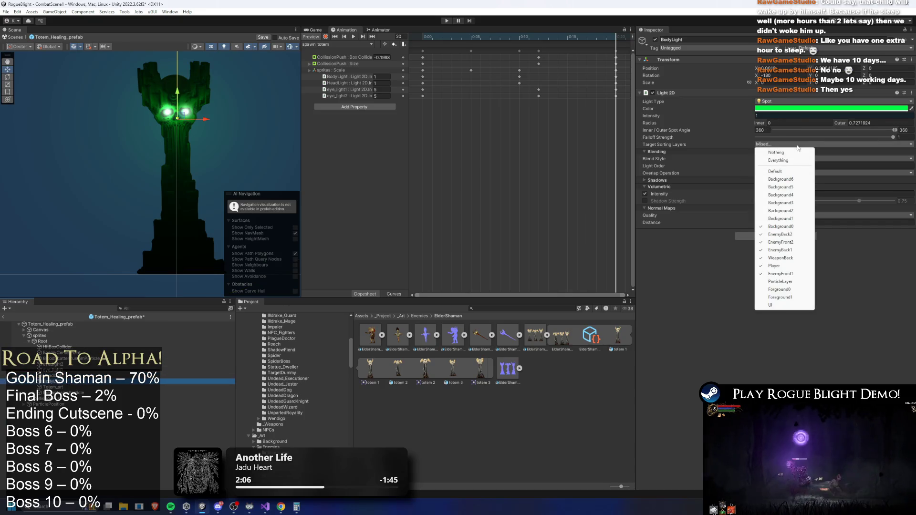
{"action": "left_click", "coordinate": [796, 244]}
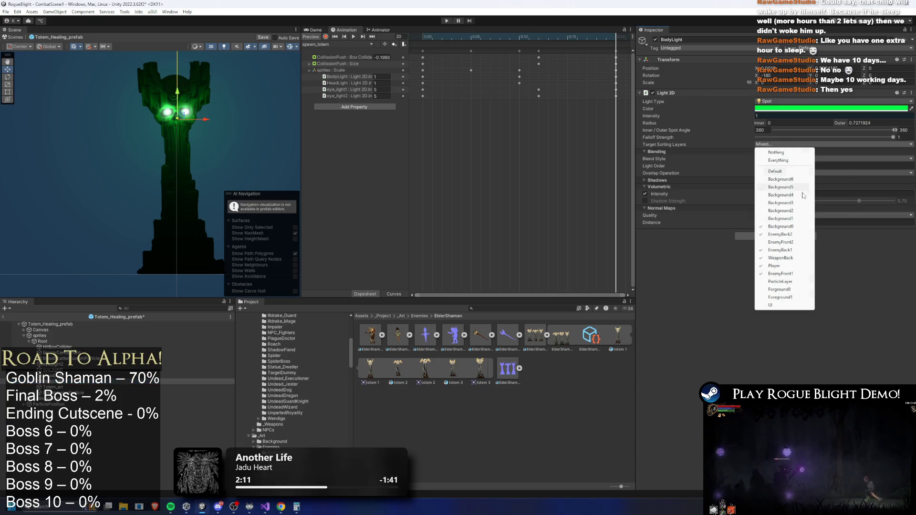
{"action": "left_click", "coordinate": [786, 242]}
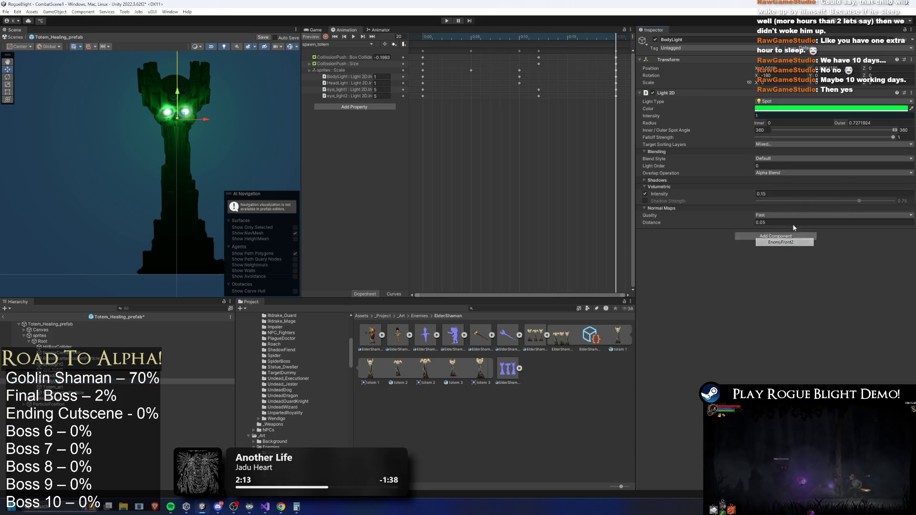
{"action": "left_click", "coordinate": [775, 145]}
{"action": "left_click", "coordinate": [789, 227]}
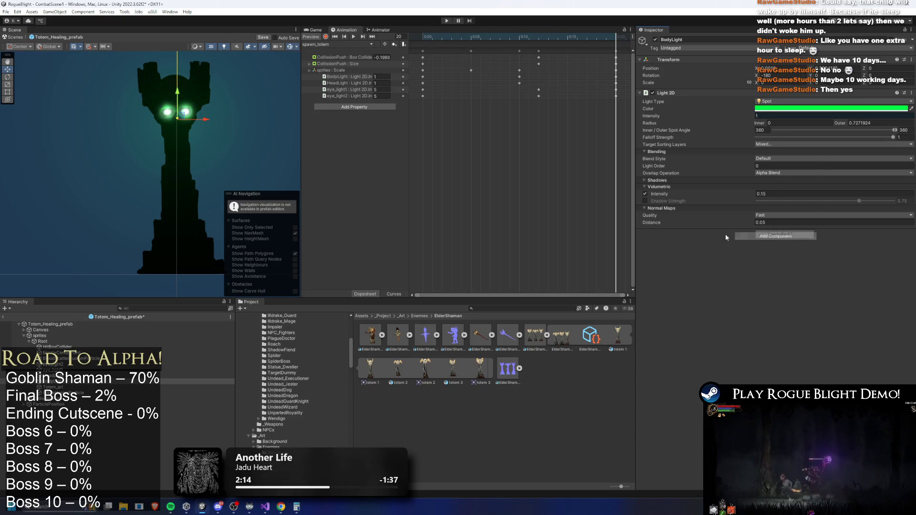
Step: Return to HeadLight and check which sorting layers it lights
{"action": "left_click", "coordinate": [201, 376]}
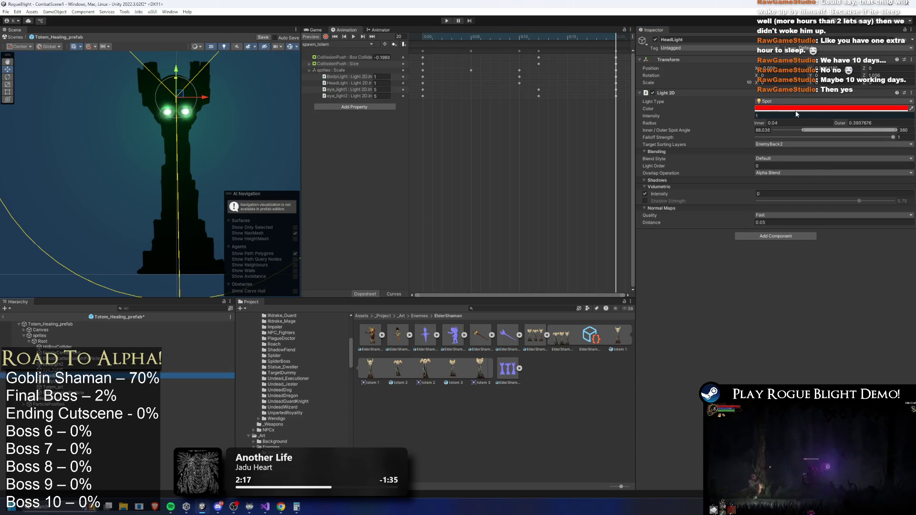
{"action": "scroll", "coordinate": [224, 98], "scroll_direction": "up", "scroll_amount": 2}
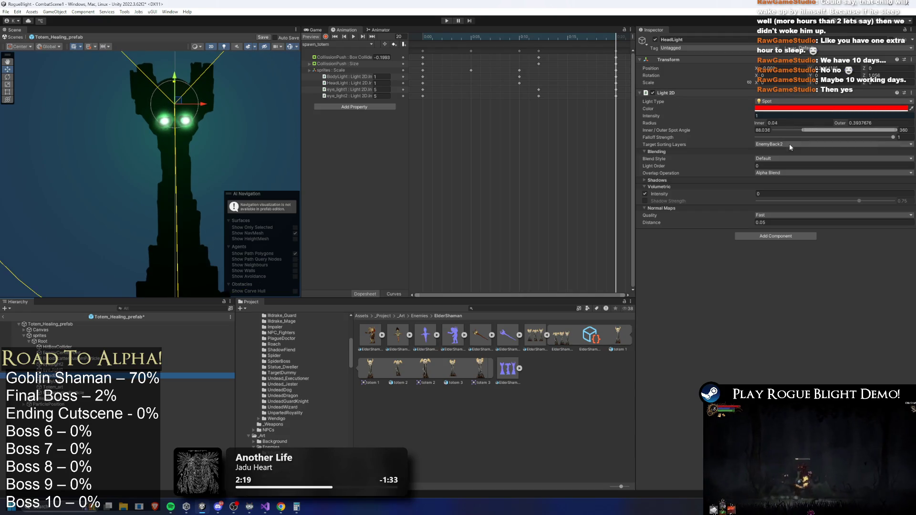
{"action": "left_click", "coordinate": [780, 189]}
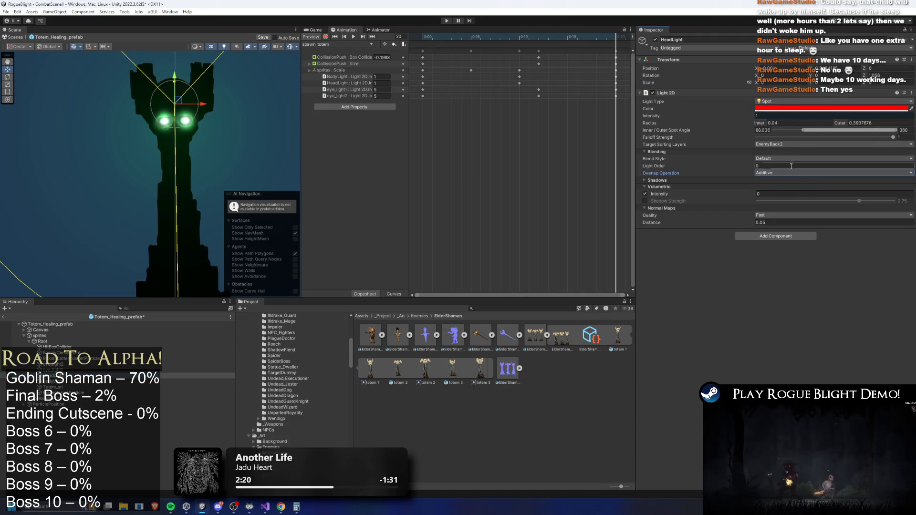
{"action": "left_click", "coordinate": [776, 144]}
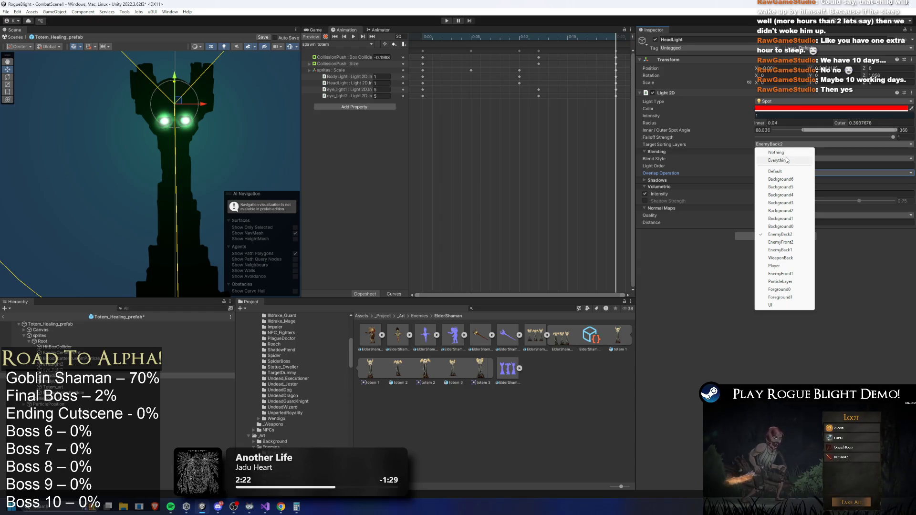
{"action": "left_click", "coordinate": [183, 189]}
{"action": "left_click", "coordinate": [219, 170]}
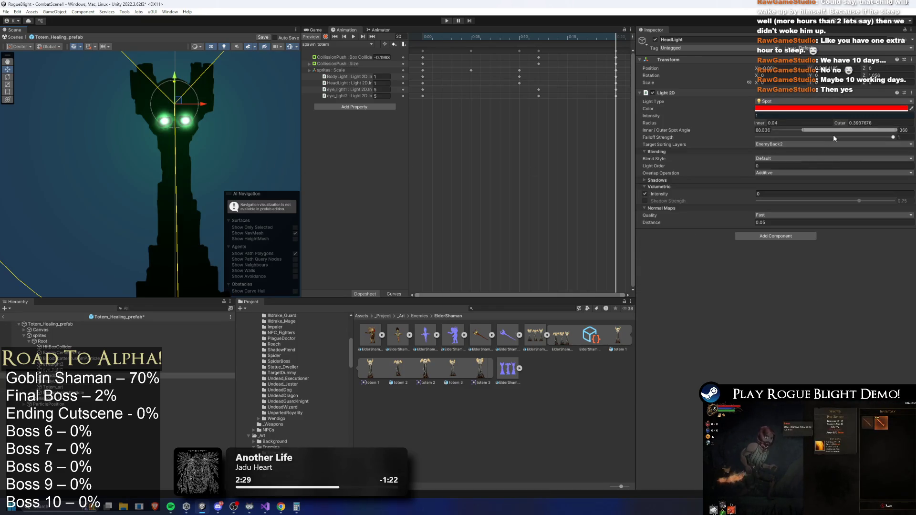
{"action": "scroll", "coordinate": [200, 114], "scroll_direction": "up", "scroll_amount": 3}
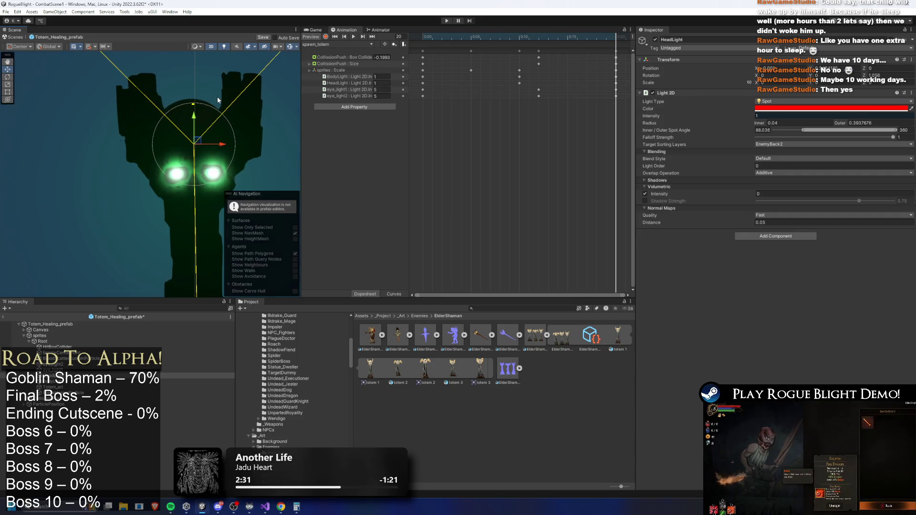
{"action": "left_click", "coordinate": [821, 108]}
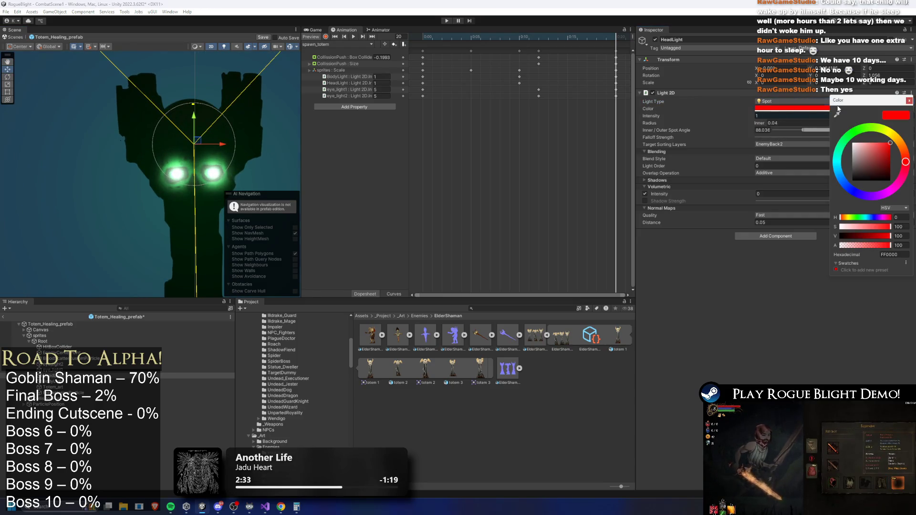
Step: Experiment with HeadLight colour hues and raise its volumetric intensity to 0.18
{"action": "left_click", "coordinate": [899, 137]}
{"action": "mouse_move", "coordinate": [899, 137]}
{"action": "left_mouse_down"}
{"action": "mouse_move", "coordinate": [868, 125]}
{"action": "mouse_move", "coordinate": [833, 152]}
{"action": "mouse_move", "coordinate": [820, 179]}
{"action": "mouse_move", "coordinate": [828, 204]}
{"action": "left_mouse_up"}
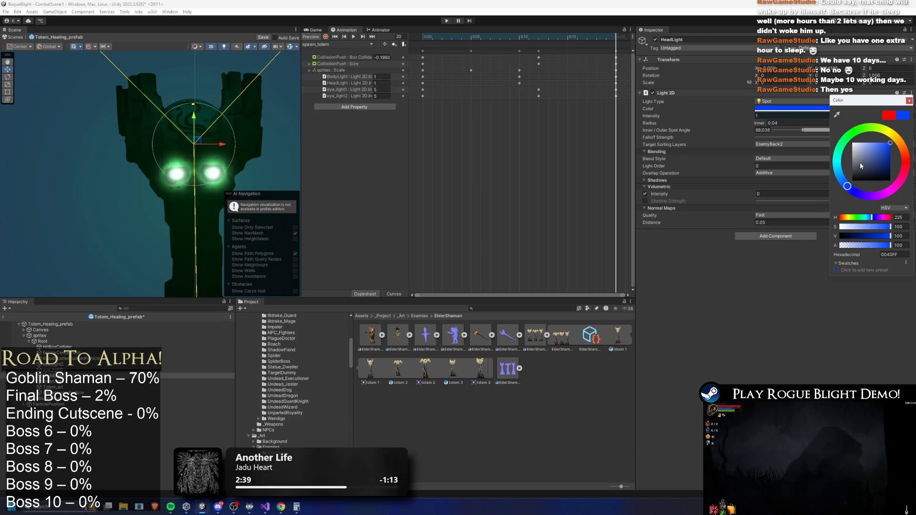
{"action": "left_click_drag", "start_coordinate": [860, 162], "coordinate": [818, 115]}
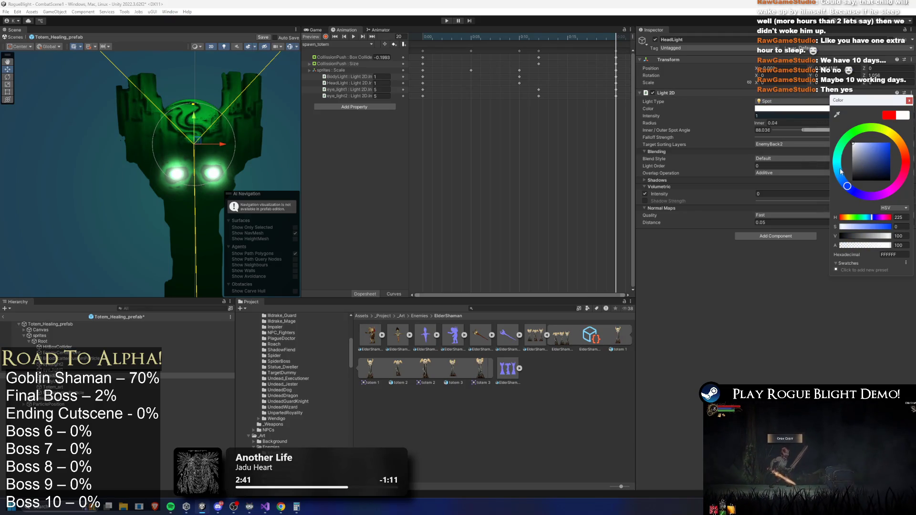
{"action": "left_click_drag", "start_coordinate": [840, 172], "coordinate": [841, 161]}
{"action": "left_click", "coordinate": [909, 102]}
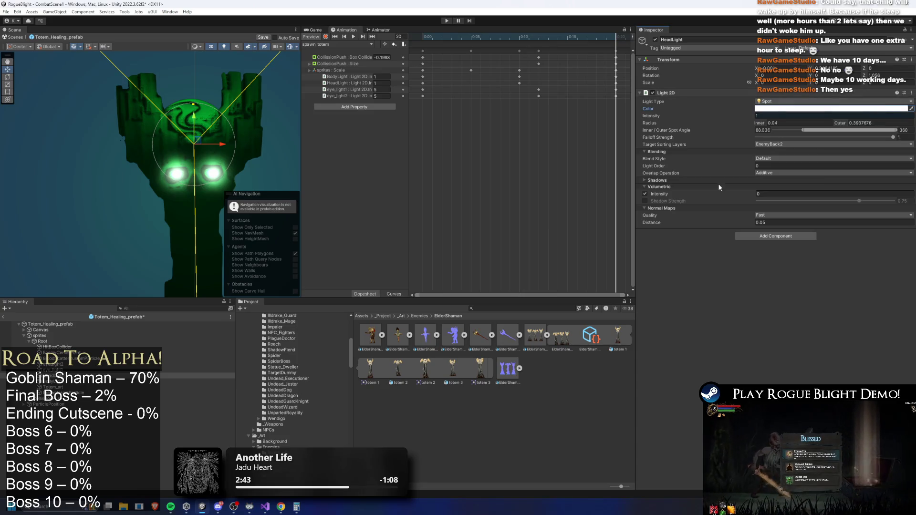
{"action": "left_click_drag", "start_coordinate": [737, 194], "coordinate": [744, 191]}
{"action": "scroll", "coordinate": [232, 142], "scroll_direction": "down", "scroll_amount": 2}
{"action": "scroll", "coordinate": [232, 142], "scroll_direction": "down", "scroll_amount": 3}
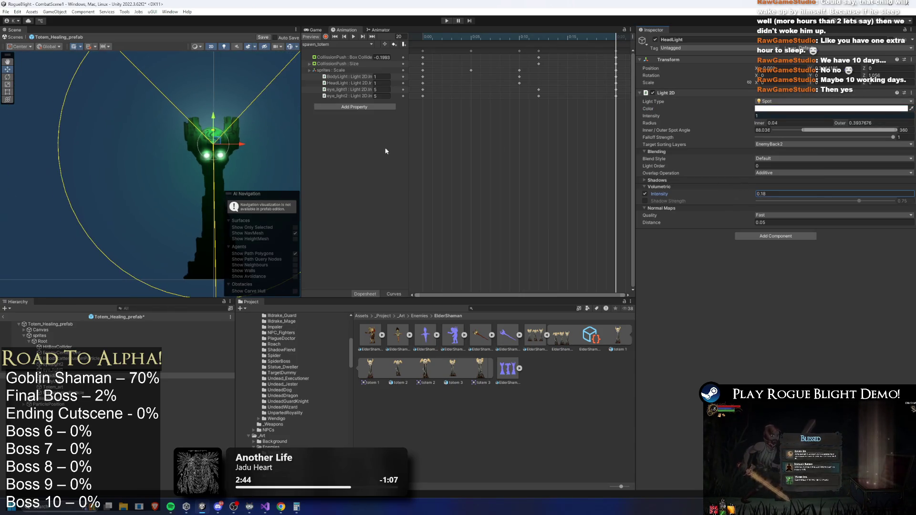
Step: Set the HeadLight colour to bright yellow-green (71FF00), then select eye_light1
{"action": "left_click", "coordinate": [796, 111]}
{"action": "left_click_drag", "start_coordinate": [860, 152], "coordinate": [868, 143]}
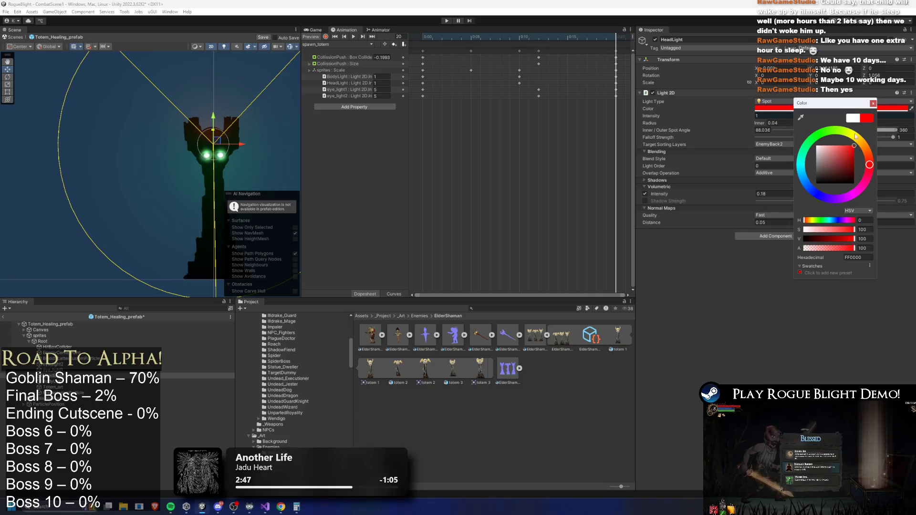
{"action": "scroll", "coordinate": [242, 132], "scroll_direction": "up", "scroll_amount": 4}
{"action": "left_click_drag", "start_coordinate": [857, 139], "coordinate": [820, 137]}
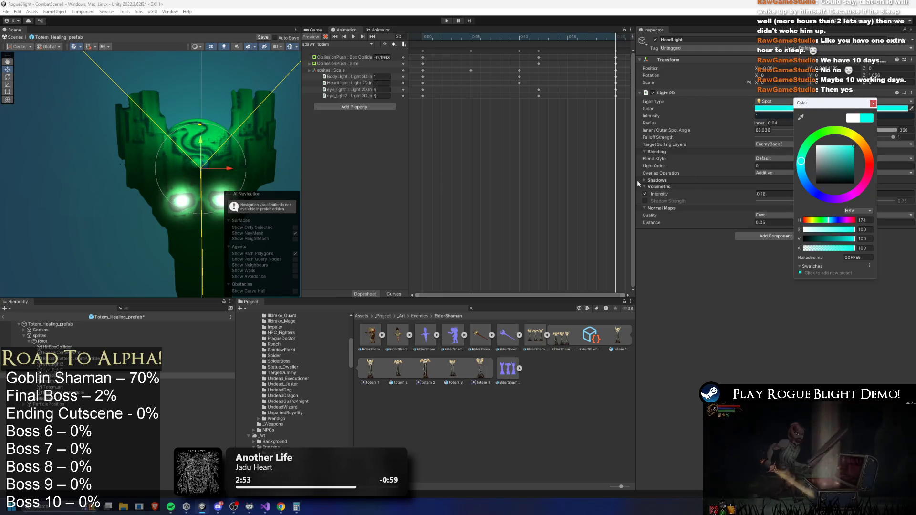
{"action": "scroll", "coordinate": [191, 175], "scroll_direction": "down", "scroll_amount": 3}
{"action": "left_click", "coordinate": [622, 136]}
{"action": "left_click", "coordinate": [794, 109]}
{"action": "mouse_move", "coordinate": [800, 158]}
{"action": "left_mouse_down"}
{"action": "mouse_move", "coordinate": [830, 131]}
{"action": "mouse_move", "coordinate": [819, 137]}
{"action": "mouse_move", "coordinate": [847, 137]}
{"action": "mouse_move", "coordinate": [831, 136]}
{"action": "left_mouse_up"}
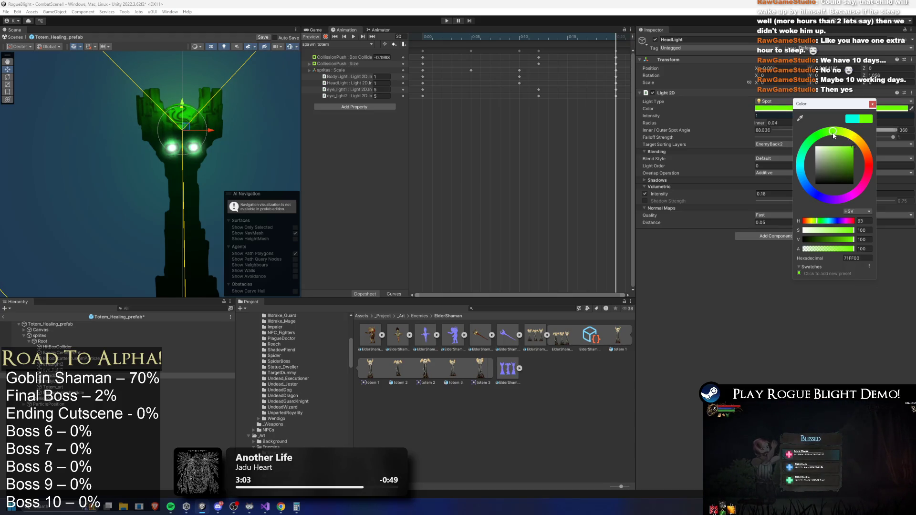
{"action": "left_click", "coordinate": [872, 104]}
{"action": "left_click", "coordinate": [53, 370]}
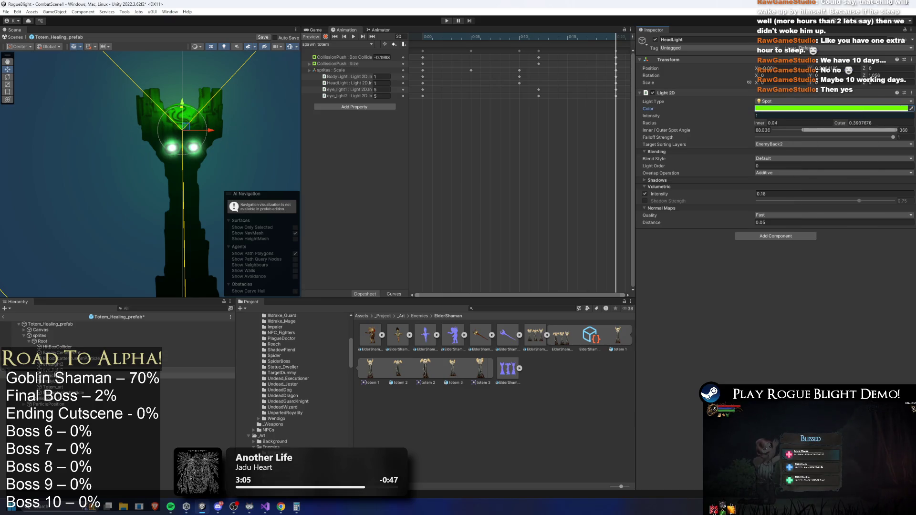
Step: Select both eye lights and revert their colour to white
{"action": "left_click", "coordinate": [53, 364], "text": "ctrl"}
{"action": "left_click", "coordinate": [819, 109]}
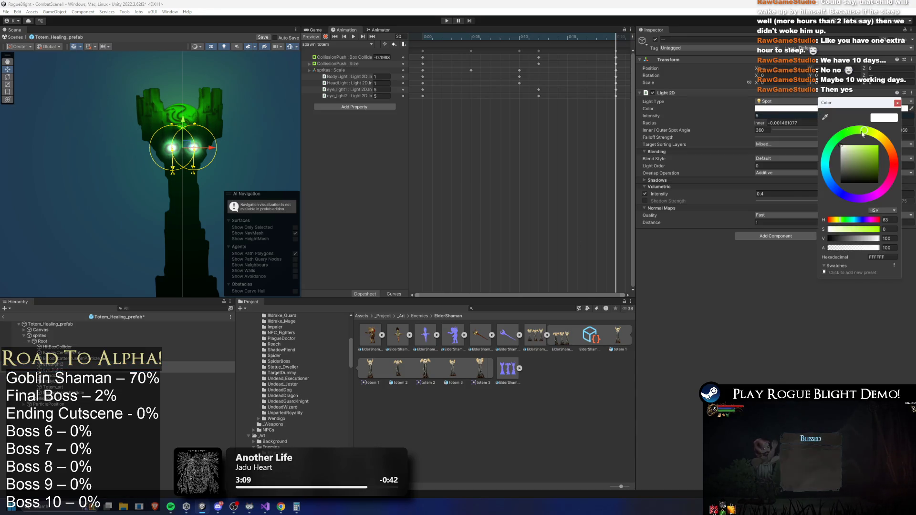
{"action": "key", "text": "ctrl+z"}
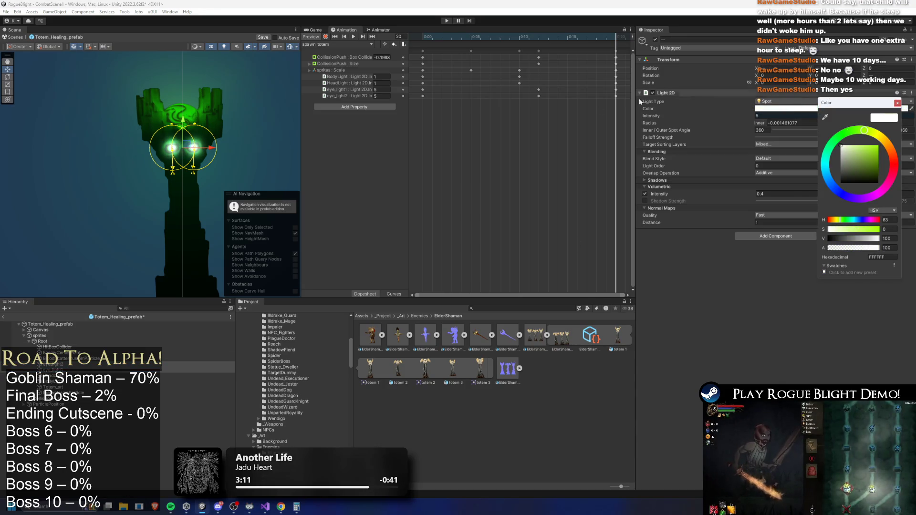
Step: Shift BodyLight's Light 2D colour to a cooler green (00FF46)
{"action": "left_click", "coordinate": [53, 376]}
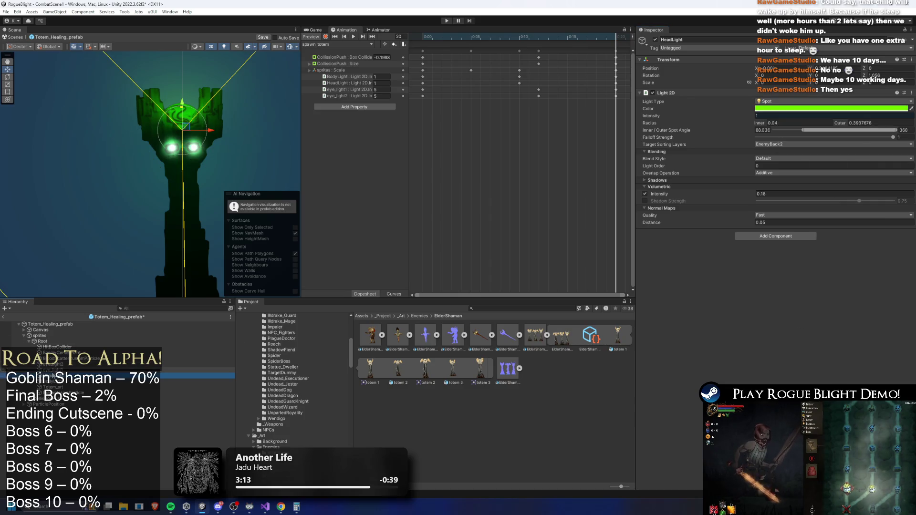
{"action": "key", "text": "Down"}
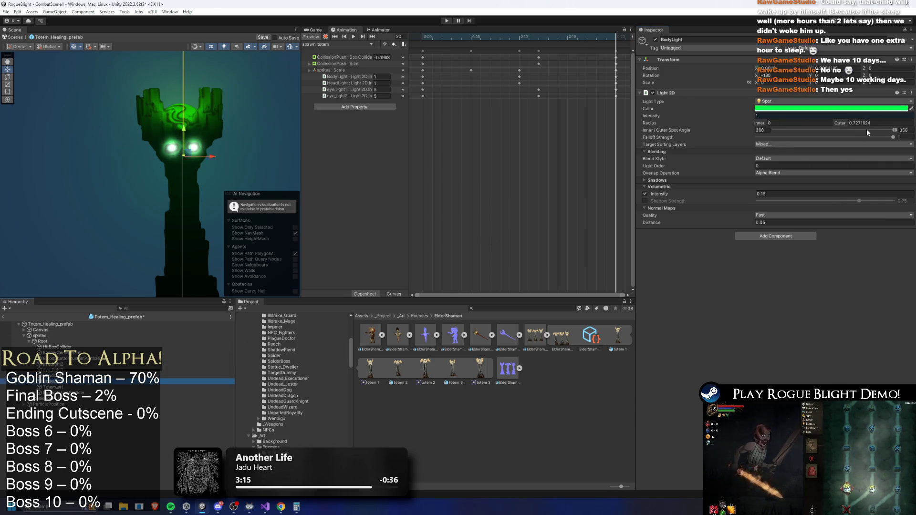
{"action": "left_click", "coordinate": [787, 108]}
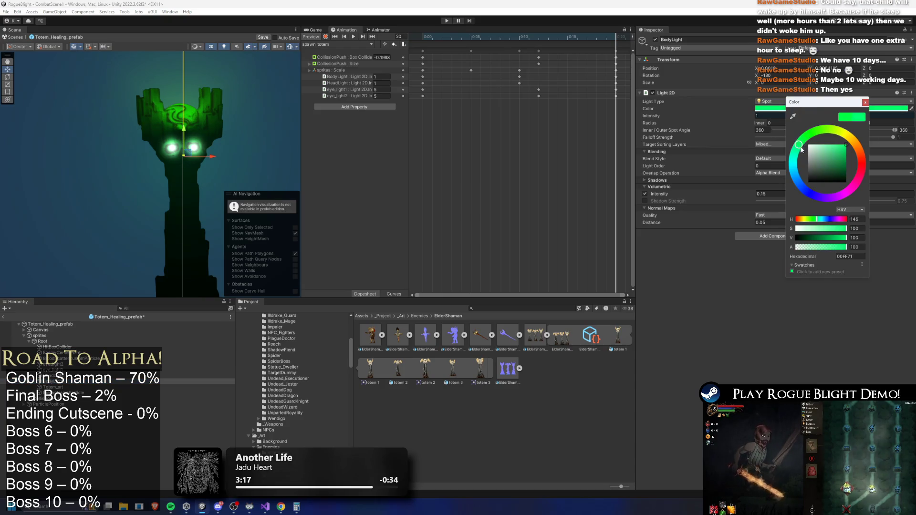
{"action": "left_click_drag", "start_coordinate": [829, 128], "coordinate": [802, 140]}
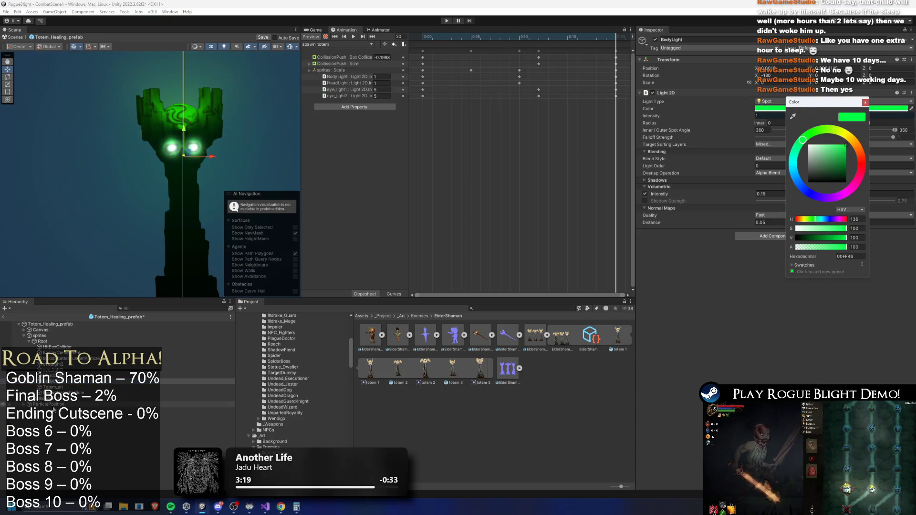
{"action": "left_click", "coordinate": [66, 387]}
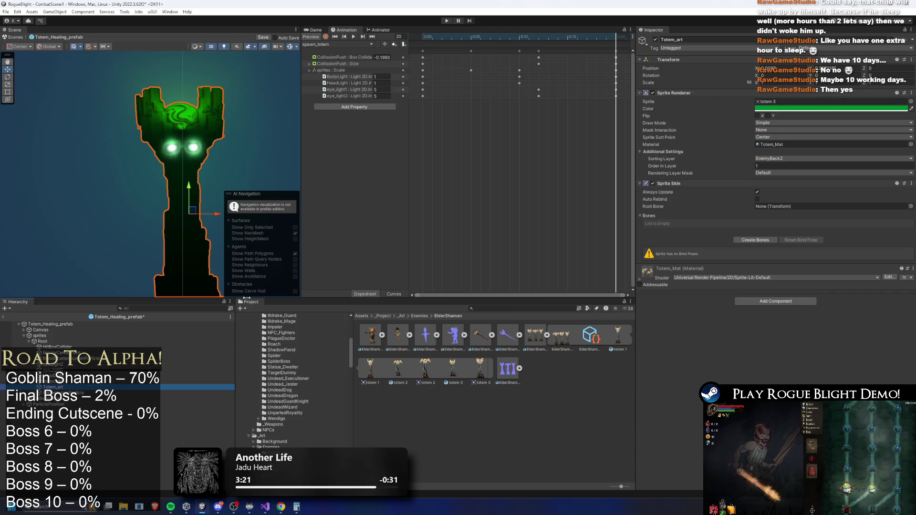
Step: Browse the prefab's objects and toggle scene lighting to compare the totem
{"action": "left_click", "coordinate": [65, 393]}
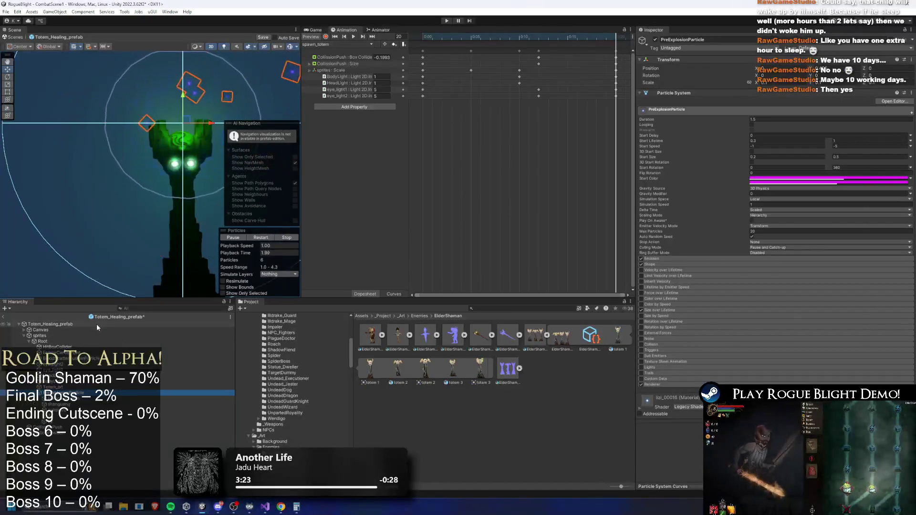
{"action": "left_click", "coordinate": [114, 369]}
{"action": "key", "text": "Up"}
{"action": "key", "text": "Up"}
{"action": "key", "text": "Up"}
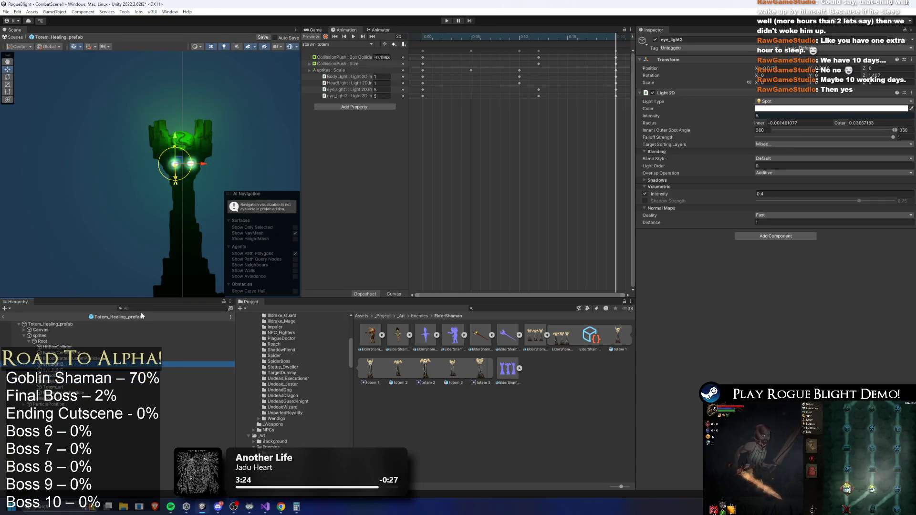
{"action": "key", "text": "Up"}
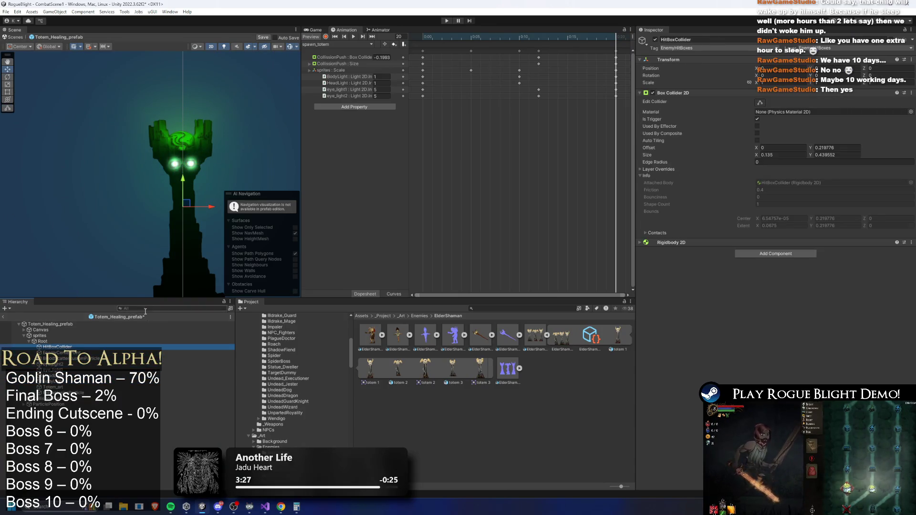
{"action": "key", "text": "Up"}
{"action": "left_click", "coordinate": [226, 47]}
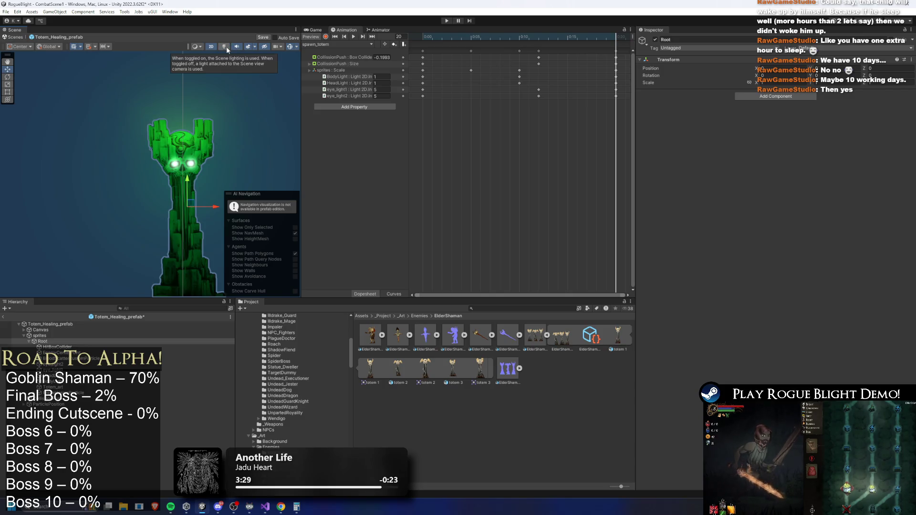
{"action": "left_click", "coordinate": [228, 47]}
{"action": "left_click", "coordinate": [228, 47]}
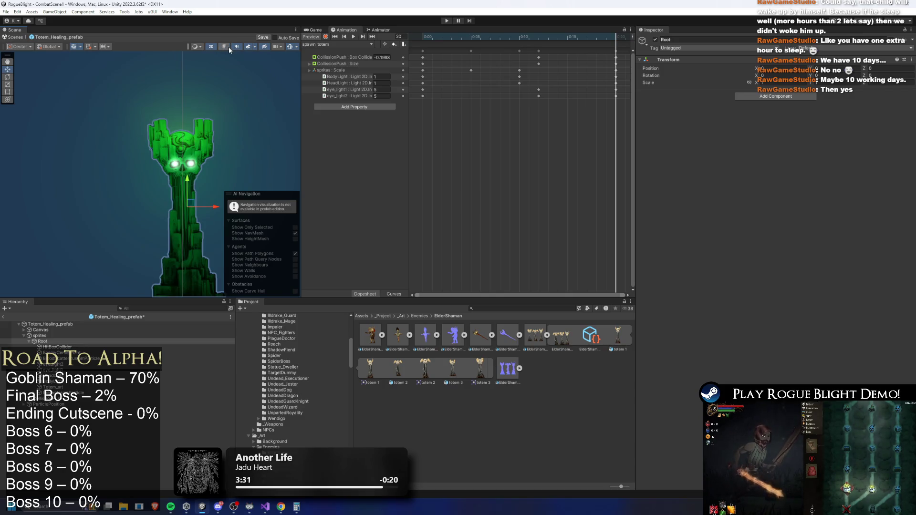
{"action": "left_click", "coordinate": [228, 47]}
Step: Reset the Totem_art sprite tint to white and view it without lighting
{"action": "left_click", "coordinate": [206, 138]}
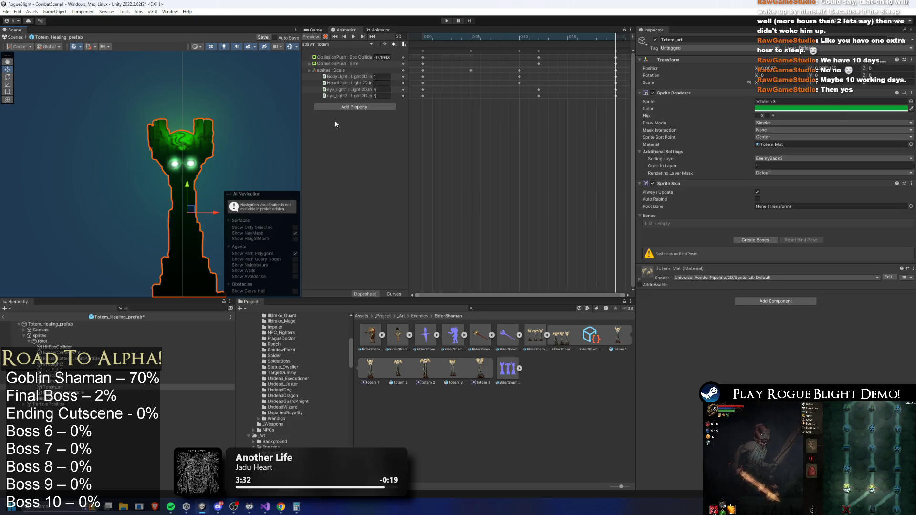
{"action": "left_click", "coordinate": [790, 109]}
{"action": "left_click_drag", "start_coordinate": [838, 147], "coordinate": [814, 147]}
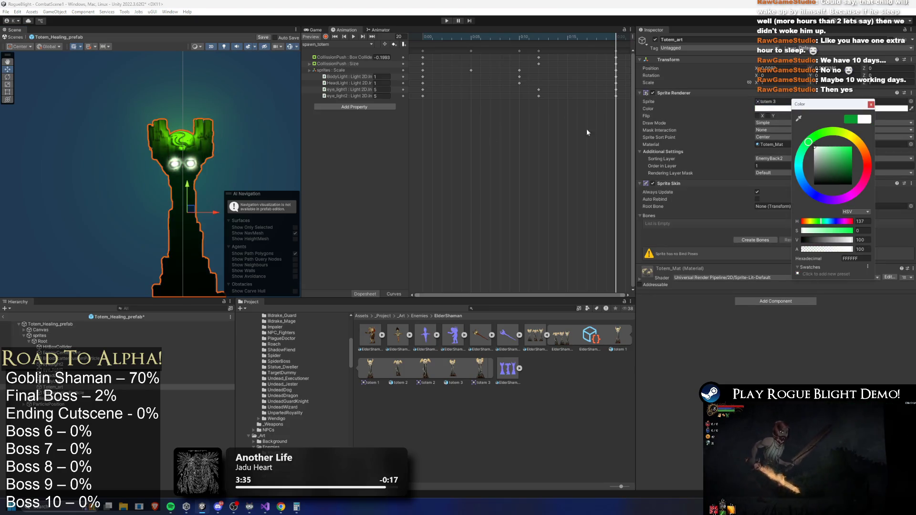
{"action": "scroll", "coordinate": [202, 164], "scroll_direction": "up", "scroll_amount": 2}
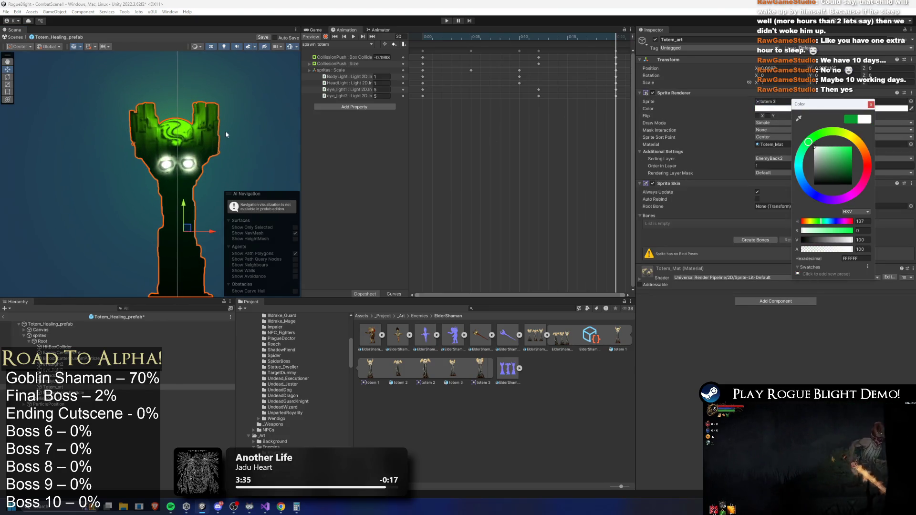
{"action": "left_click", "coordinate": [291, 49]}
{"action": "left_click", "coordinate": [225, 46]}
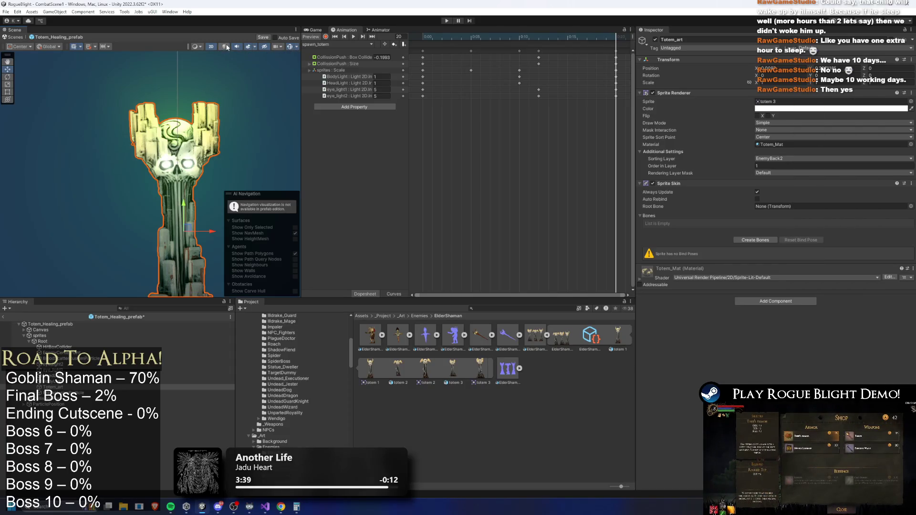
{"action": "scroll", "coordinate": [204, 115], "scroll_direction": "down", "scroll_amount": 3}
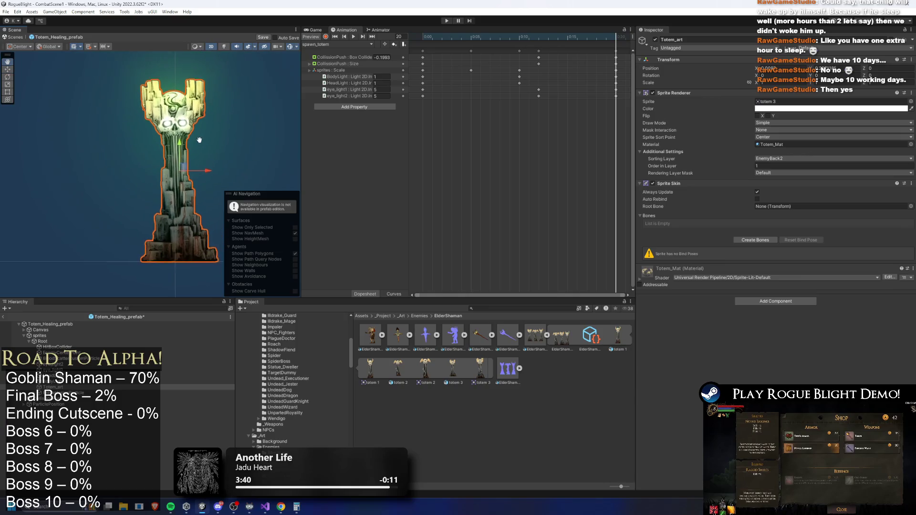
Step: Tint the Totem_art sprite a muted green (569656)
{"action": "left_click", "coordinate": [795, 109]}
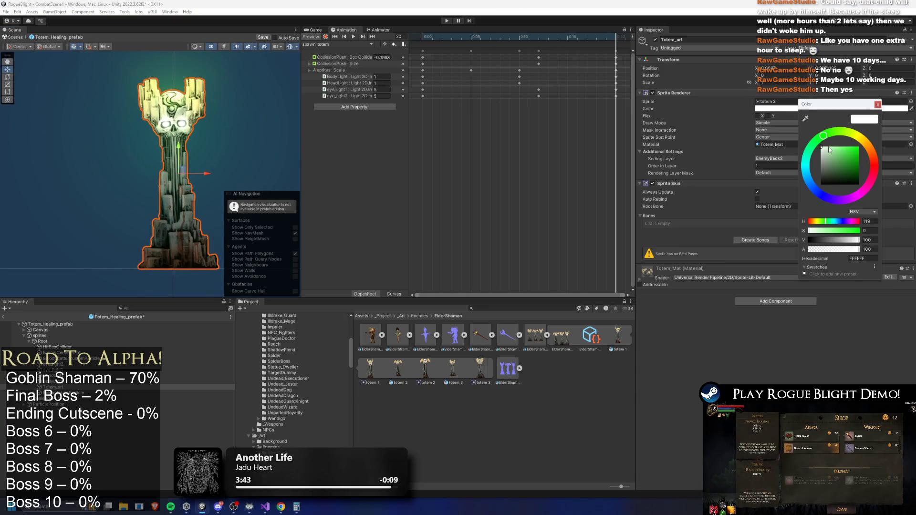
{"action": "left_click", "coordinate": [835, 150]}
{"action": "left_click_drag", "start_coordinate": [836, 149], "coordinate": [837, 149]}
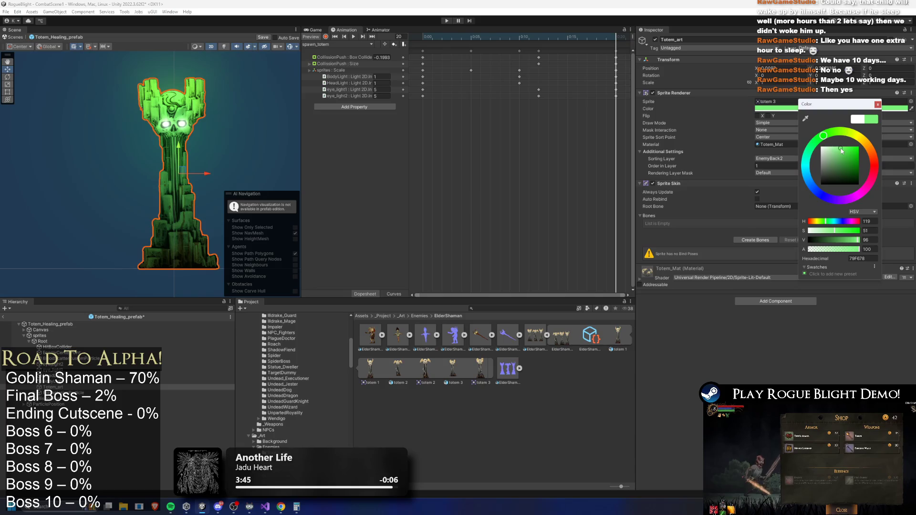
{"action": "left_click_drag", "start_coordinate": [840, 157], "coordinate": [838, 165]}
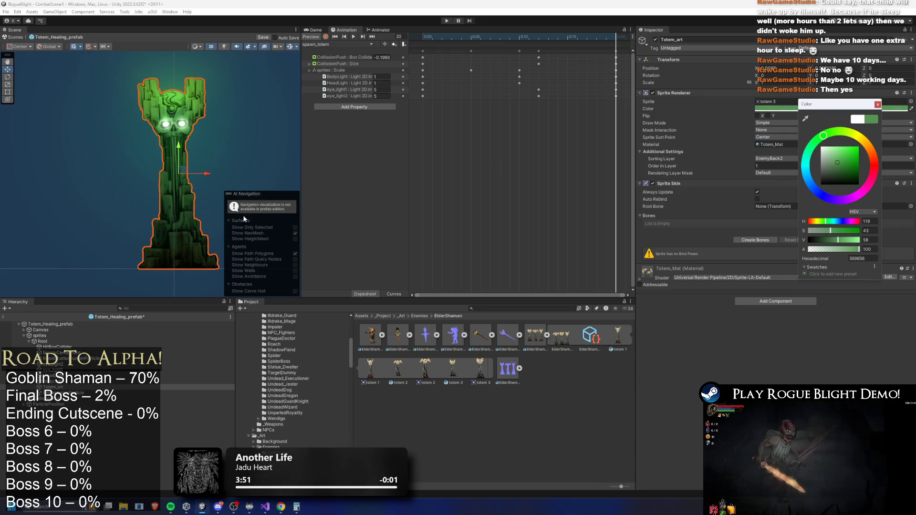
{"action": "left_click", "coordinate": [225, 47]}
{"action": "left_click", "coordinate": [225, 47]}
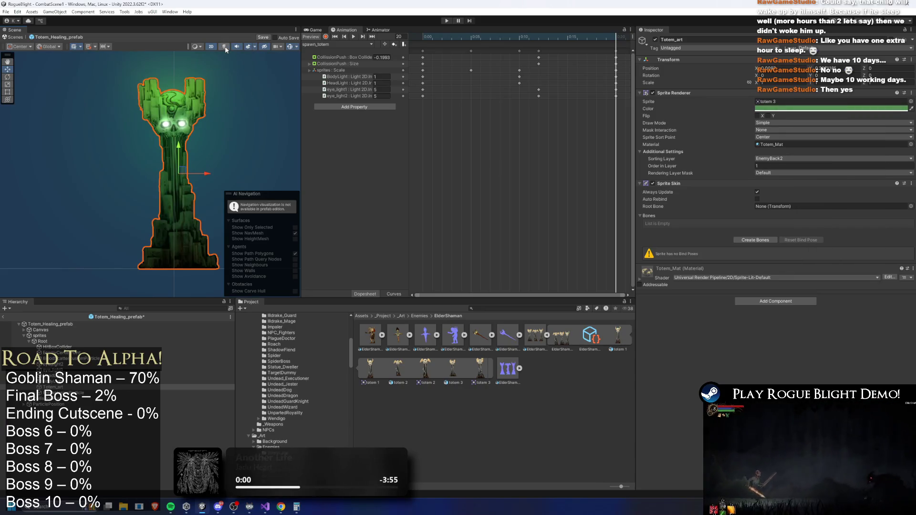
Step: Rename PreExplosionParticle to PreHealingParticle and preview the shanguang particle effect
{"action": "left_click", "coordinate": [224, 47]}
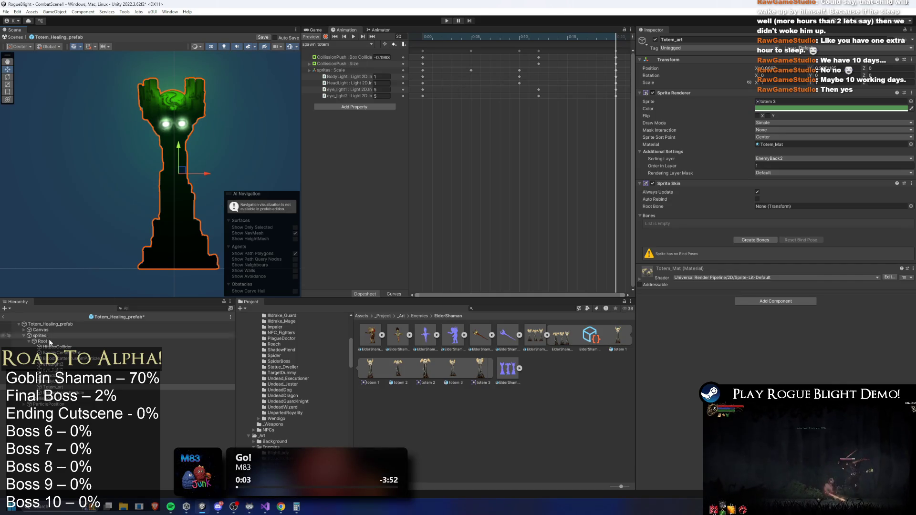
{"action": "left_click", "coordinate": [71, 393]}
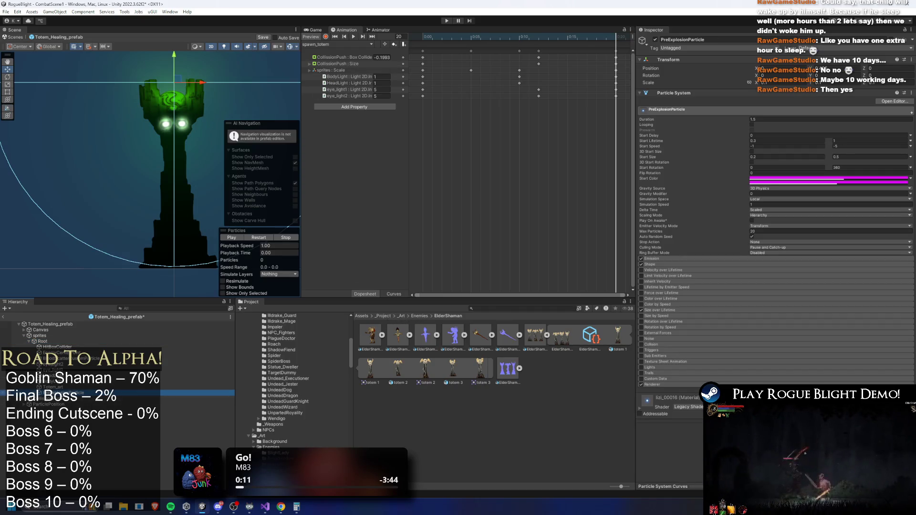
{"action": "right_click", "coordinate": [61, 392]}
{"action": "left_click", "coordinate": [86, 133]}
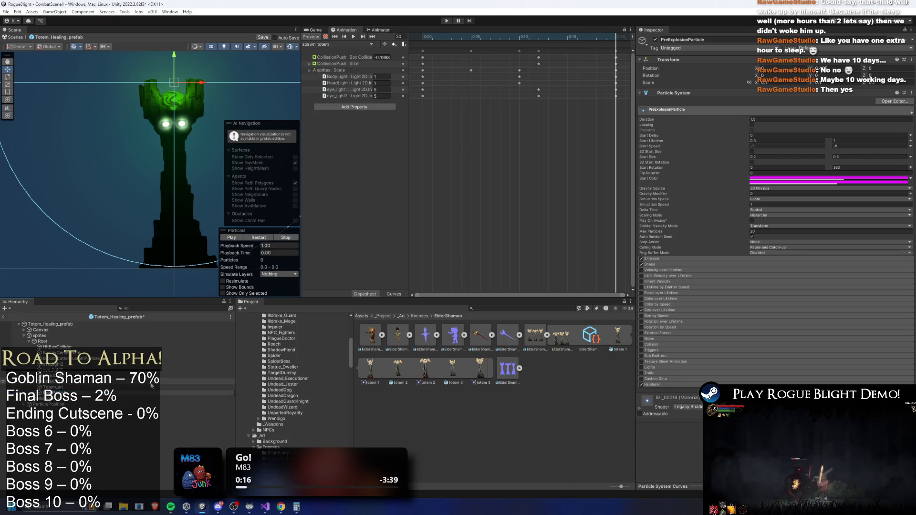
{"action": "key", "text": "Return"}
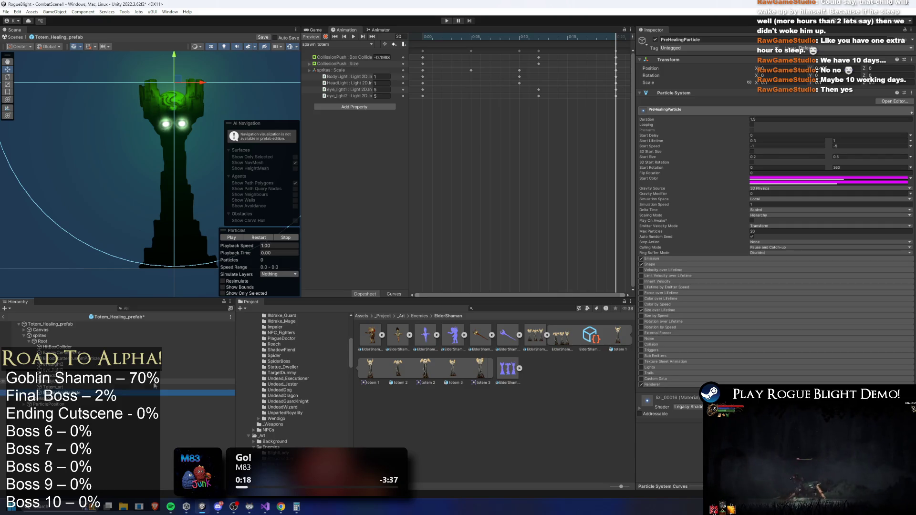
{"action": "left_click_drag", "start_coordinate": [247, 256], "coordinate": [285, 251]}
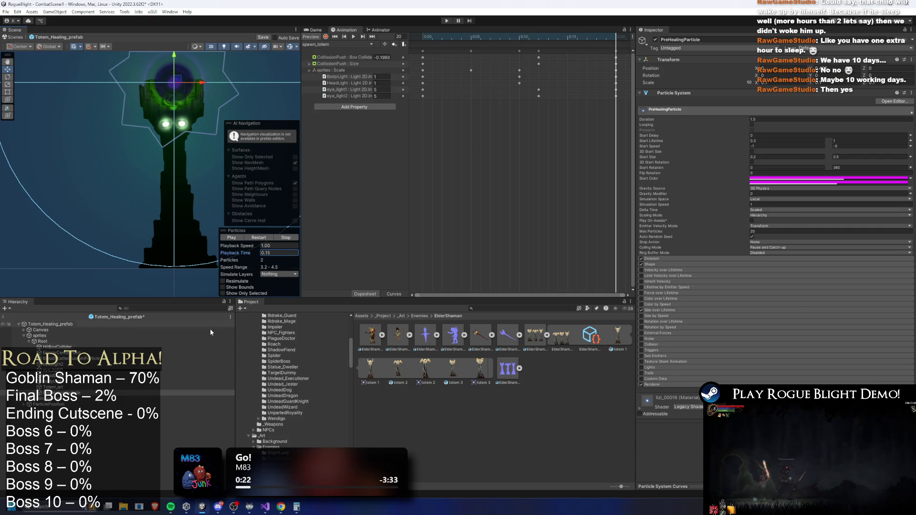
{"action": "left_click", "coordinate": [143, 404]}
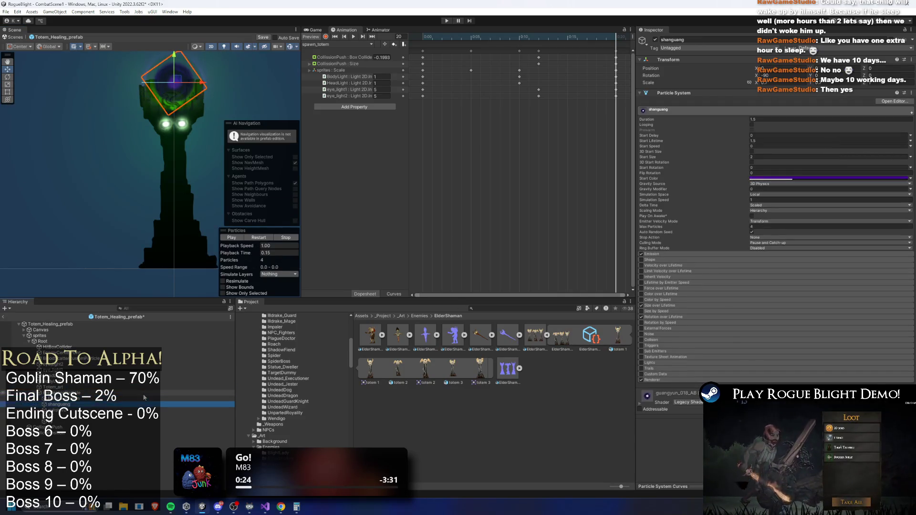
Step: Locate the particle material, then set shanguang's start colour to green
{"action": "left_click", "coordinate": [673, 379]}
{"action": "left_click", "coordinate": [773, 398]}
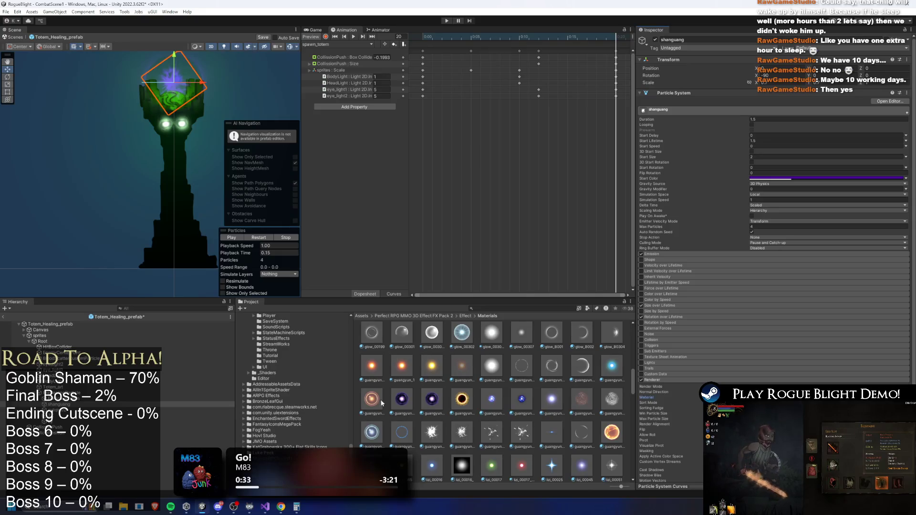
{"action": "scroll", "coordinate": [380, 403], "scroll_direction": "up", "scroll_amount": 5}
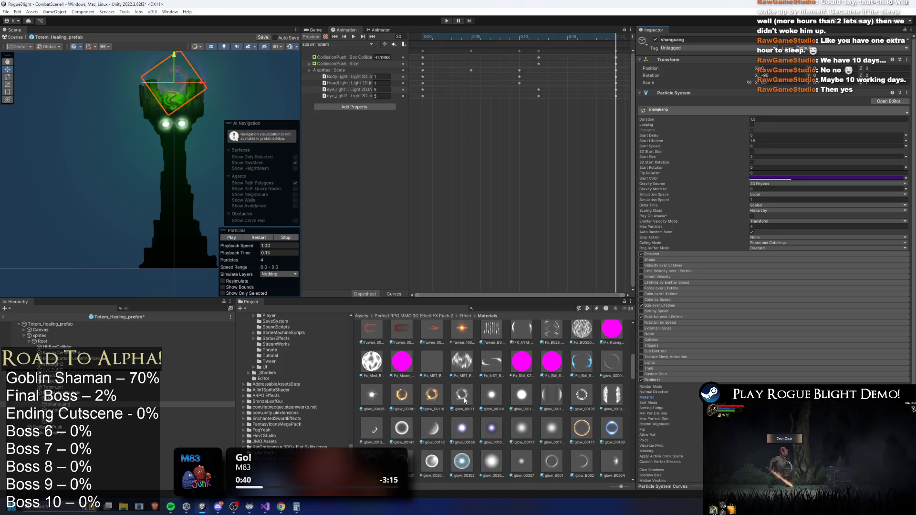
{"action": "left_click", "coordinate": [769, 177]}
{"action": "left_click", "coordinate": [821, 199]}
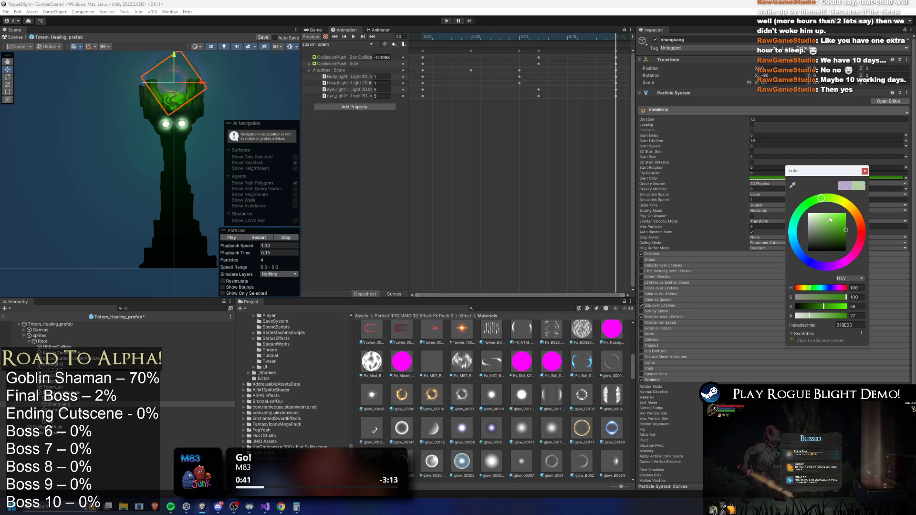
{"action": "left_click", "coordinate": [864, 171]}
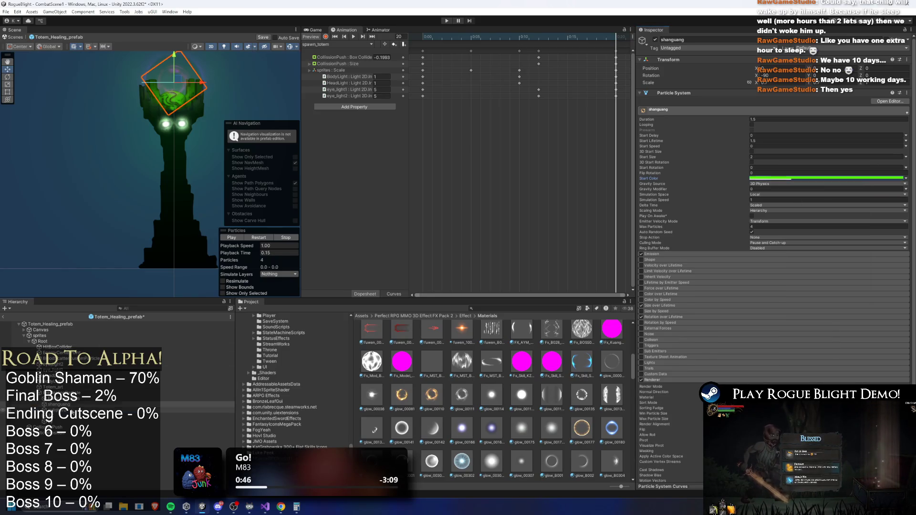
Step: Set xuliqiu02's start colour to bright green
{"action": "left_click", "coordinate": [57, 410]}
{"action": "left_click", "coordinate": [806, 178]}
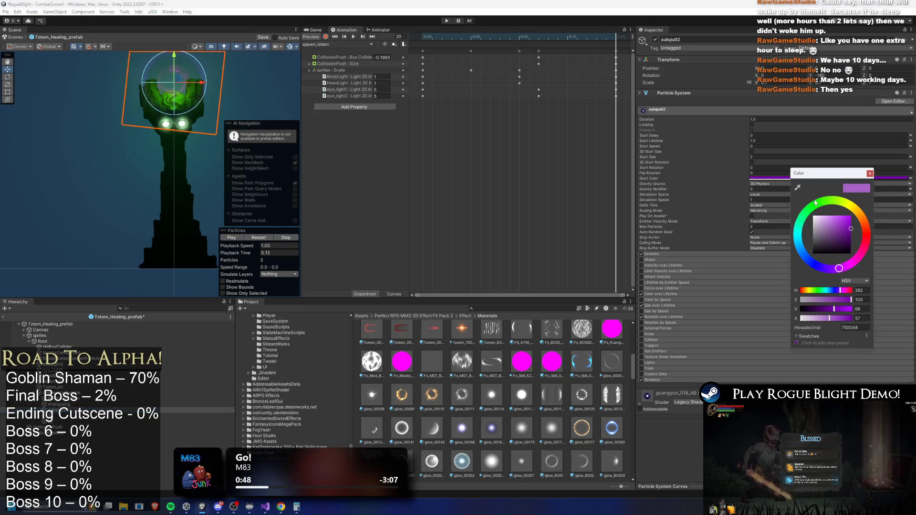
{"action": "left_click", "coordinate": [850, 217]}
{"action": "left_click_drag", "start_coordinate": [862, 205], "coordinate": [821, 205]}
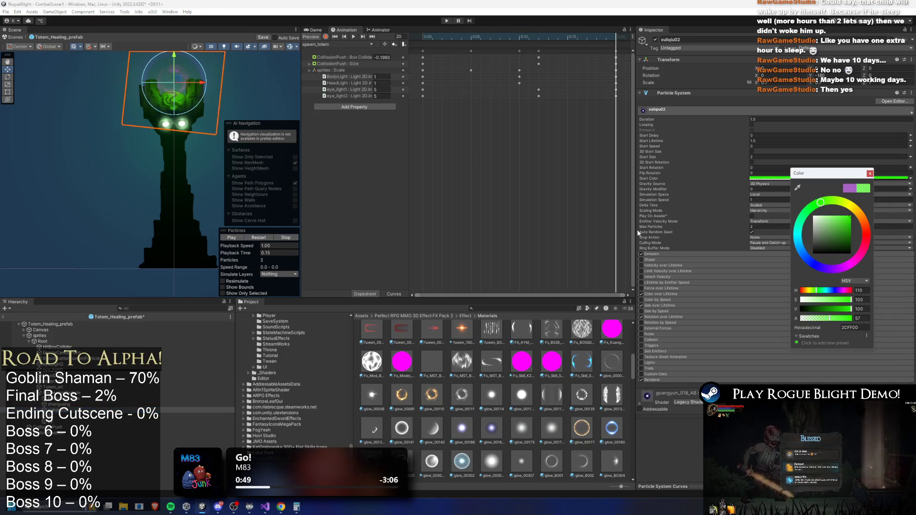
{"action": "left_click", "coordinate": [754, 181]}
Step: Paste the green start colour into the by, ZX and Particle System particle systems
{"action": "key", "text": "Down"}
{"action": "key", "text": "Down"}
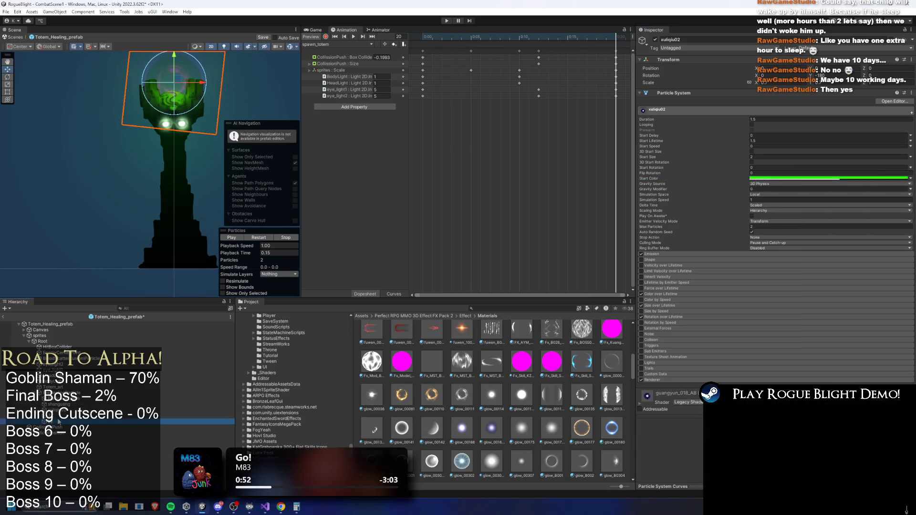
{"action": "right_click", "coordinate": [774, 181]}
{"action": "left_click", "coordinate": [792, 191]}
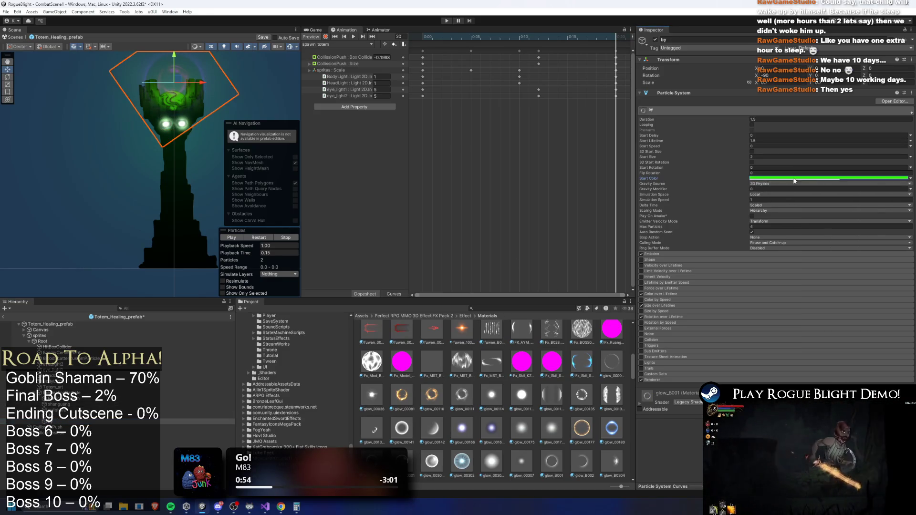
{"action": "left_click", "coordinate": [801, 178]}
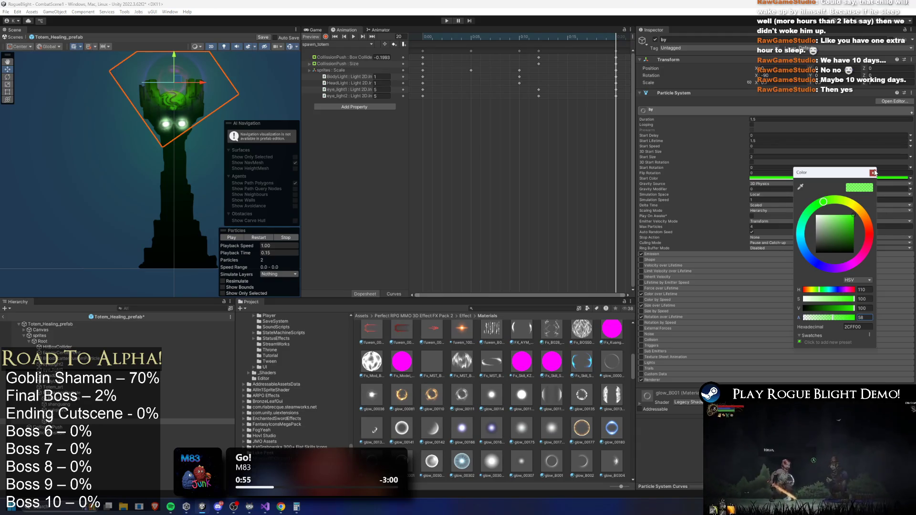
{"action": "key", "text": "Escape"}
{"action": "left_click", "coordinate": [200, 415]}
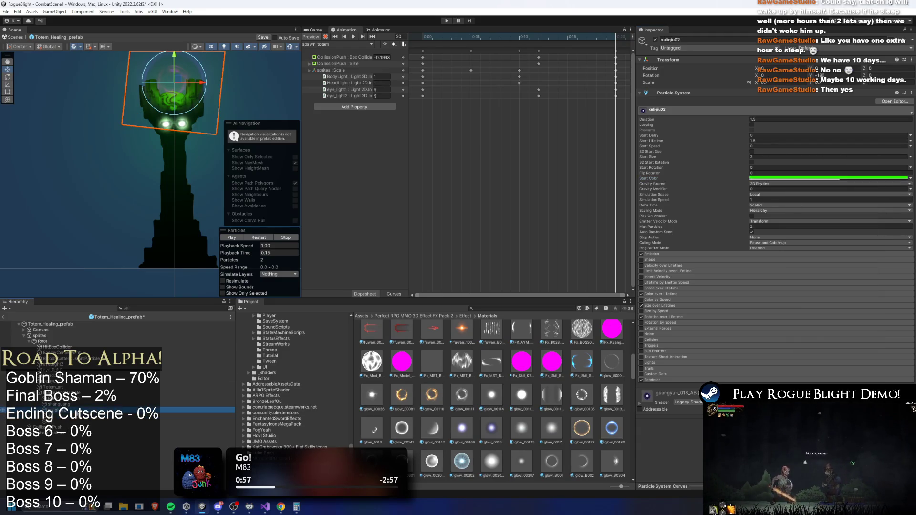
{"action": "right_click", "coordinate": [810, 178]}
{"action": "left_click", "coordinate": [824, 191]}
{"action": "key", "text": "Up"}
{"action": "key", "text": "Up"}
{"action": "key", "text": "Up"}
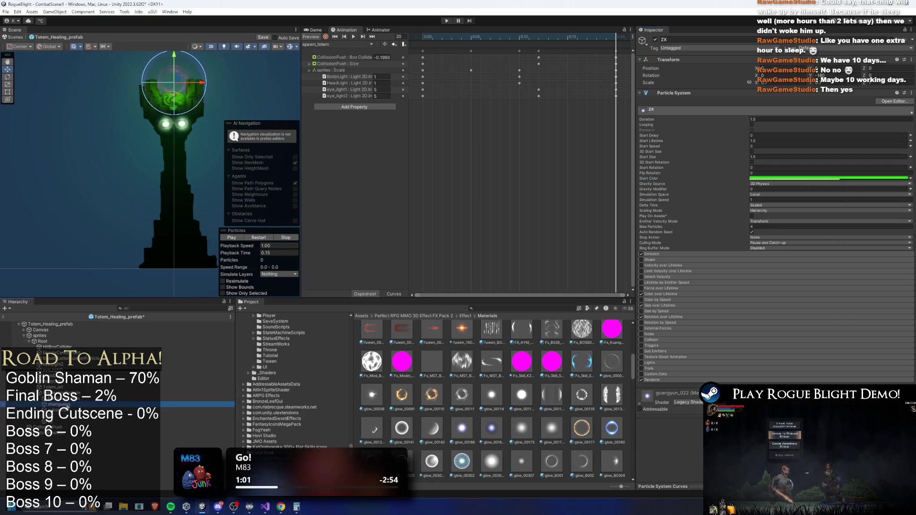
{"action": "right_click", "coordinate": [812, 178]}
{"action": "left_click", "coordinate": [824, 191]}
Step: Replace PreHealingParticle's magenta start colour with a more opaque green, then replay the preview
{"action": "key", "text": "Down"}
{"action": "key", "text": "Down"}
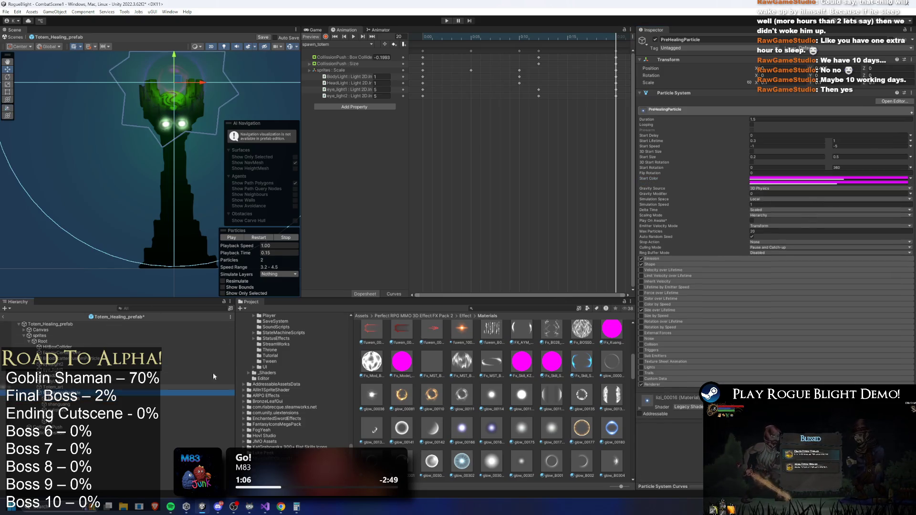
{"action": "right_click", "coordinate": [822, 179]}
{"action": "left_click", "coordinate": [842, 190]}
{"action": "right_click", "coordinate": [832, 181]}
{"action": "left_click", "coordinate": [847, 194]}
{"action": "left_click", "coordinate": [811, 179]}
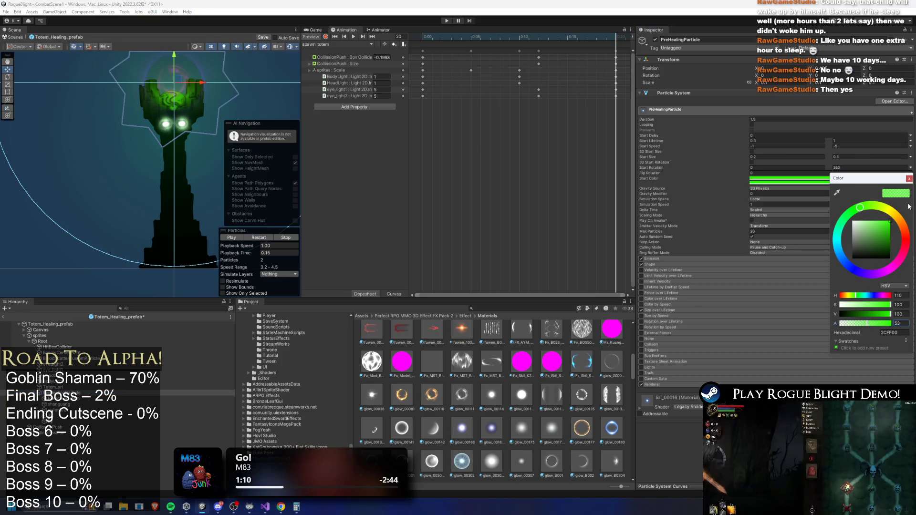
{"action": "left_click_drag", "start_coordinate": [866, 327], "coordinate": [872, 317]}
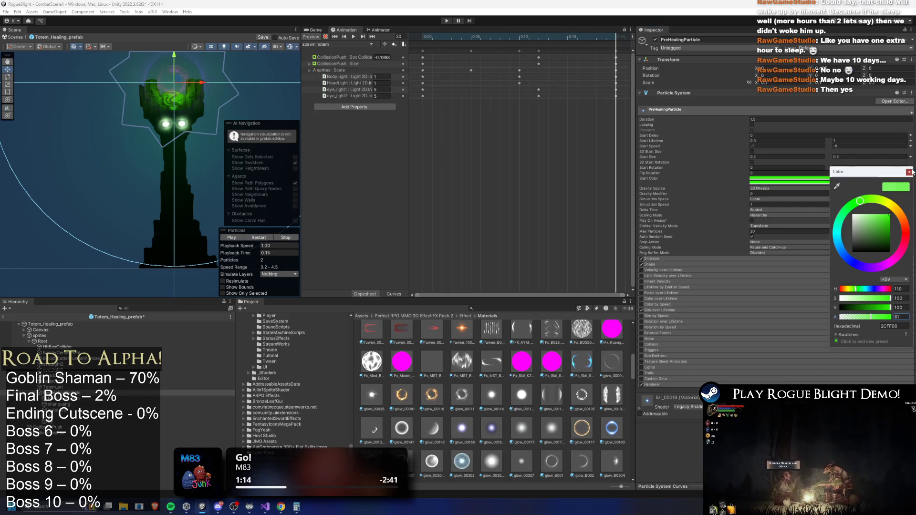
{"action": "left_click", "coordinate": [911, 172]}
{"action": "left_click", "coordinate": [270, 253]}
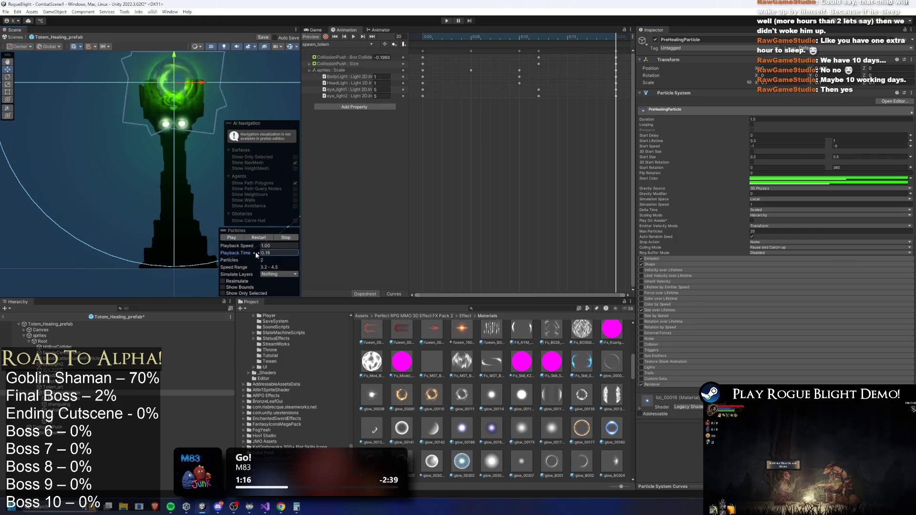
{"action": "left_click", "coordinate": [265, 238]}
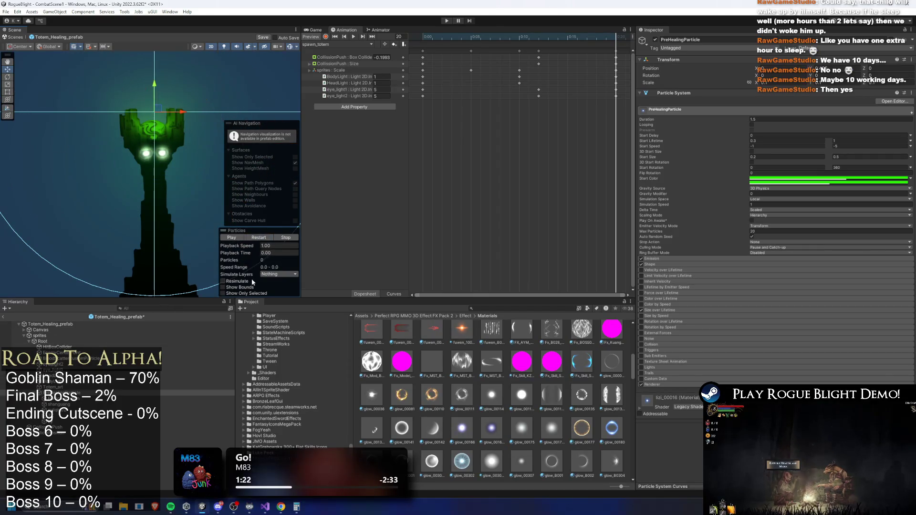
{"action": "left_click", "coordinate": [249, 253]}
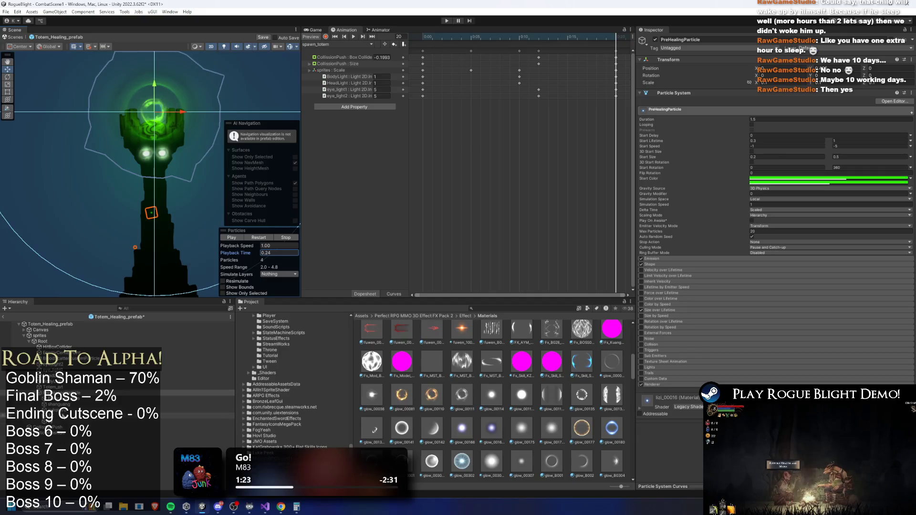
{"action": "left_click", "coordinate": [200, 399]}
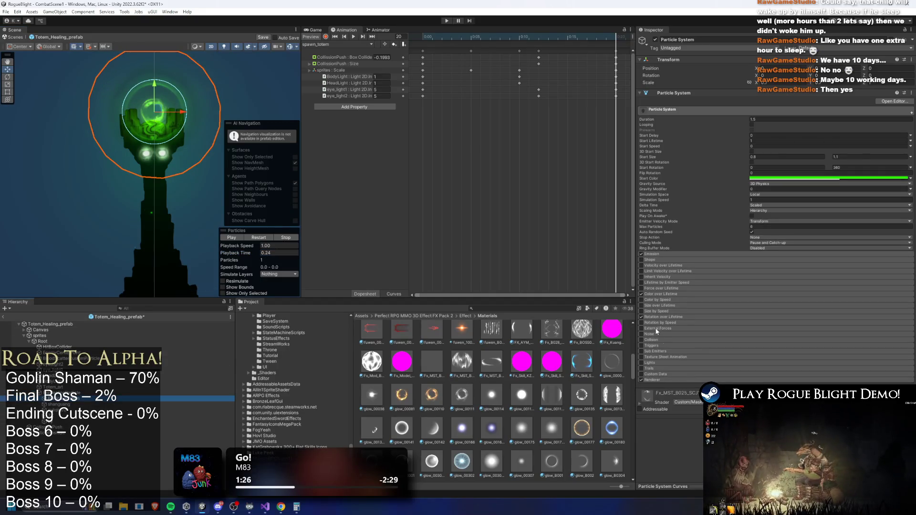
{"action": "key", "text": "Down"}
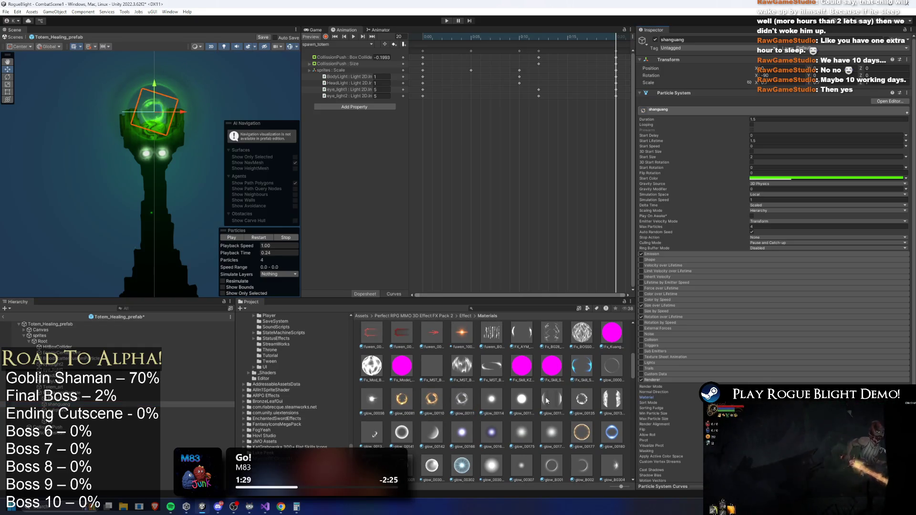
{"action": "left_click", "coordinate": [95, 416]}
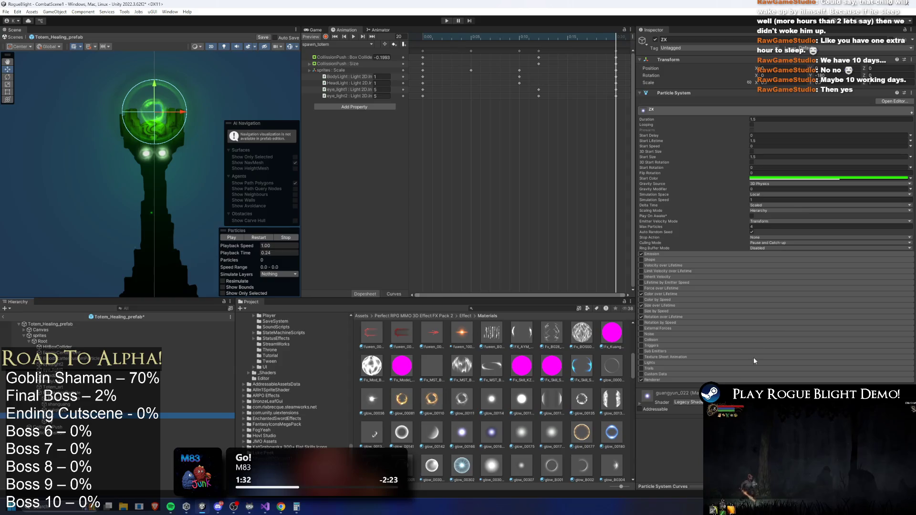
{"action": "scroll", "coordinate": [529, 394], "scroll_direction": "down", "scroll_amount": 5}
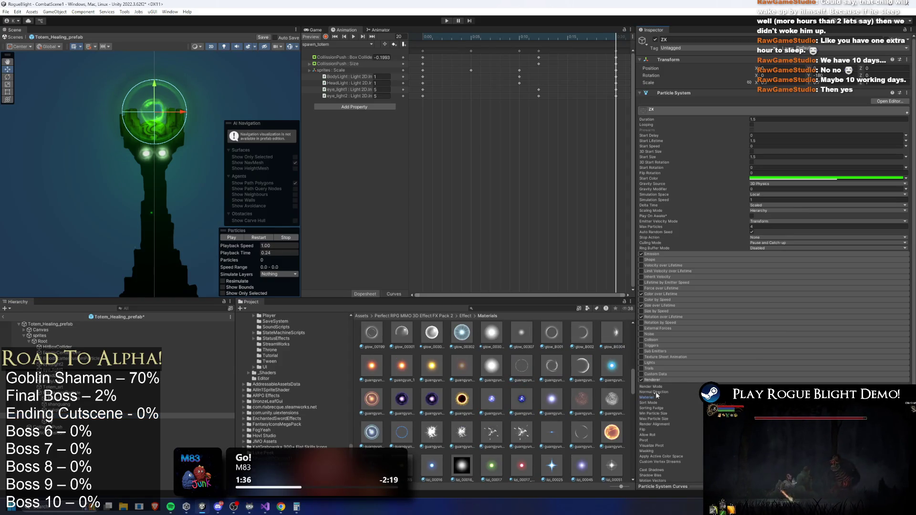
{"action": "left_click", "coordinate": [61, 422]}
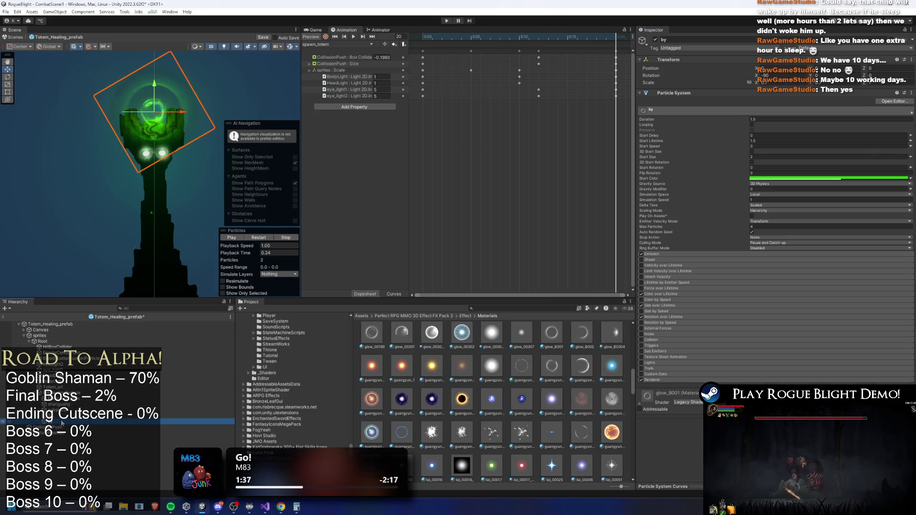
{"action": "key", "text": "Up"}
{"action": "key", "text": "Up"}
{"action": "key", "text": "Up"}
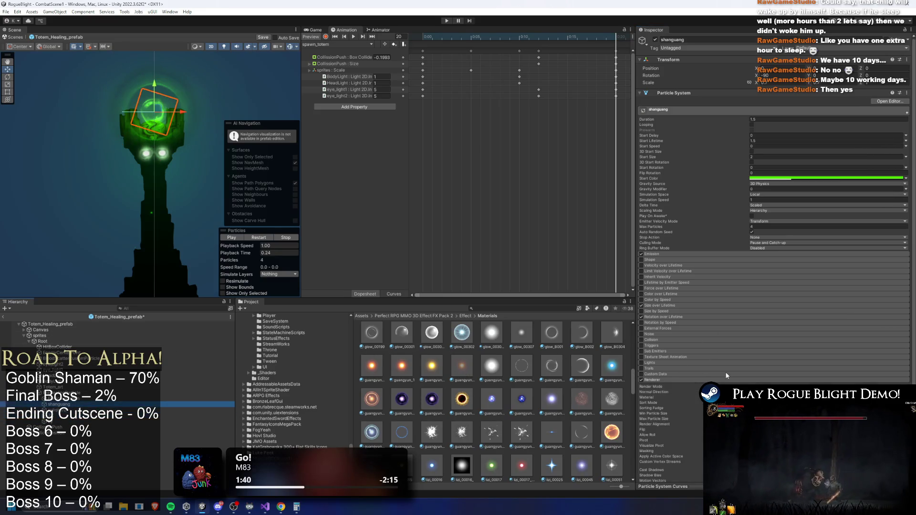
{"action": "left_click", "coordinate": [704, 382]}
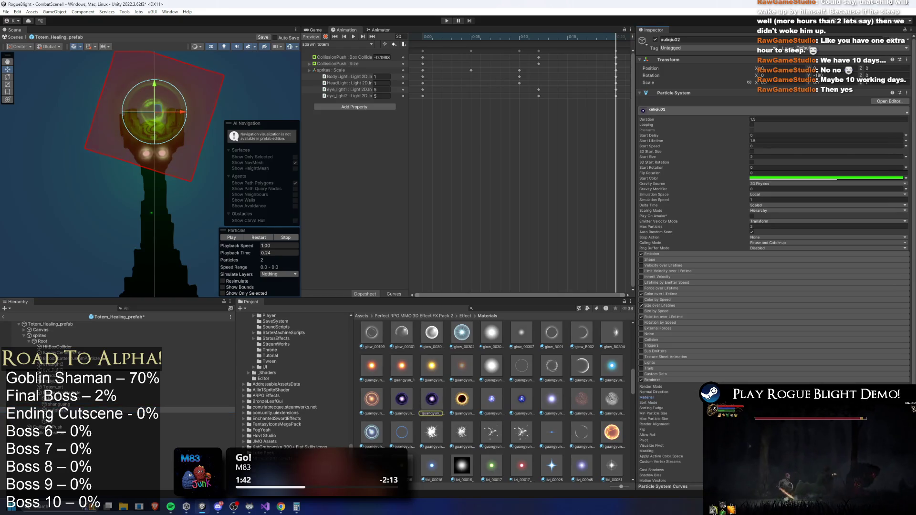
{"action": "scroll", "coordinate": [486, 371], "scroll_direction": "up", "scroll_amount": 1}
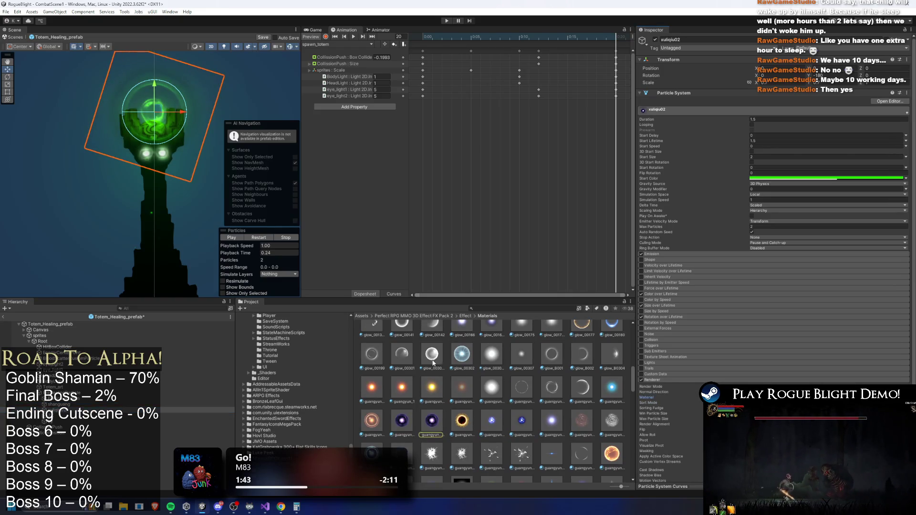
{"action": "left_click", "coordinate": [256, 238]}
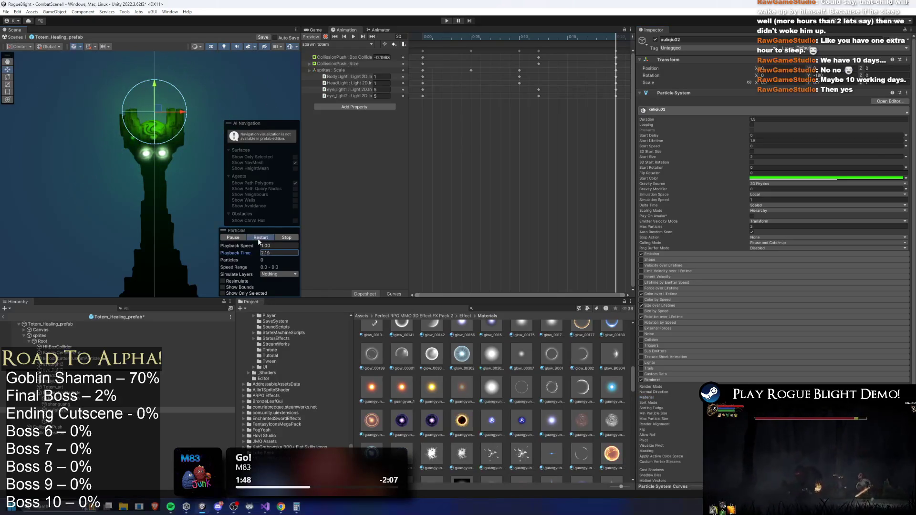
{"action": "left_click", "coordinate": [259, 238]}
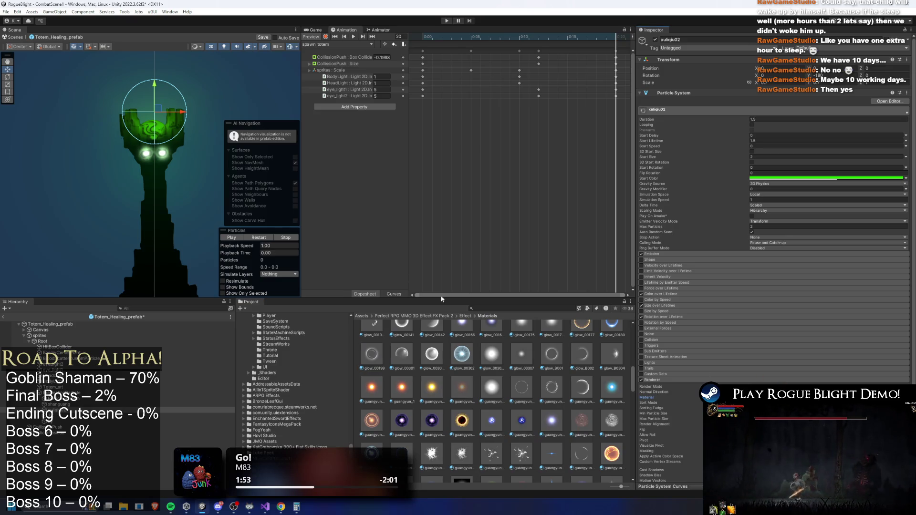
{"action": "left_click", "coordinate": [252, 238]}
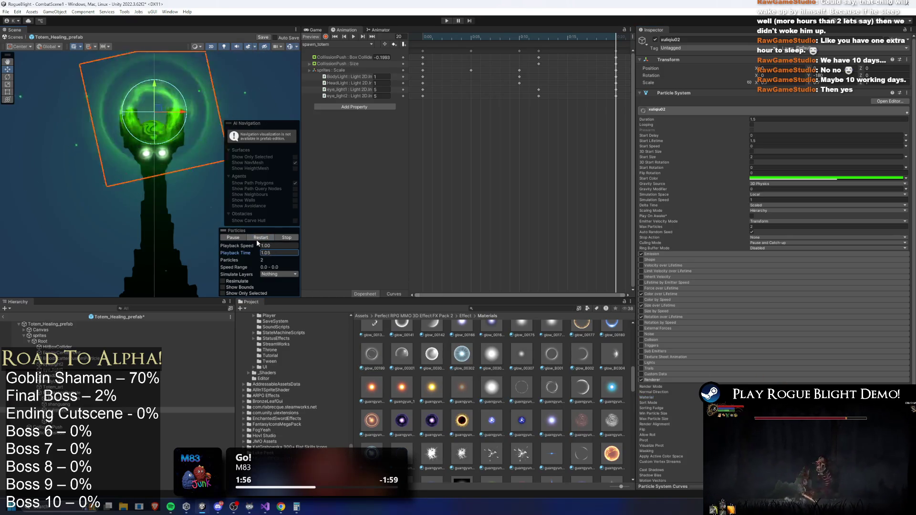
{"action": "left_click", "coordinate": [252, 239]}
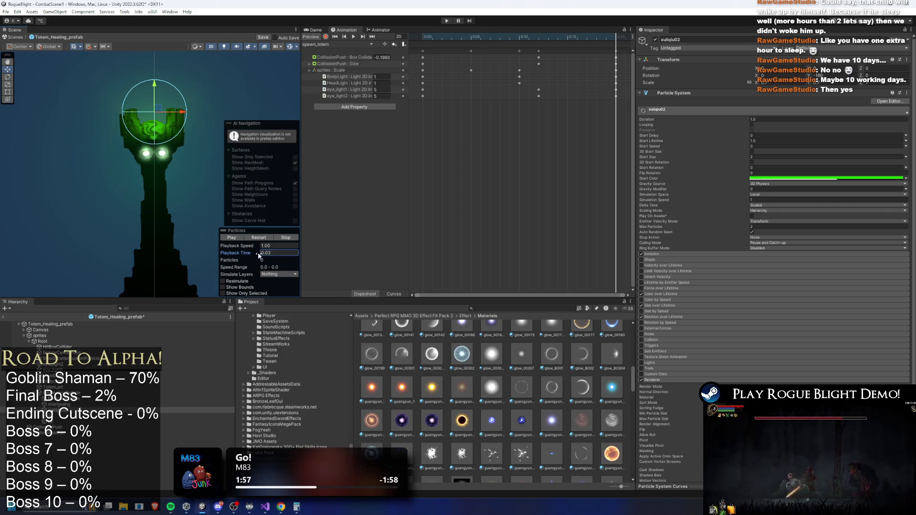
{"action": "left_click_drag", "start_coordinate": [251, 253], "coordinate": [291, 251]}
{"action": "left_click", "coordinate": [59, 404]}
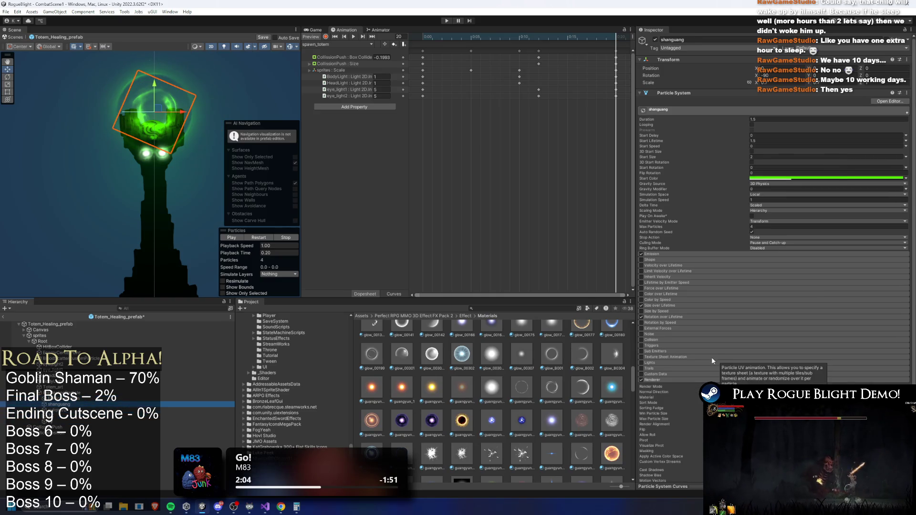
{"action": "key", "text": "Up"}
{"action": "key", "text": "Up"}
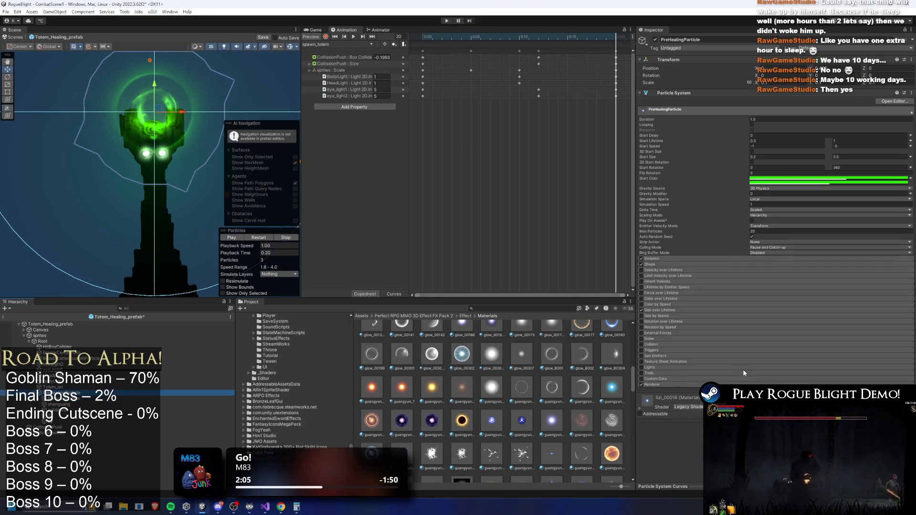
{"action": "left_click", "coordinate": [666, 385]}
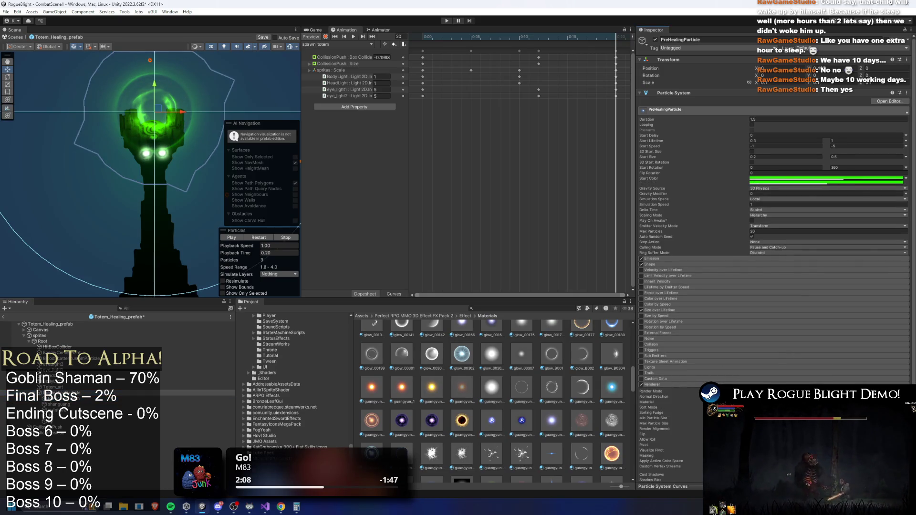
{"action": "scroll", "coordinate": [491, 396], "scroll_direction": "down", "scroll_amount": 3}
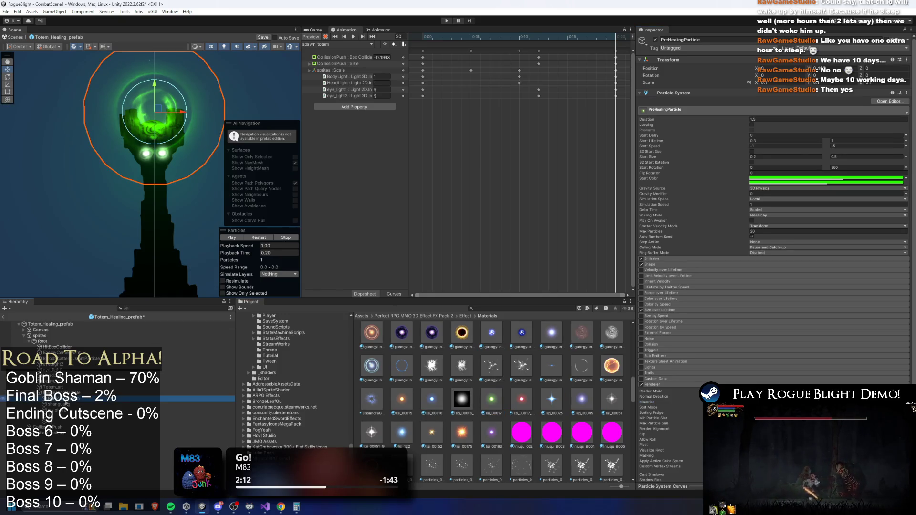
{"action": "left_click", "coordinate": [77, 400]}
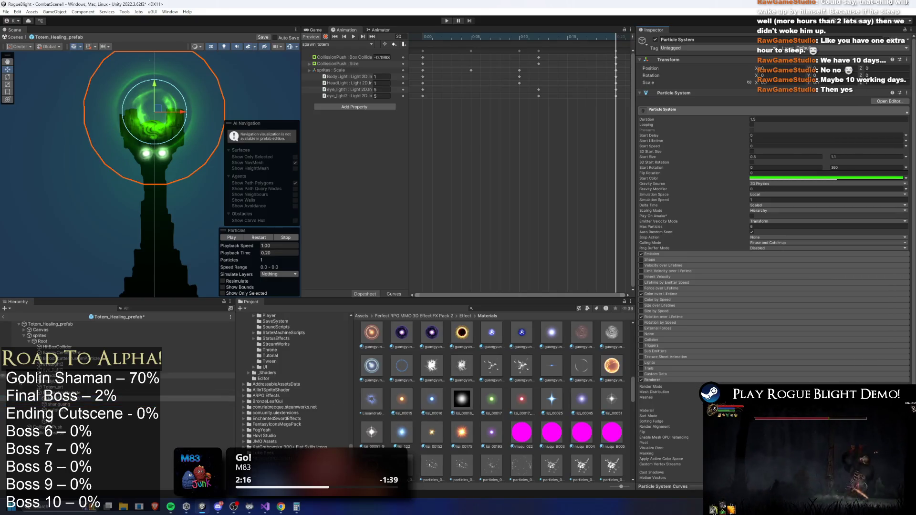
{"action": "left_click", "coordinate": [811, 411]}
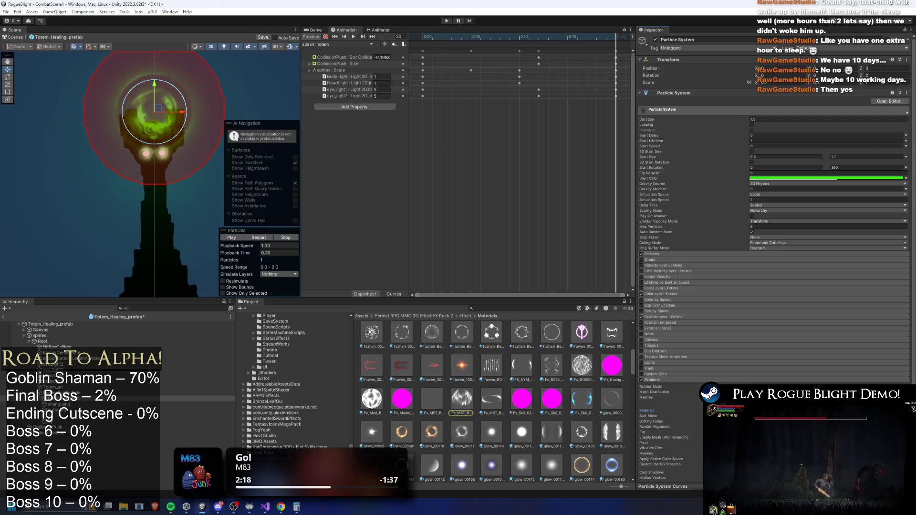
{"action": "left_click", "coordinate": [811, 398]}
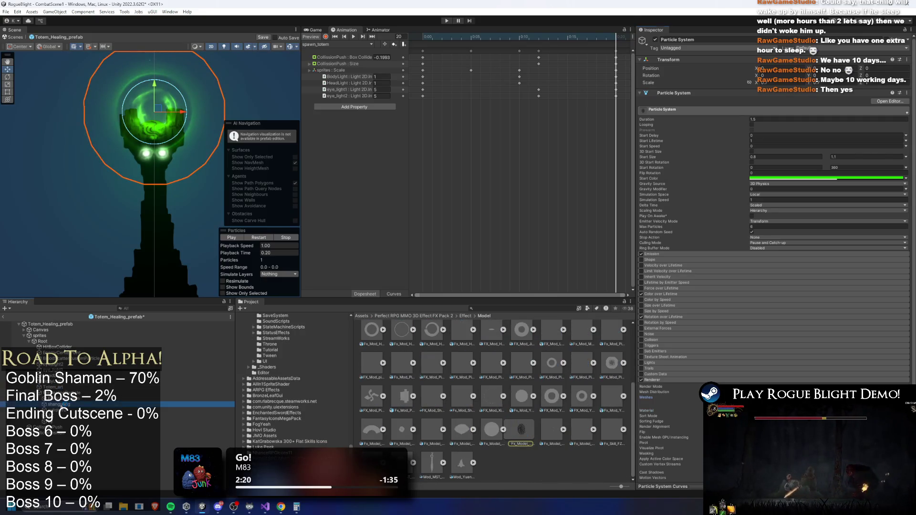
{"action": "left_click", "coordinate": [59, 404]}
{"action": "left_click", "coordinate": [811, 398]}
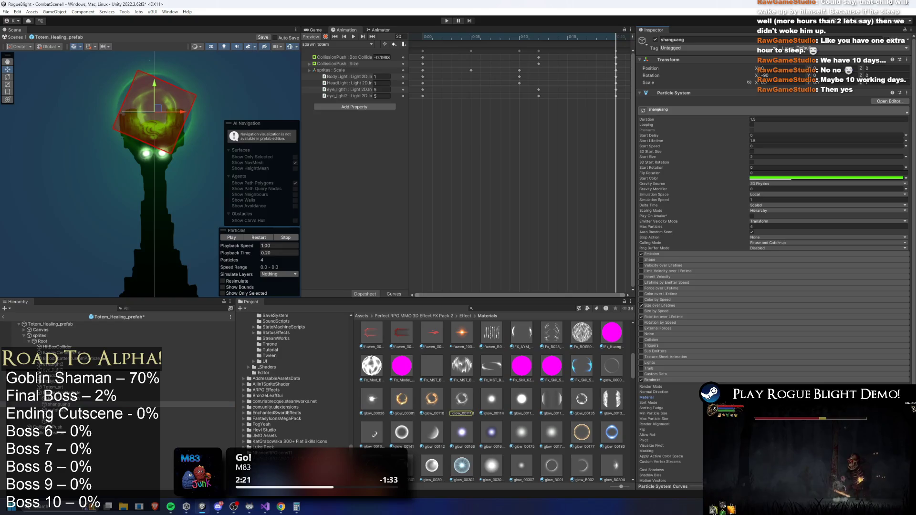
{"action": "left_click", "coordinate": [81, 410]}
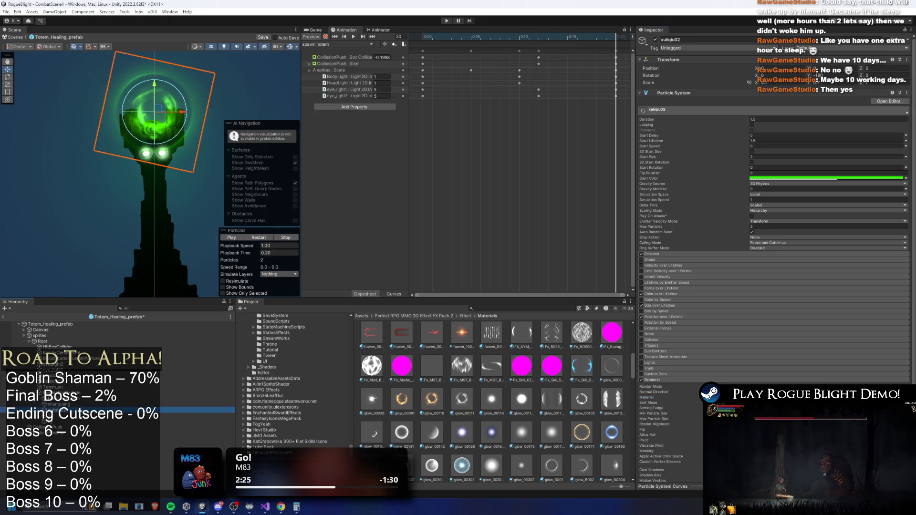
{"action": "left_click", "coordinate": [811, 397]}
{"action": "left_click", "coordinate": [81, 416]}
{"action": "left_click", "coordinate": [811, 398]}
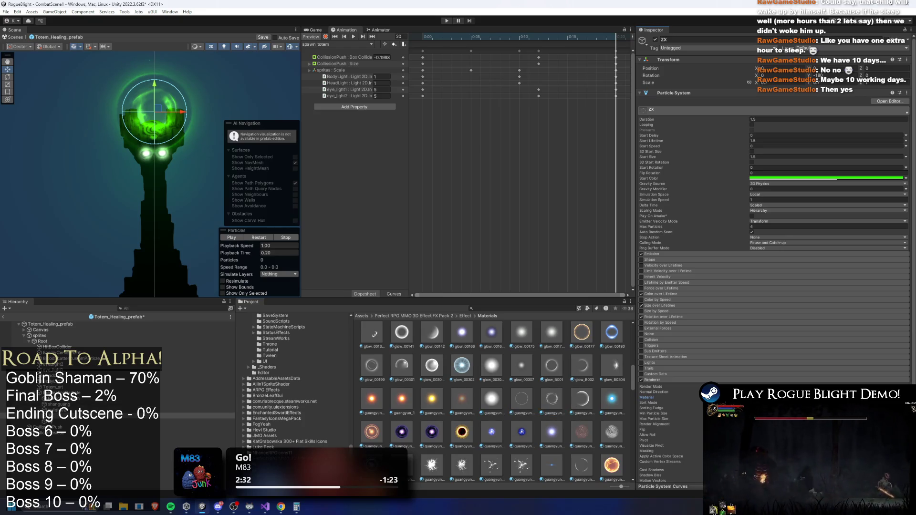
{"action": "left_click_drag", "start_coordinate": [248, 254], "coordinate": [251, 253]}
{"action": "left_click", "coordinate": [101, 421]}
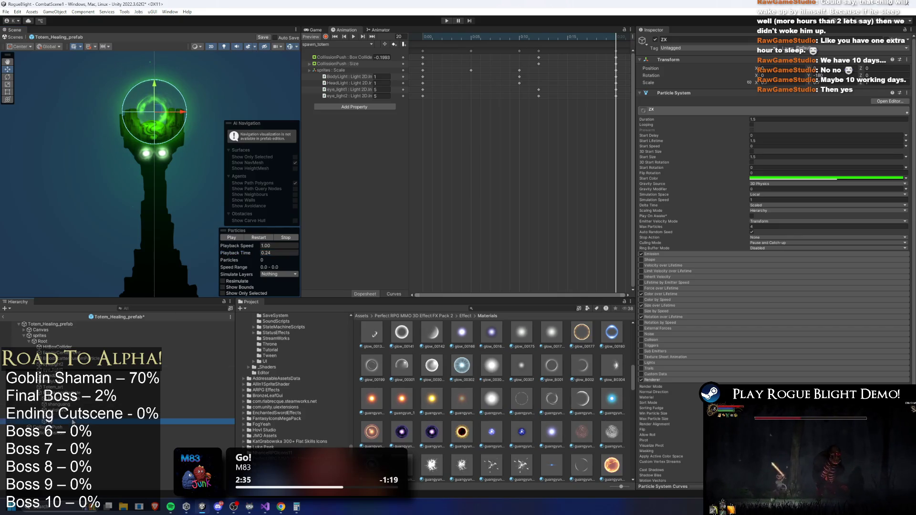
{"action": "left_click", "coordinate": [685, 380]}
{"action": "left_click", "coordinate": [763, 398]}
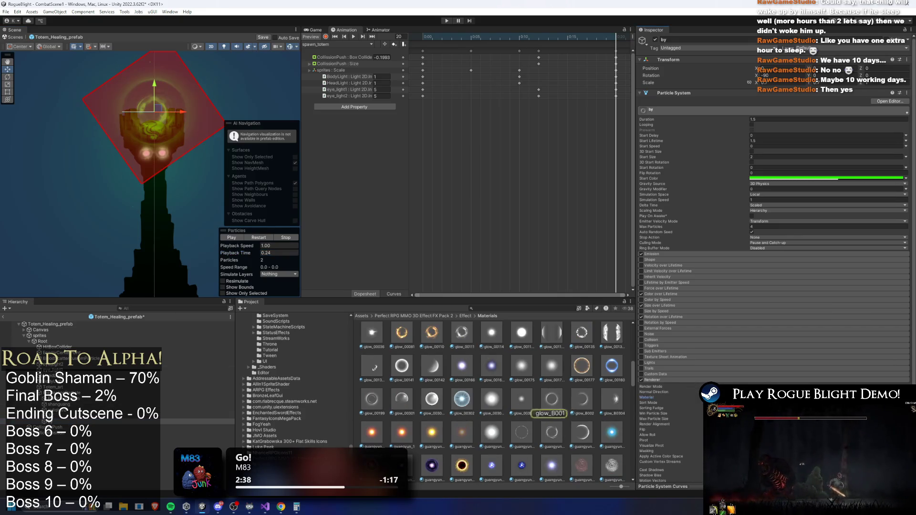
{"action": "left_click", "coordinate": [205, 392]}
{"action": "left_click", "coordinate": [763, 402]}
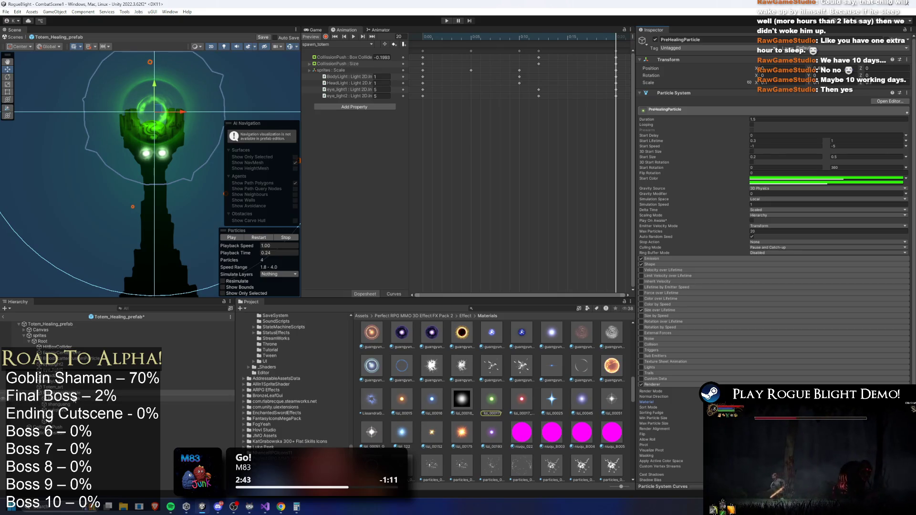
{"action": "left_click", "coordinate": [136, 116]}
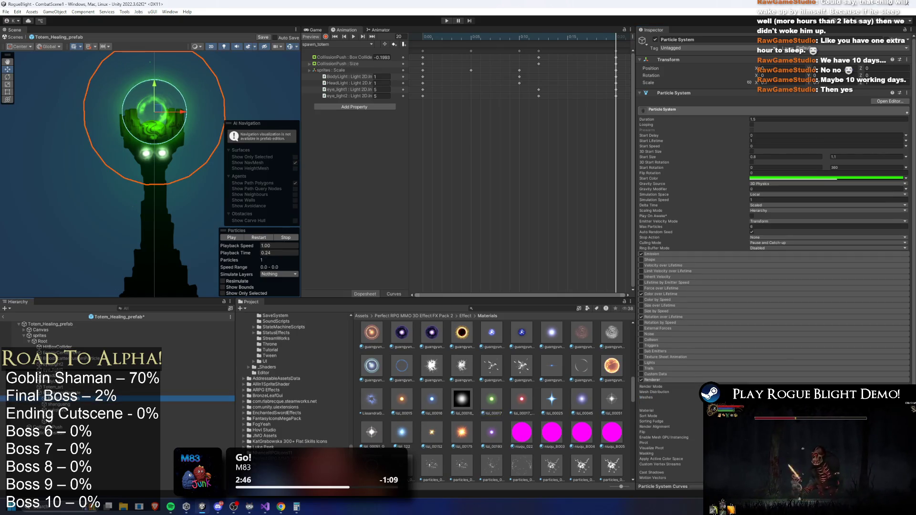
{"action": "left_click", "coordinate": [136, 117]}
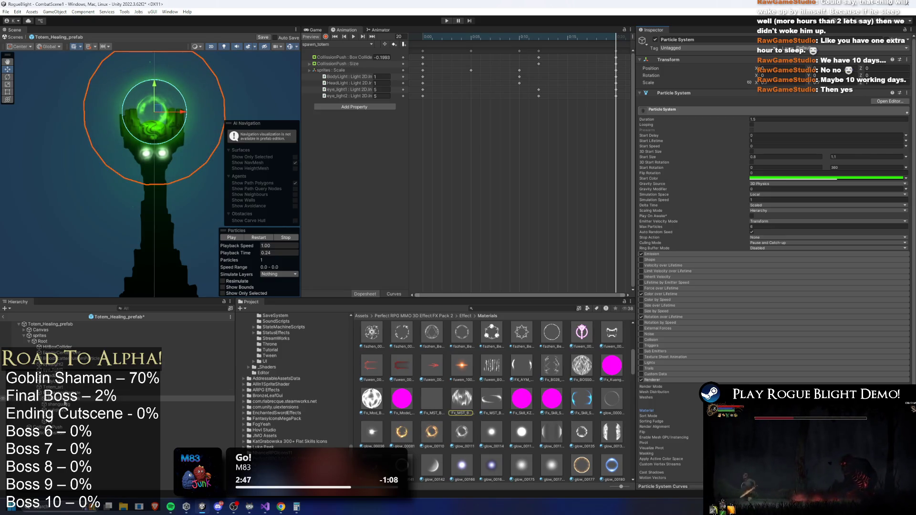
{"action": "scroll", "coordinate": [468, 399], "scroll_direction": "down", "scroll_amount": 1}
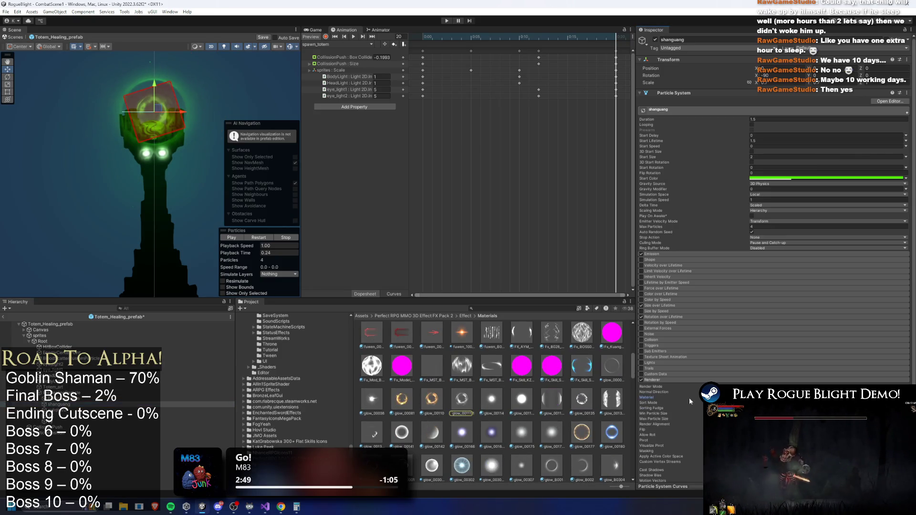
Step: Play and pause the totem's particle effect preview
{"action": "scroll", "coordinate": [517, 408], "scroll_direction": "down", "scroll_amount": 1}
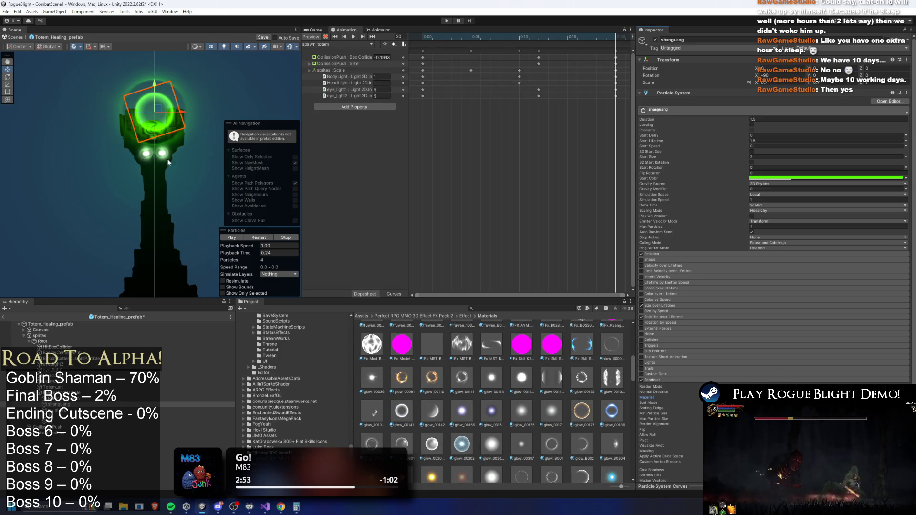
{"action": "scroll", "coordinate": [189, 142], "scroll_direction": "up", "scroll_amount": 2}
{"action": "left_click", "coordinate": [258, 238]}
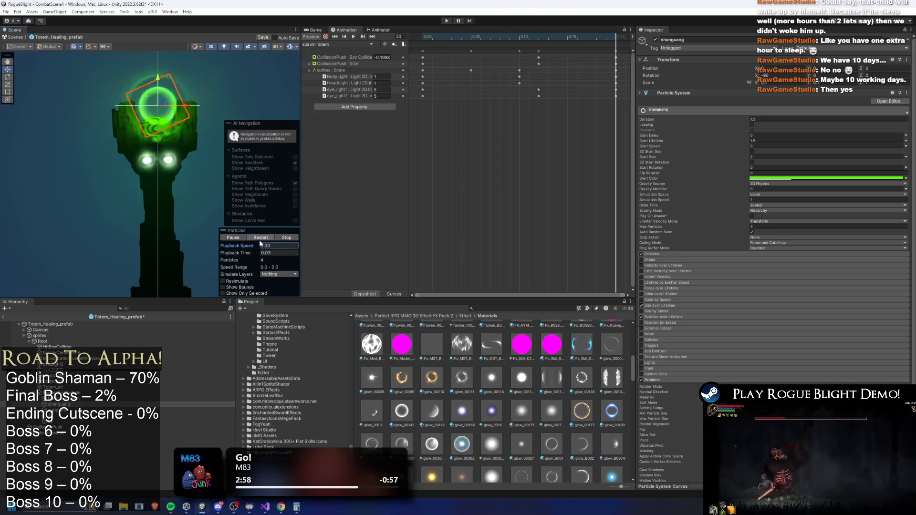
{"action": "left_click", "coordinate": [238, 238]}
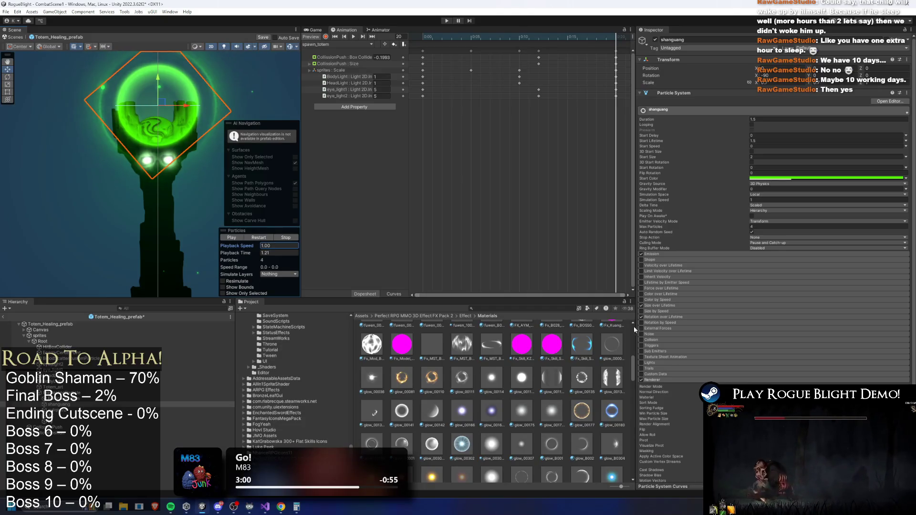
{"action": "scroll", "coordinate": [534, 420], "scroll_direction": "down", "scroll_amount": 3}
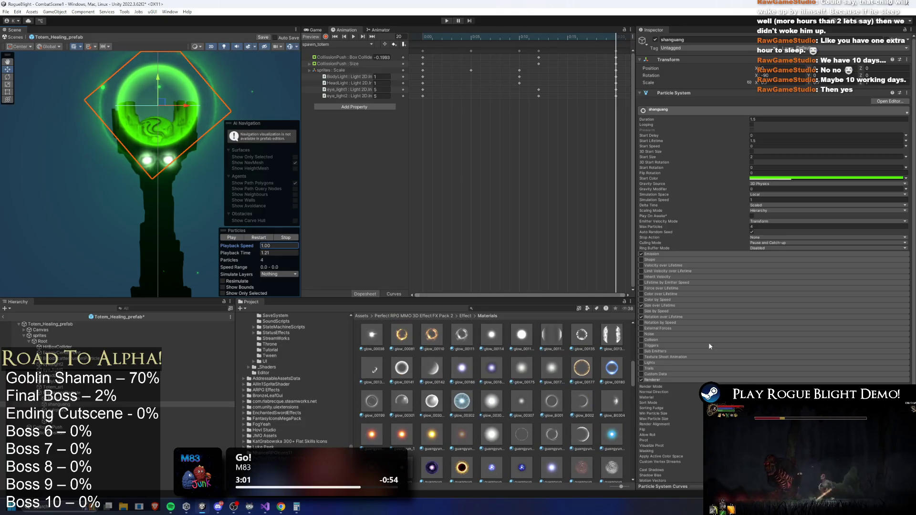
Step: Test shanguang with Size over Lifetime off and back on, and review its size settings
{"action": "left_click", "coordinate": [651, 306]}
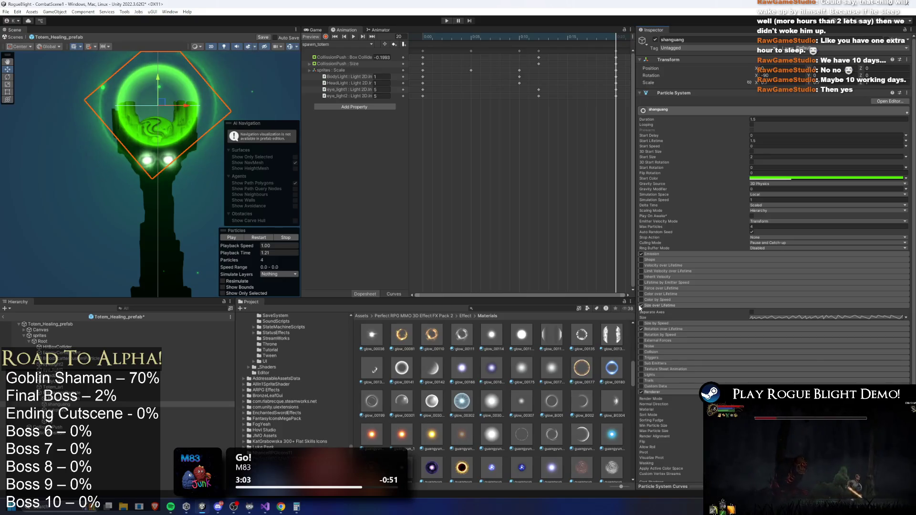
{"action": "left_click", "coordinate": [641, 306]}
{"action": "left_click", "coordinate": [251, 237]}
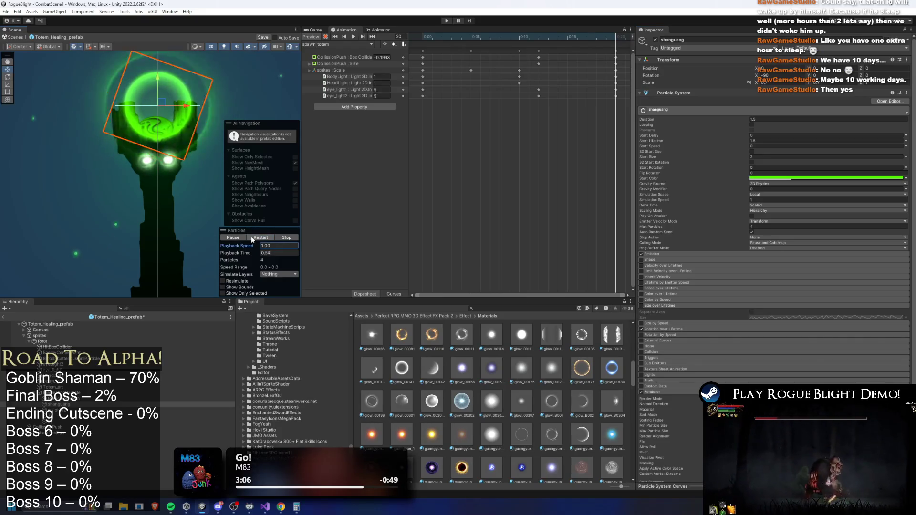
{"action": "left_click", "coordinate": [251, 237]}
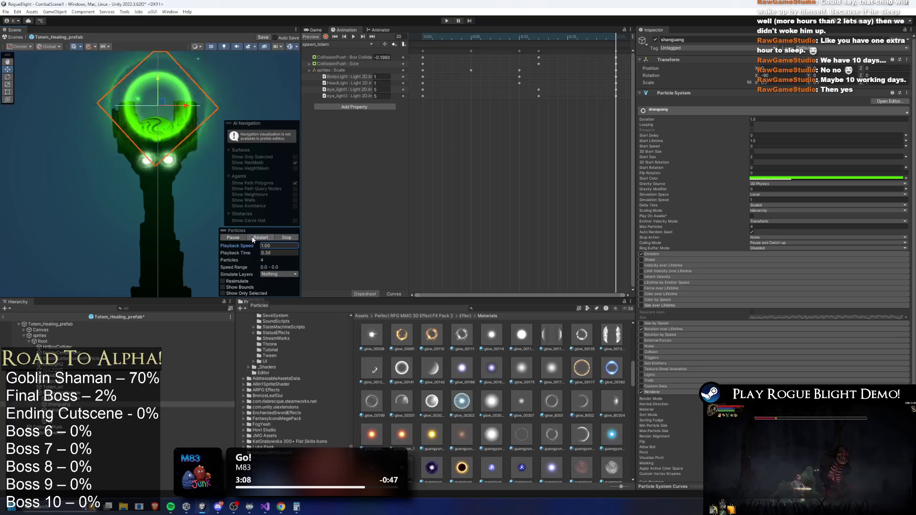
{"action": "left_click", "coordinate": [642, 304]}
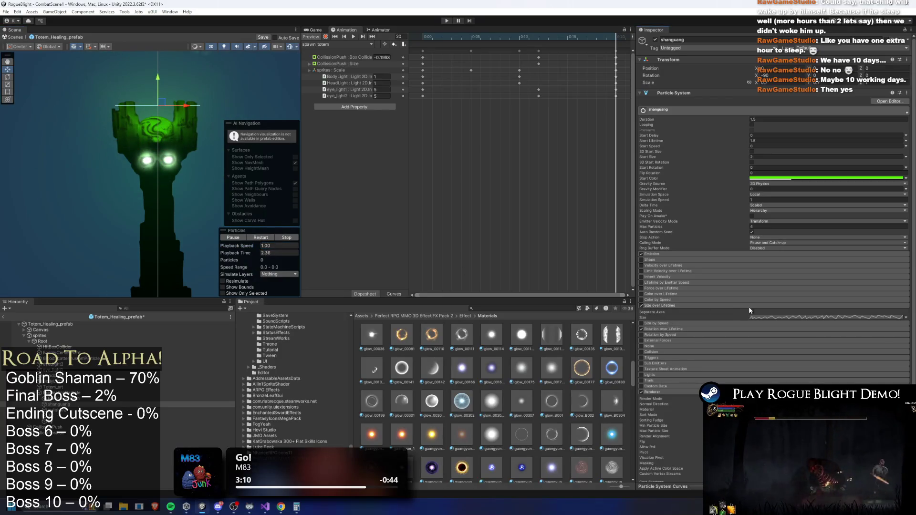
{"action": "left_click", "coordinate": [750, 306]}
{"action": "left_click", "coordinate": [758, 306]}
{"action": "left_click", "coordinate": [763, 323]}
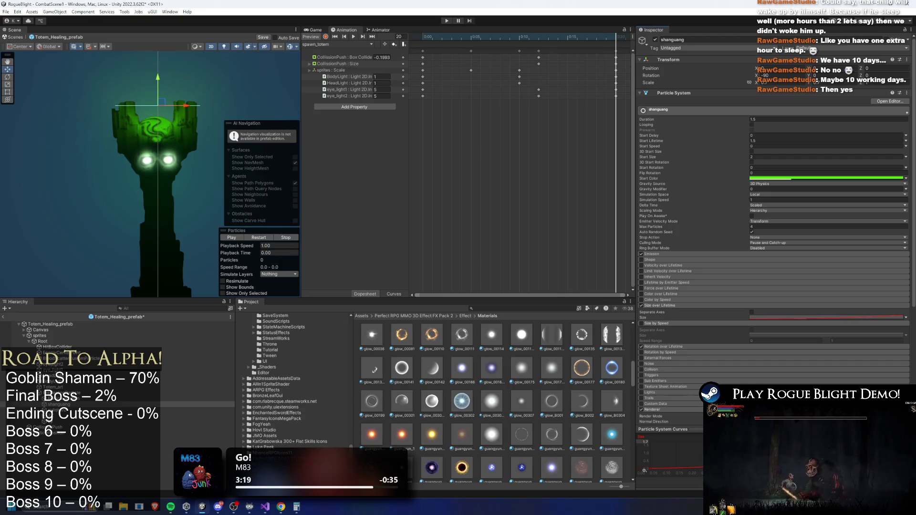
Step: Inspect xuliqiu02's Size over Lifetime curve and try another curve type
{"action": "key", "text": "Down"}
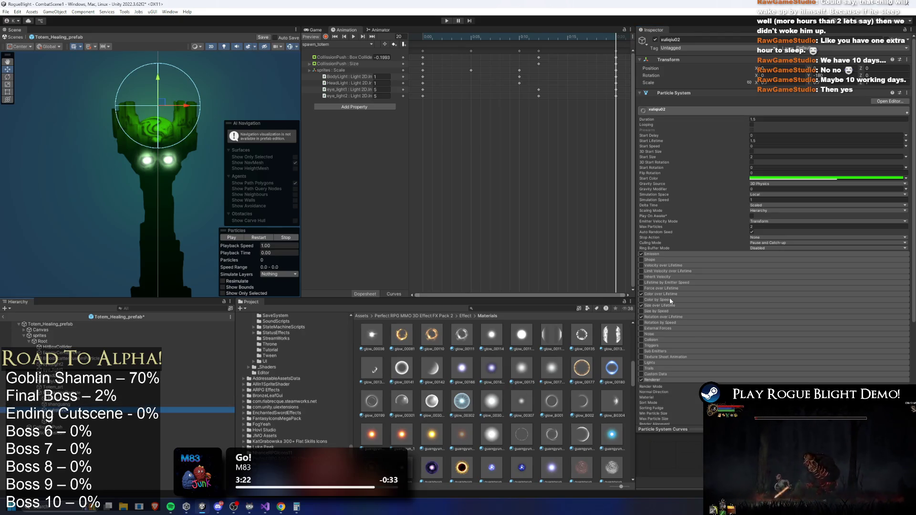
{"action": "left_click", "coordinate": [667, 306]}
{"action": "left_click", "coordinate": [764, 318]}
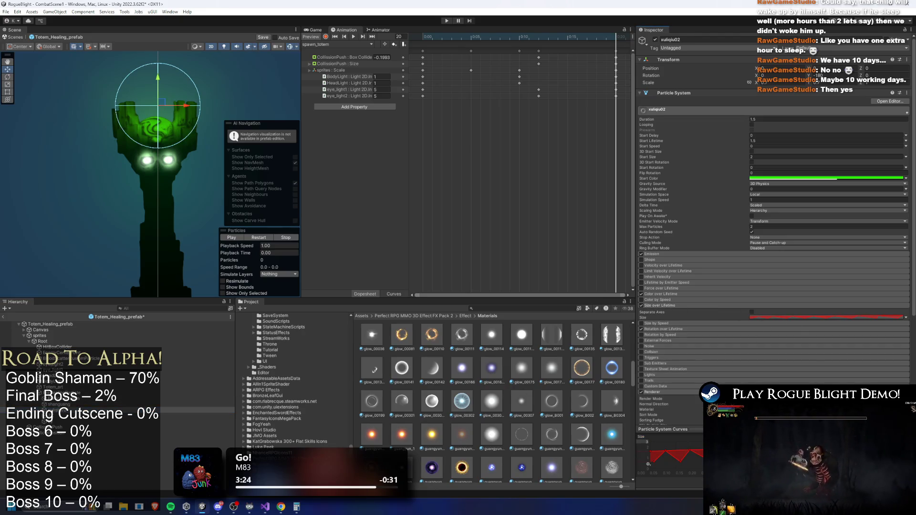
{"action": "left_click", "coordinate": [786, 316]}
{"action": "left_click", "coordinate": [787, 319]}
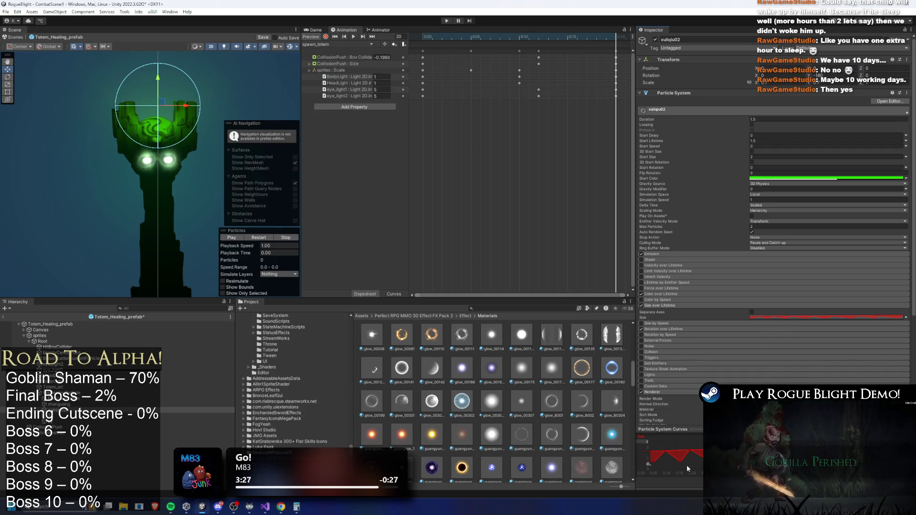
{"action": "left_click", "coordinate": [906, 317]}
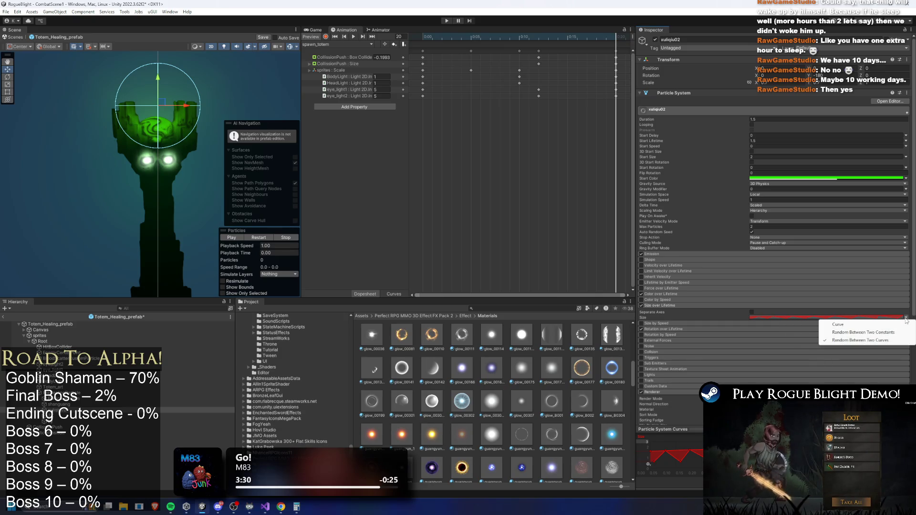
{"action": "left_click", "coordinate": [892, 326]}
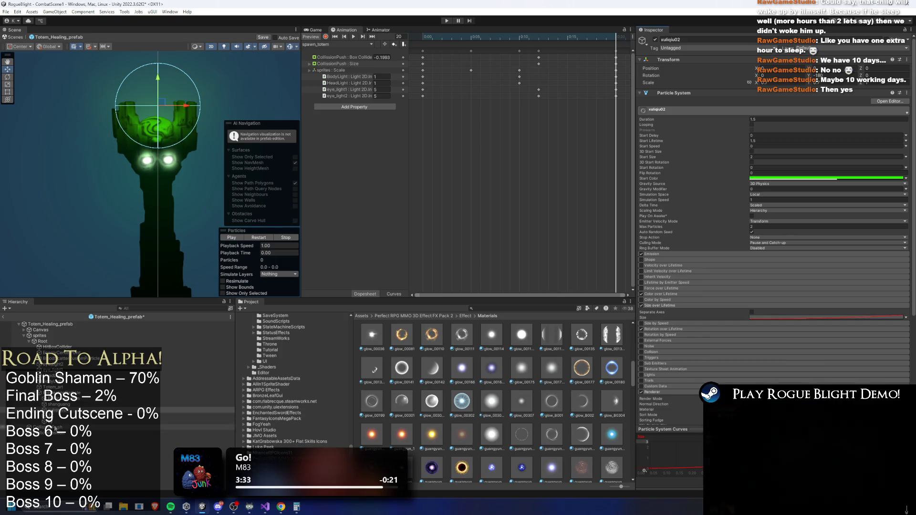
Step: Give ZX a flat full-size Size over Lifetime curve in Curve mode
{"action": "left_click", "coordinate": [52, 416]}
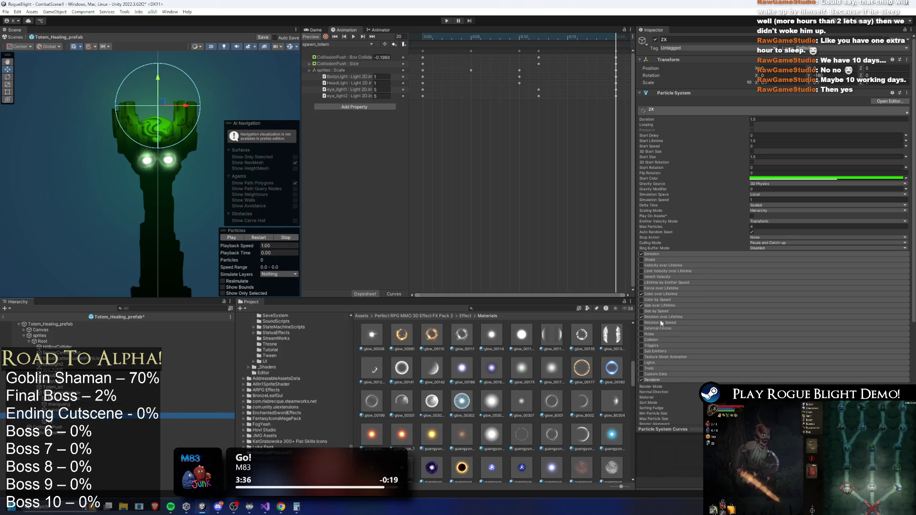
{"action": "left_click", "coordinate": [668, 305]}
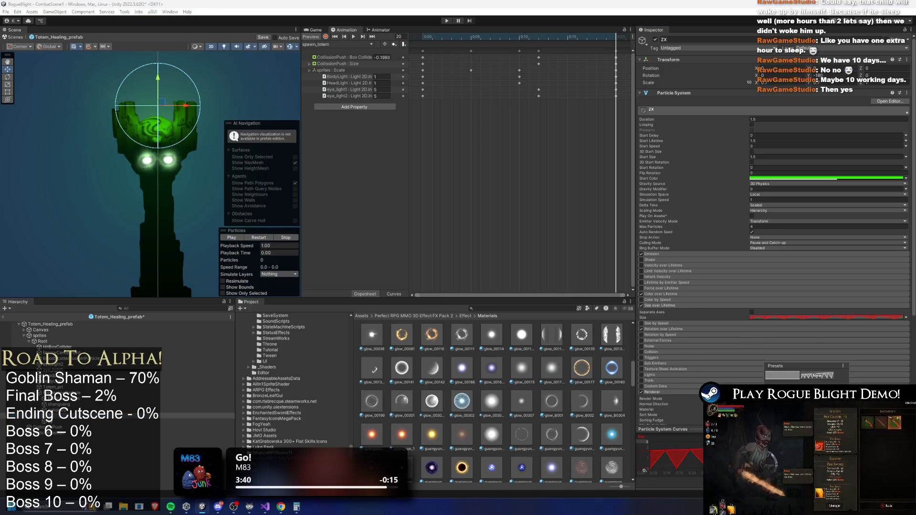
{"action": "left_click", "coordinate": [782, 376]}
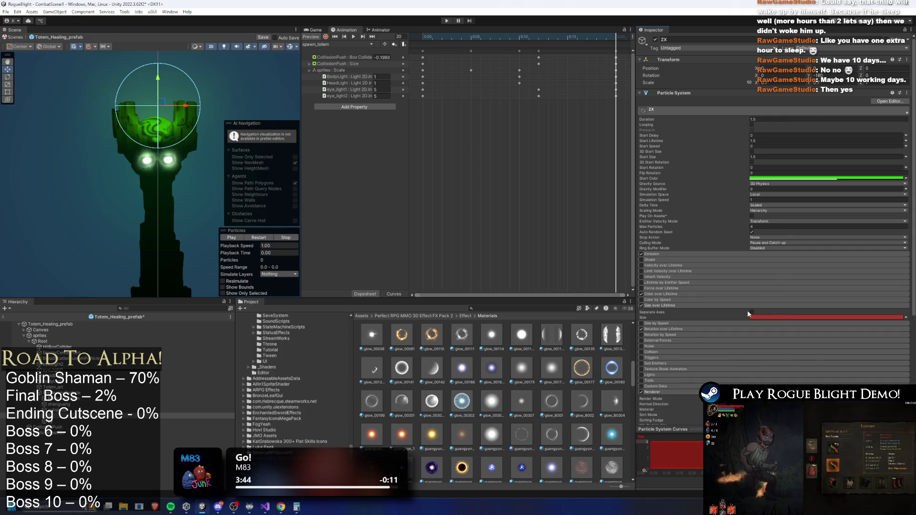
{"action": "left_click", "coordinate": [905, 317]}
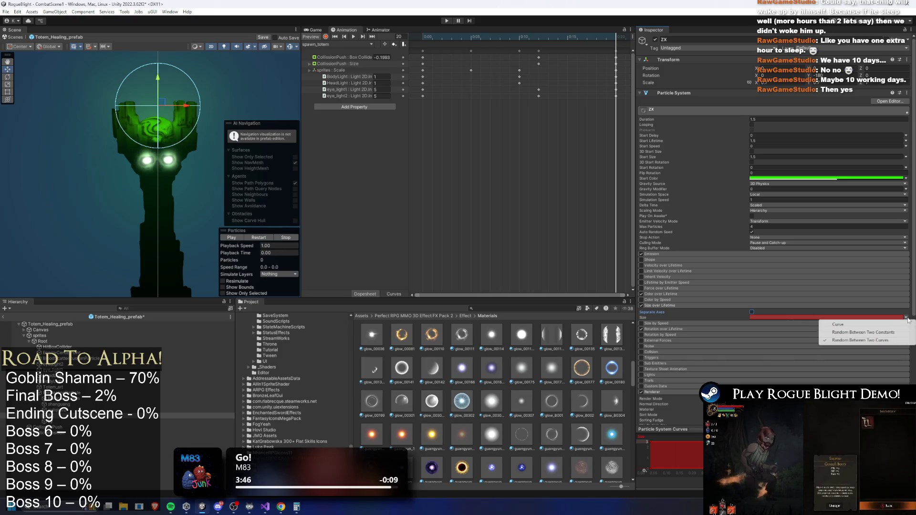
{"action": "left_click", "coordinate": [886, 327]}
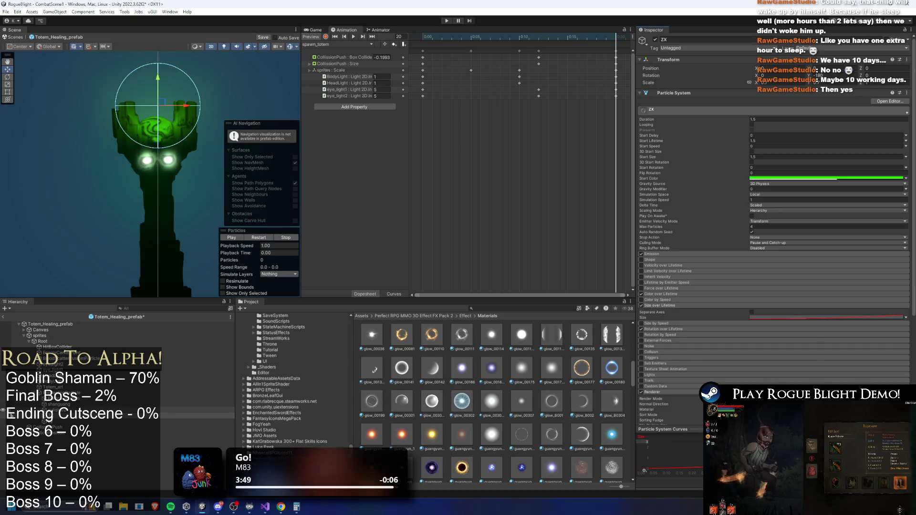
Step: Check by's Size over Lifetime settings, then select PreHealingParticle
{"action": "left_click", "coordinate": [161, 423]}
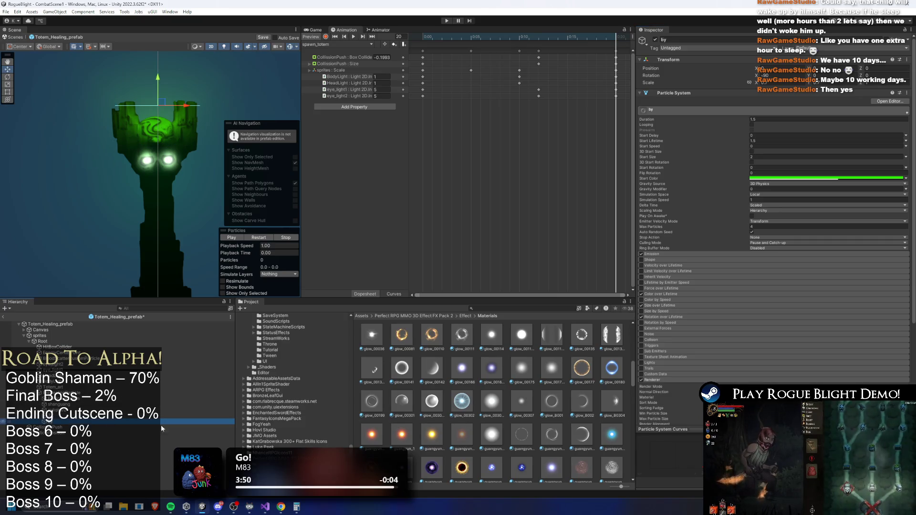
{"action": "left_click", "coordinate": [710, 304]}
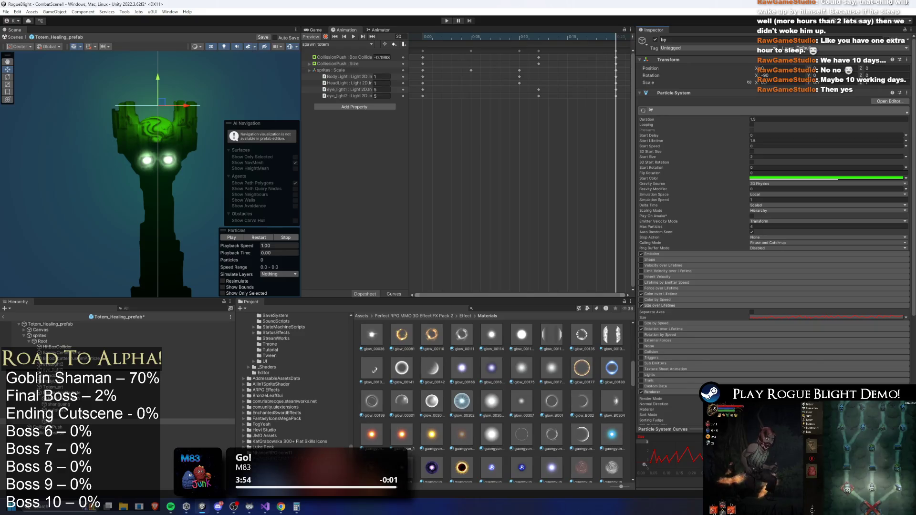
{"action": "key", "text": "Up"}
{"action": "key", "text": "Up"}
{"action": "key", "text": "Up"}
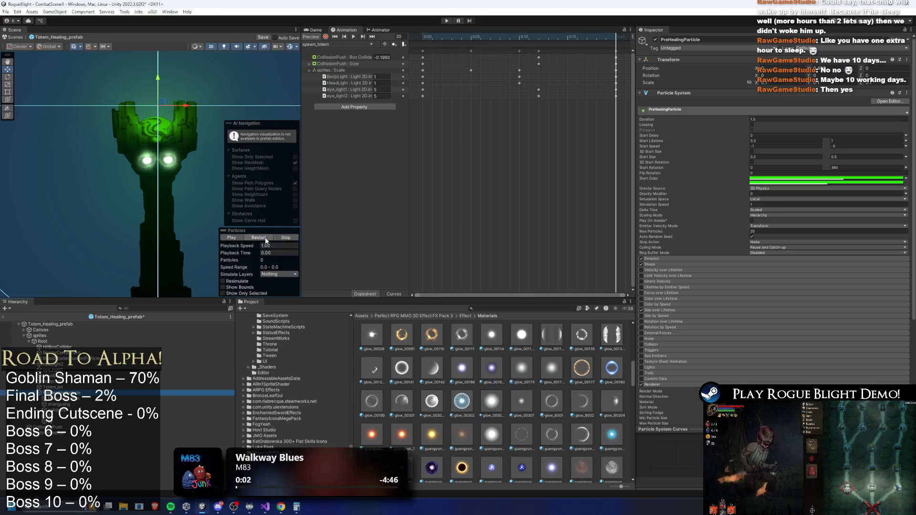
Step: Expand PreHealingParticle's Size over Lifetime, frame it, and restart its green burst preview
{"action": "left_click", "coordinate": [686, 310]}
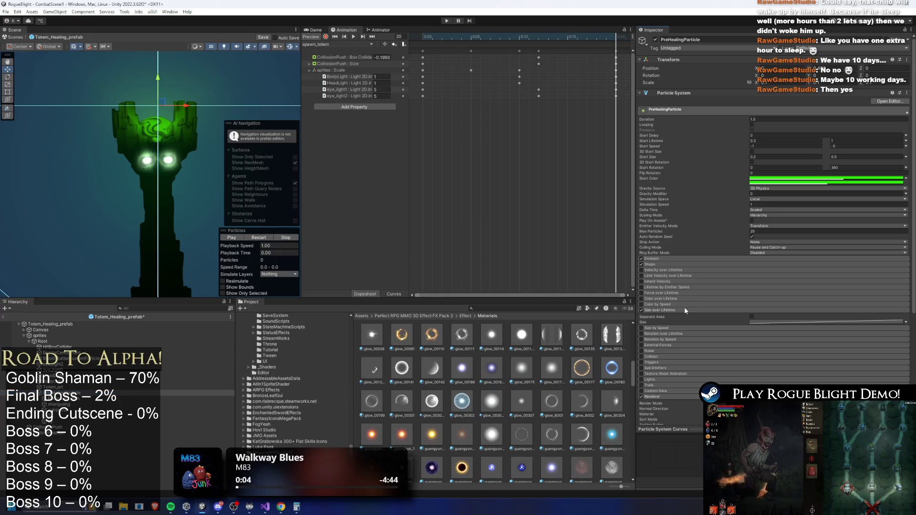
{"action": "key", "text": "f"}
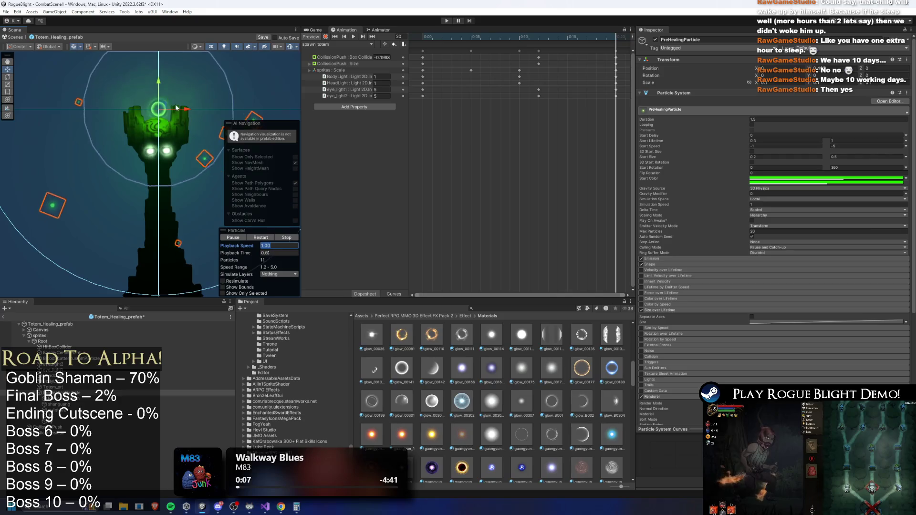
{"action": "left_click", "coordinate": [261, 238]}
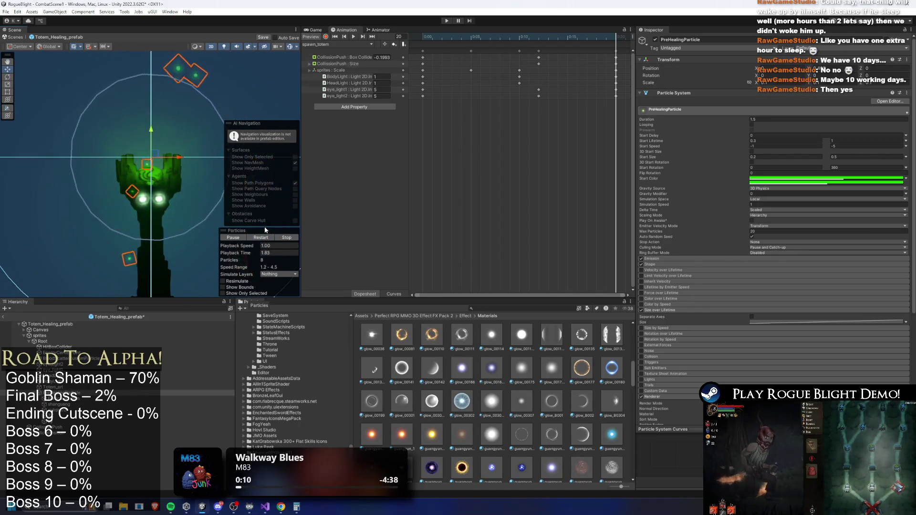
{"action": "scroll", "coordinate": [703, 354], "scroll_direction": "down", "scroll_amount": 1}
{"action": "scroll", "coordinate": [491, 401], "scroll_direction": "down", "scroll_amount": 5}
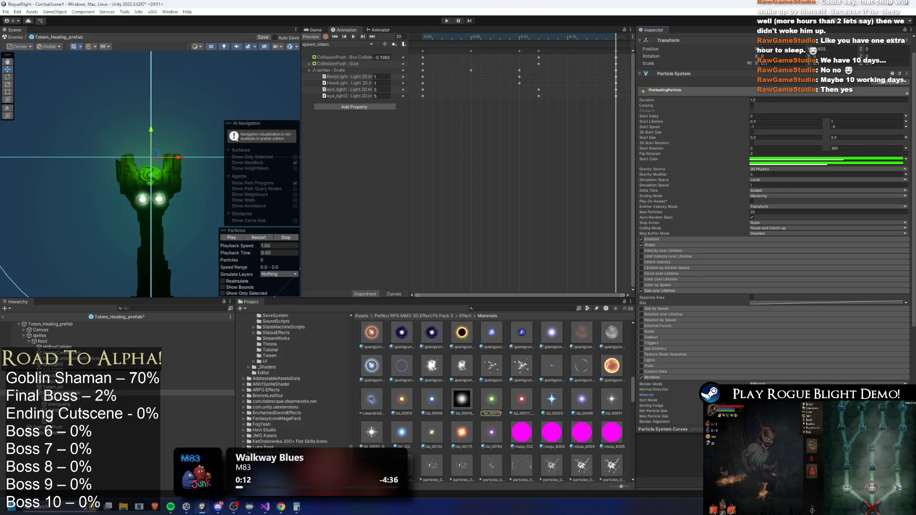
Step: Select shangguang and try glow materials such as glow_00111, previewing each
{"action": "left_click", "coordinate": [148, 398]}
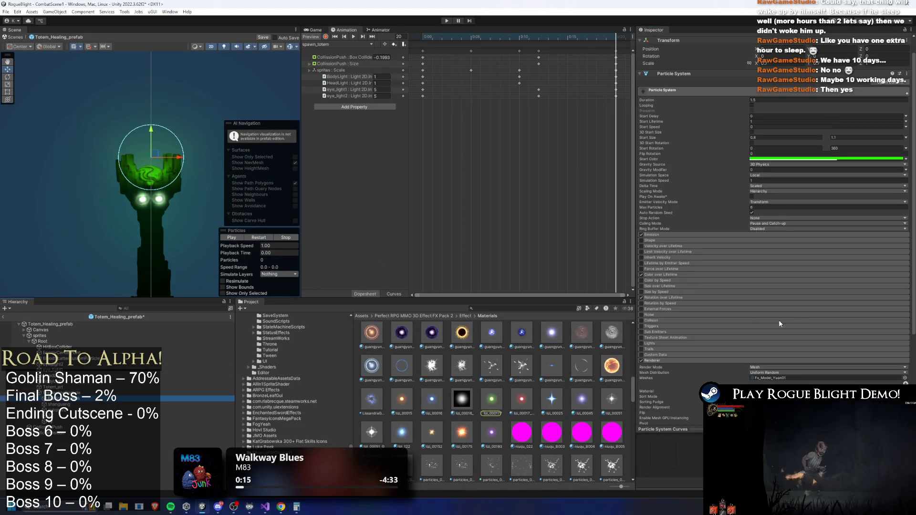
{"action": "left_click", "coordinate": [148, 404]}
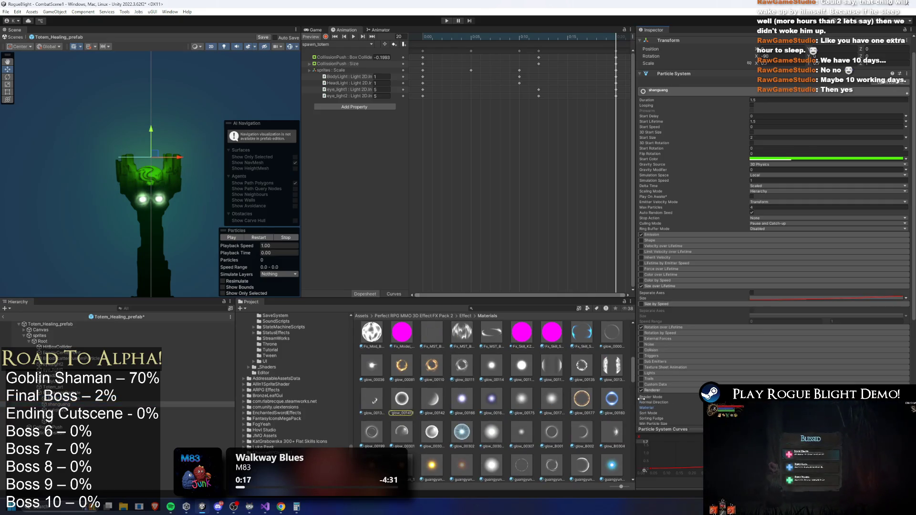
{"action": "mouse_move", "coordinate": [432, 432]}
{"action": "left_mouse_down"}
{"action": "mouse_move", "coordinate": [572, 410]}
{"action": "mouse_move", "coordinate": [787, 405]}
{"action": "mouse_move", "coordinate": [811, 300]}
{"action": "left_mouse_up"}
{"action": "left_click", "coordinate": [256, 240]}
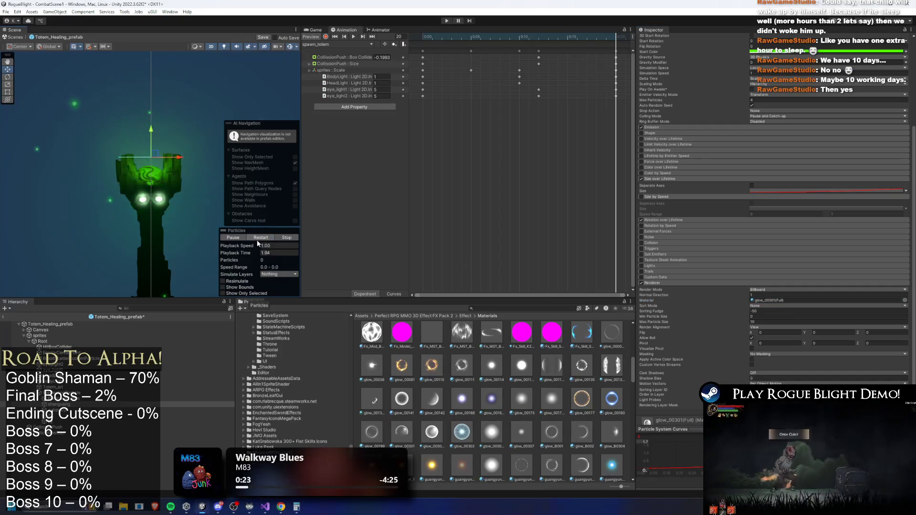
{"action": "left_click_drag", "start_coordinate": [447, 370], "coordinate": [811, 300]}
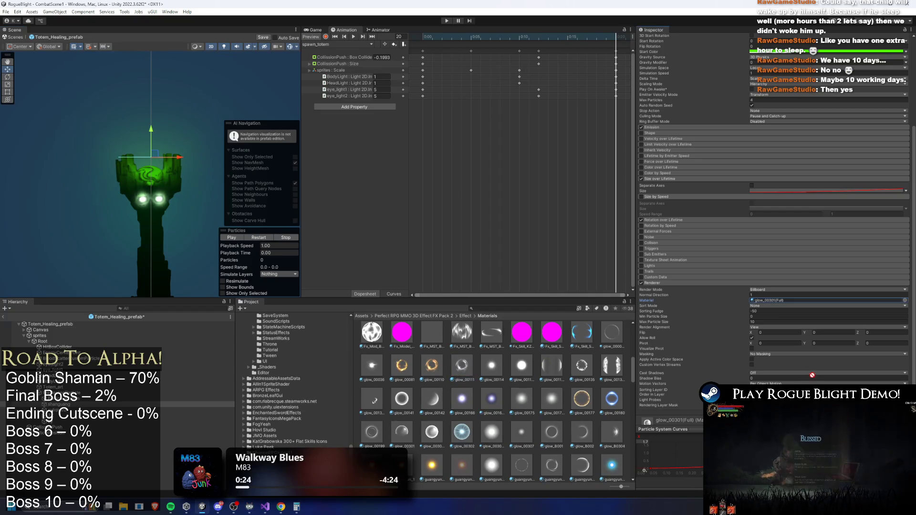
{"action": "left_click", "coordinate": [235, 237]}
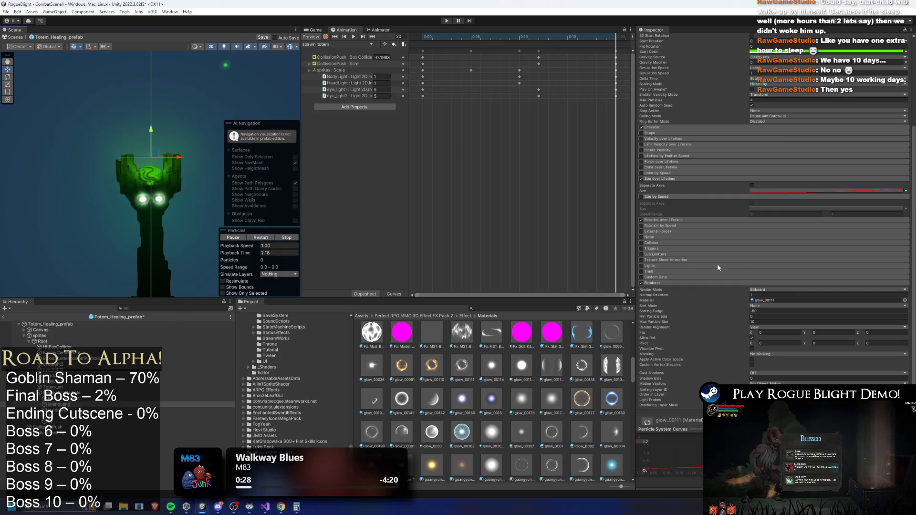
Step: Turn off Rotation over Lifetime and assign glow_00036 as the material, then replay
{"action": "left_click", "coordinate": [645, 220]}
{"action": "left_click", "coordinate": [641, 220]}
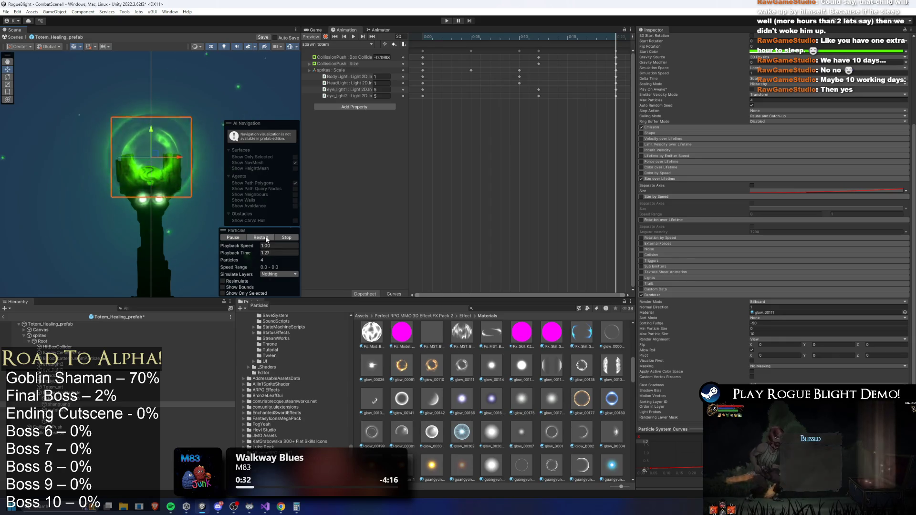
{"action": "left_click_drag", "start_coordinate": [365, 372], "coordinate": [826, 312]}
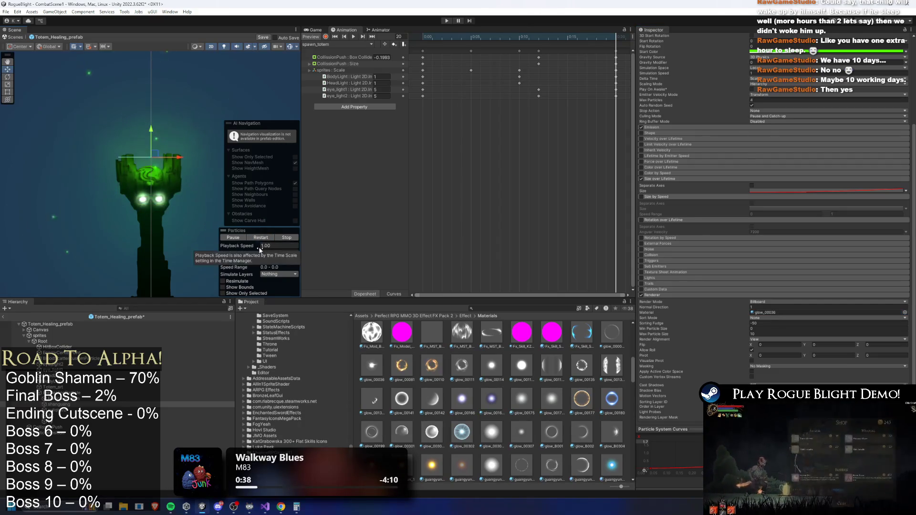
{"action": "left_click", "coordinate": [259, 248]}
{"action": "left_click", "coordinate": [261, 238]}
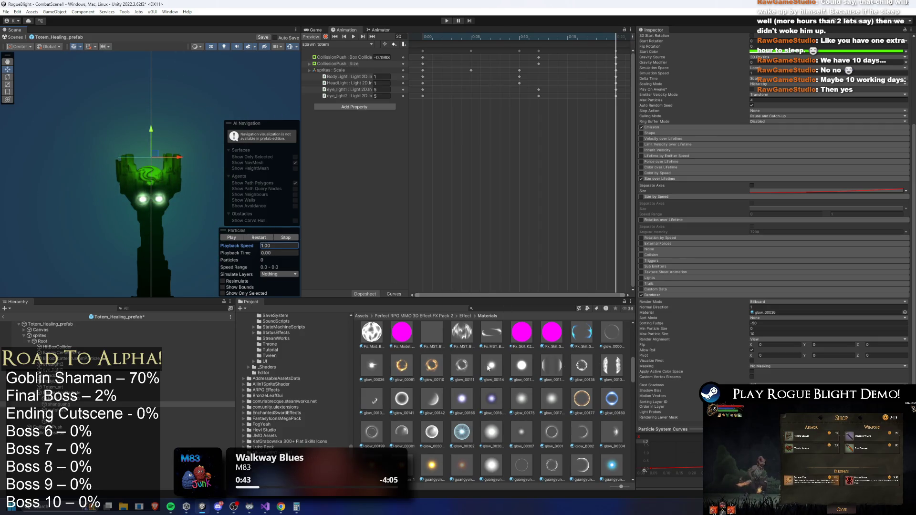
{"action": "left_click", "coordinate": [374, 369]}
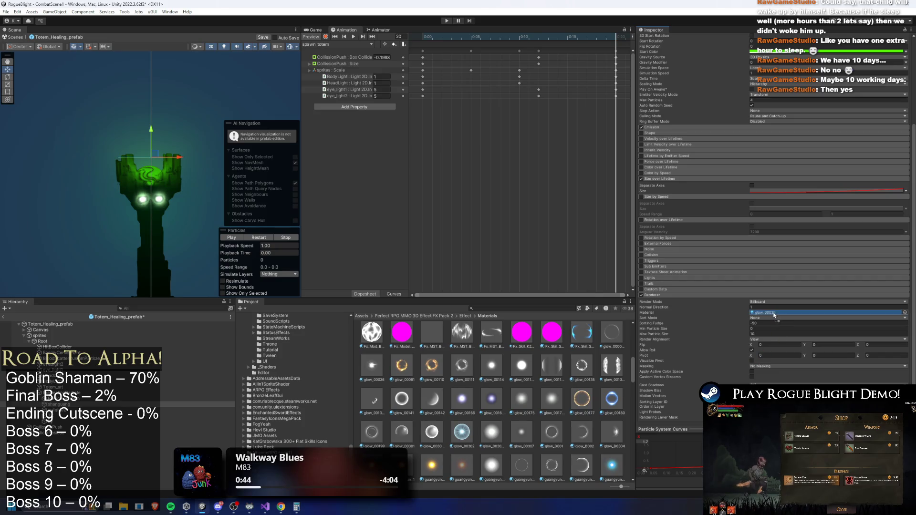
{"action": "left_click", "coordinate": [261, 238]}
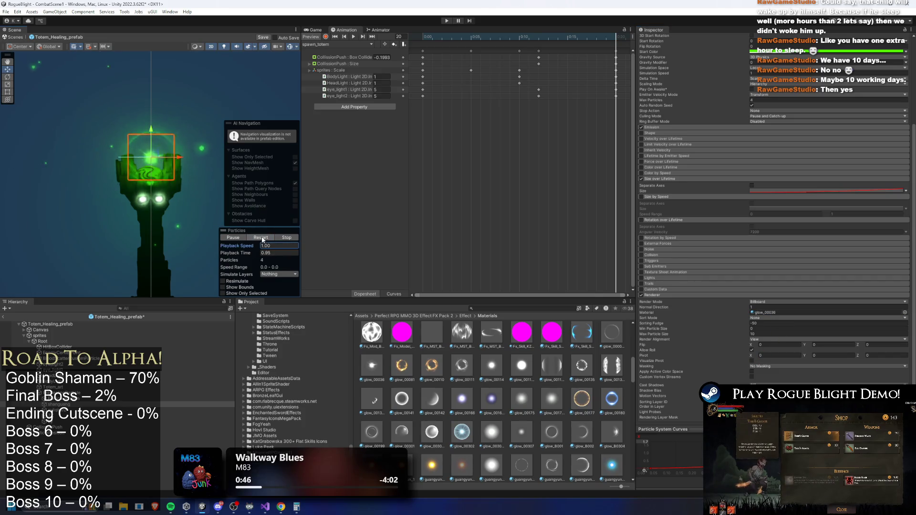
{"action": "scroll", "coordinate": [549, 369], "scroll_direction": "down", "scroll_amount": 3}
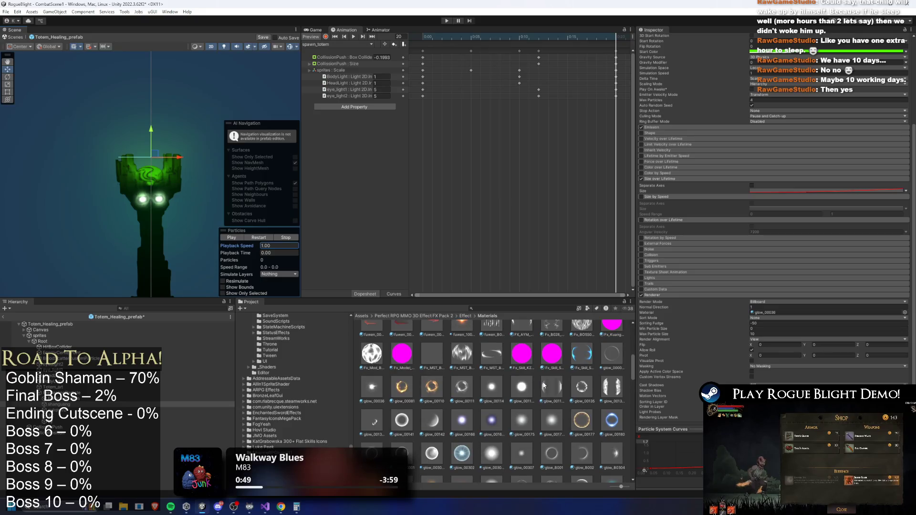
Step: Try the guangyun_040 and lizi_00051_G materials on the particles
{"action": "scroll", "coordinate": [549, 368], "scroll_direction": "down", "scroll_amount": 1}
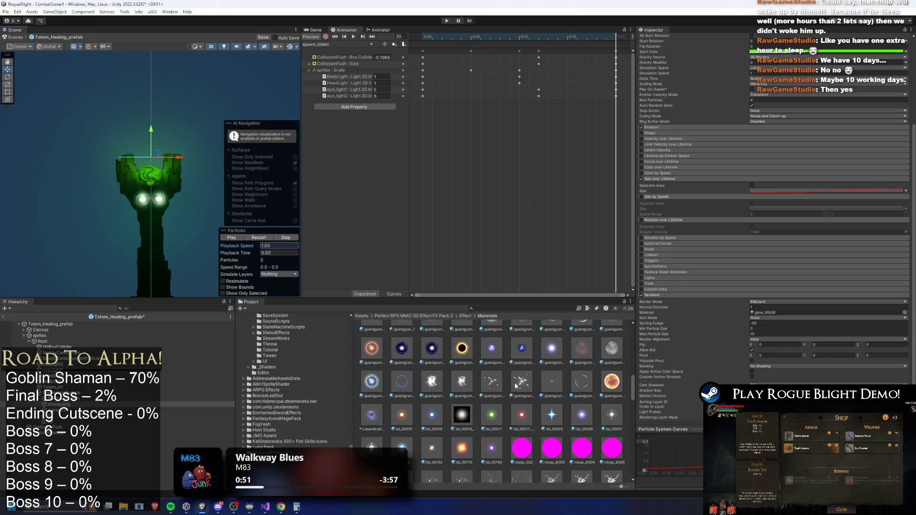
{"action": "mouse_move", "coordinate": [431, 382]}
{"action": "left_mouse_down"}
{"action": "mouse_move", "coordinate": [525, 353]}
{"action": "mouse_move", "coordinate": [811, 312]}
{"action": "left_mouse_up"}
{"action": "left_click", "coordinate": [265, 238]}
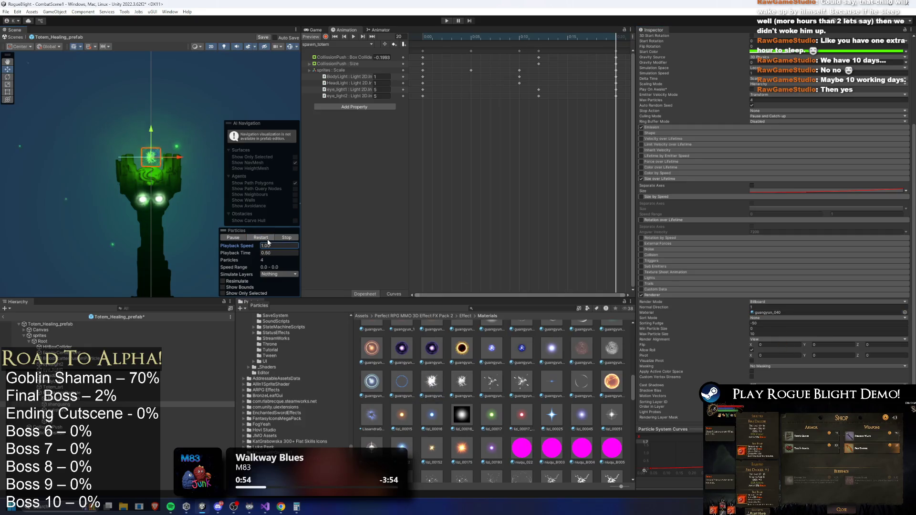
{"action": "scroll", "coordinate": [594, 401], "scroll_direction": "down", "scroll_amount": 3}
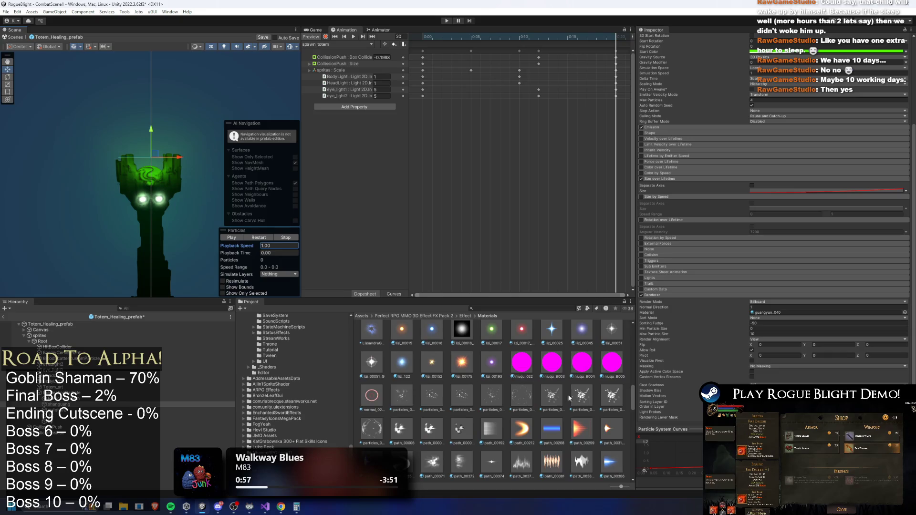
{"action": "scroll", "coordinate": [571, 399], "scroll_direction": "up", "scroll_amount": 2}
{"action": "left_click_drag", "start_coordinate": [666, 356], "coordinate": [812, 312]}
{"action": "left_click", "coordinate": [252, 239]}
Step: Try further materials, settling on fangsheguang_00190, and replay the preview
{"action": "scroll", "coordinate": [547, 356], "scroll_direction": "up", "scroll_amount": 3}
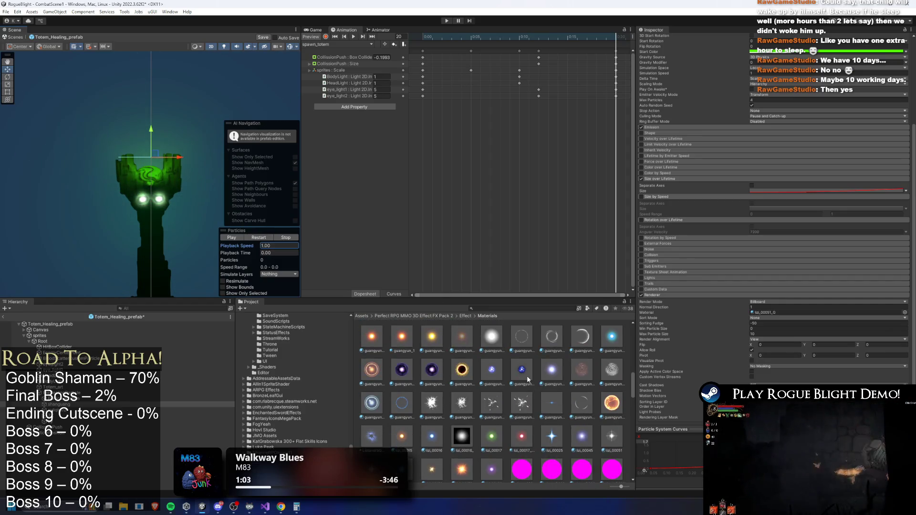
{"action": "scroll", "coordinate": [509, 394], "scroll_direction": "up", "scroll_amount": 4}
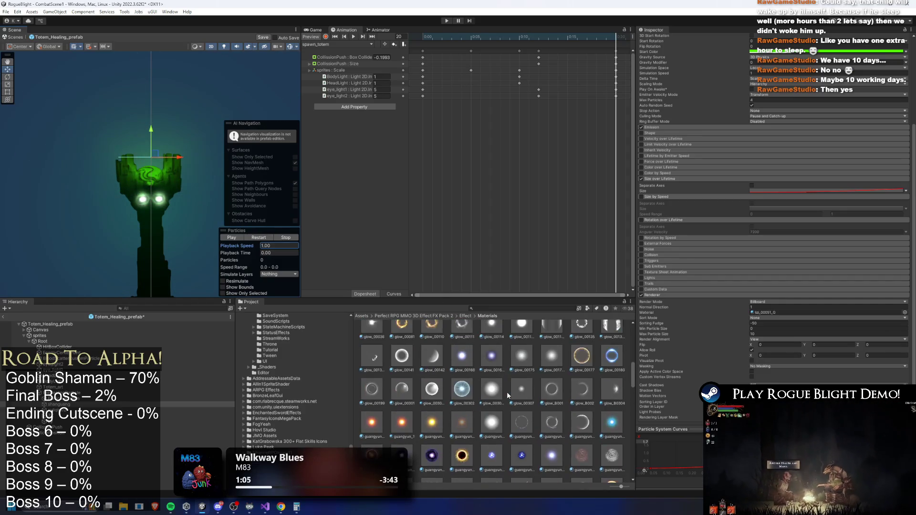
{"action": "scroll", "coordinate": [506, 391], "scroll_direction": "up", "scroll_amount": 2}
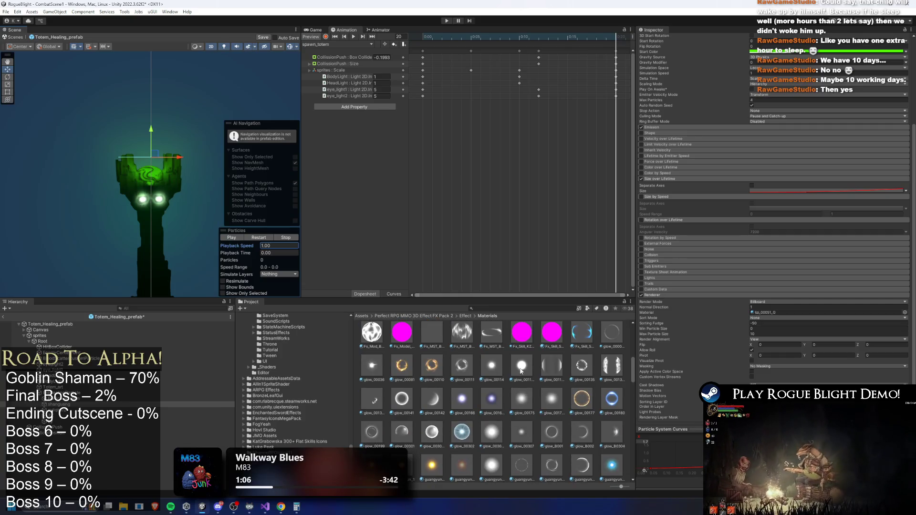
{"action": "scroll", "coordinate": [521, 372], "scroll_direction": "up", "scroll_amount": 1}
{"action": "scroll", "coordinate": [502, 385], "scroll_direction": "down", "scroll_amount": 1}
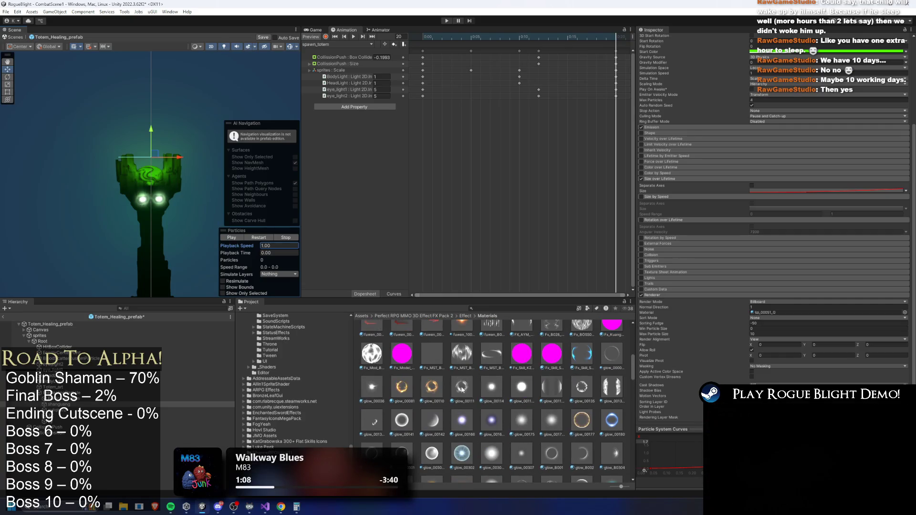
{"action": "mouse_move", "coordinate": [372, 387]}
{"action": "left_mouse_down"}
{"action": "mouse_move", "coordinate": [765, 328]}
{"action": "mouse_move", "coordinate": [770, 314]}
{"action": "left_mouse_up"}
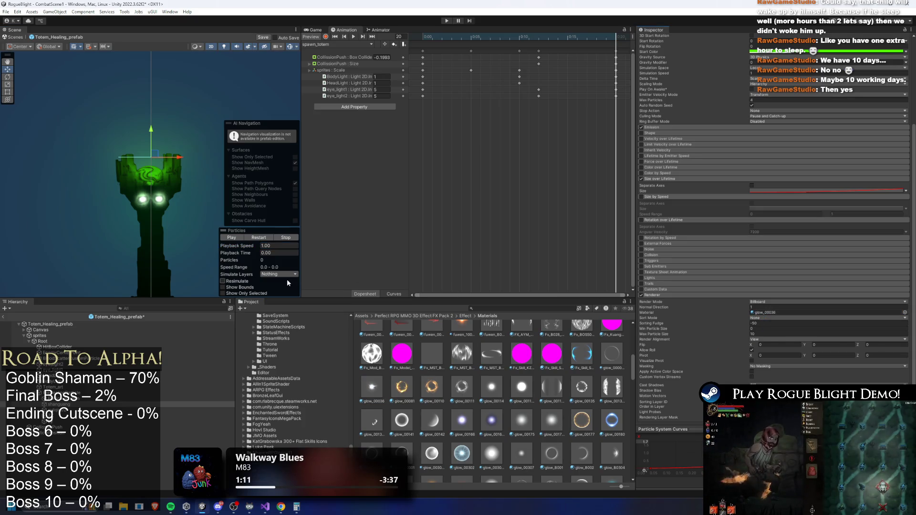
{"action": "left_click", "coordinate": [263, 239]}
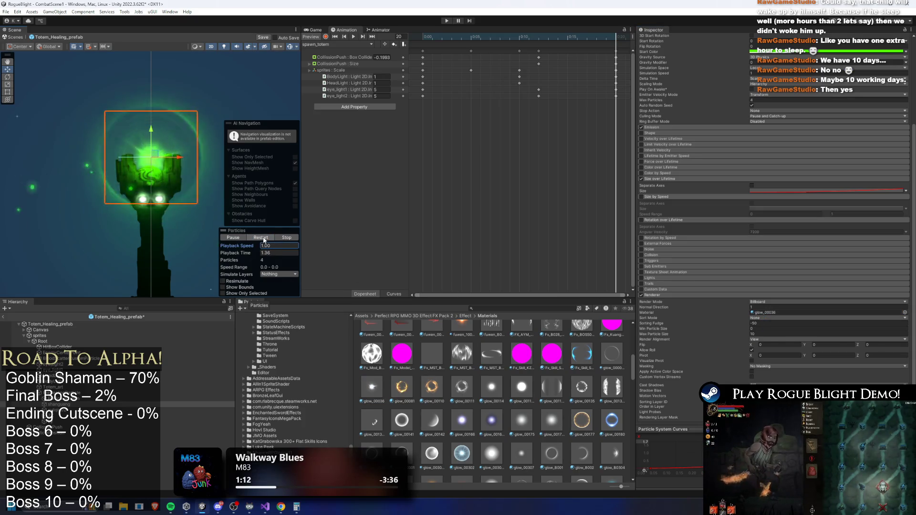
{"action": "scroll", "coordinate": [493, 435], "scroll_direction": "up", "scroll_amount": 1}
{"action": "scroll", "coordinate": [492, 435], "scroll_direction": "up", "scroll_amount": 3}
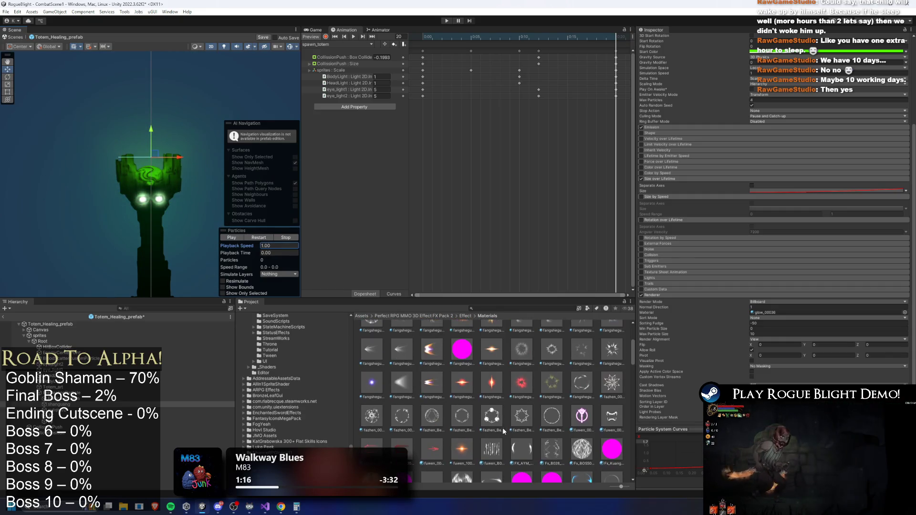
{"action": "scroll", "coordinate": [533, 370], "scroll_direction": "up", "scroll_amount": 2}
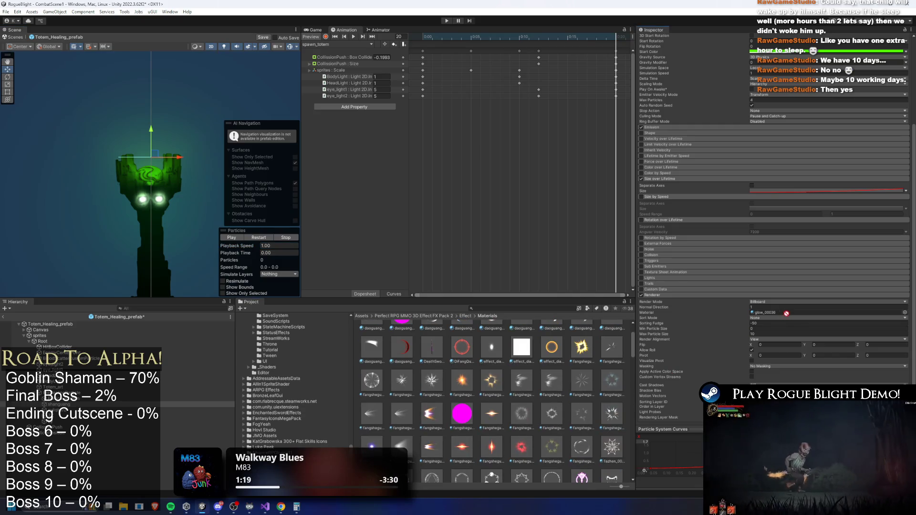
{"action": "left_click_drag", "start_coordinate": [582, 347], "coordinate": [811, 312]}
{"action": "left_click", "coordinate": [268, 238]}
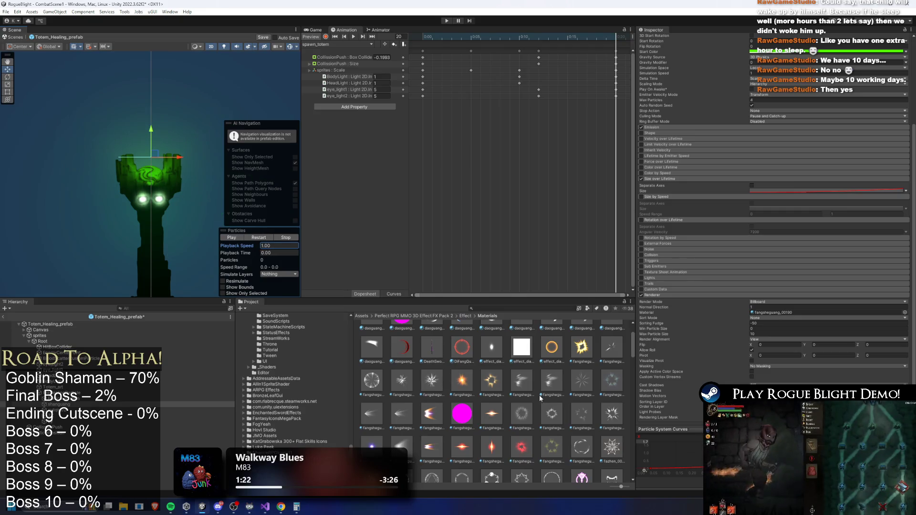
Step: Enable Rotation over Lifetime and select its angular velocity value
{"action": "scroll", "coordinate": [493, 401], "scroll_direction": "up", "scroll_amount": 1}
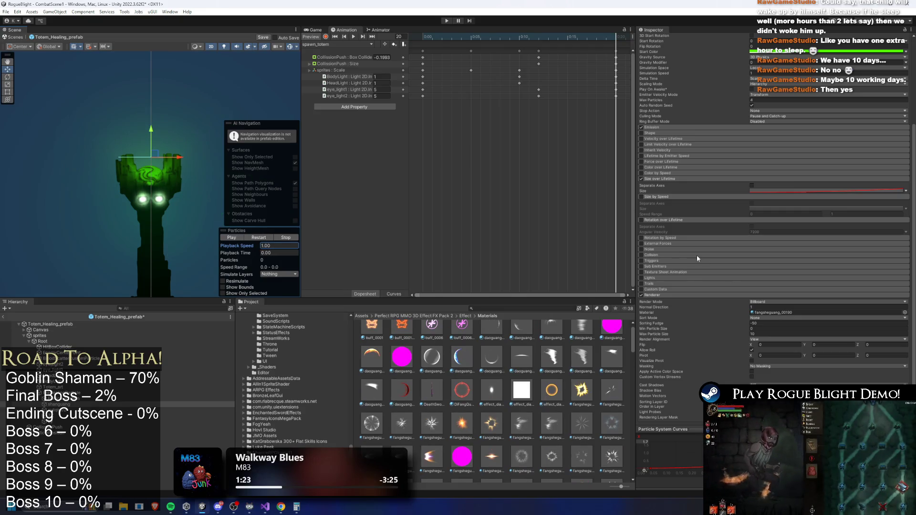
{"action": "left_click", "coordinate": [640, 220]}
{"action": "left_click", "coordinate": [723, 233]}
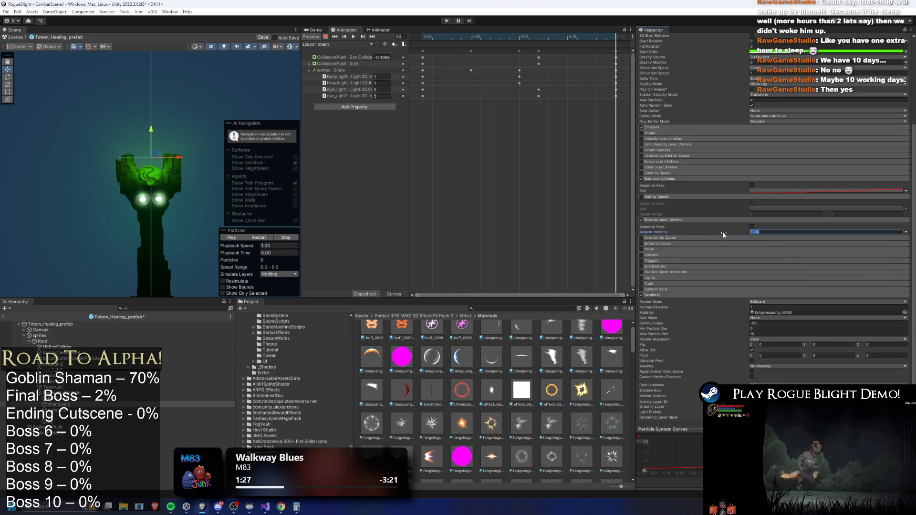
Step: Set angular velocity to 200 and try the fangsheguang_00162 material
{"action": "type", "text": "200"}
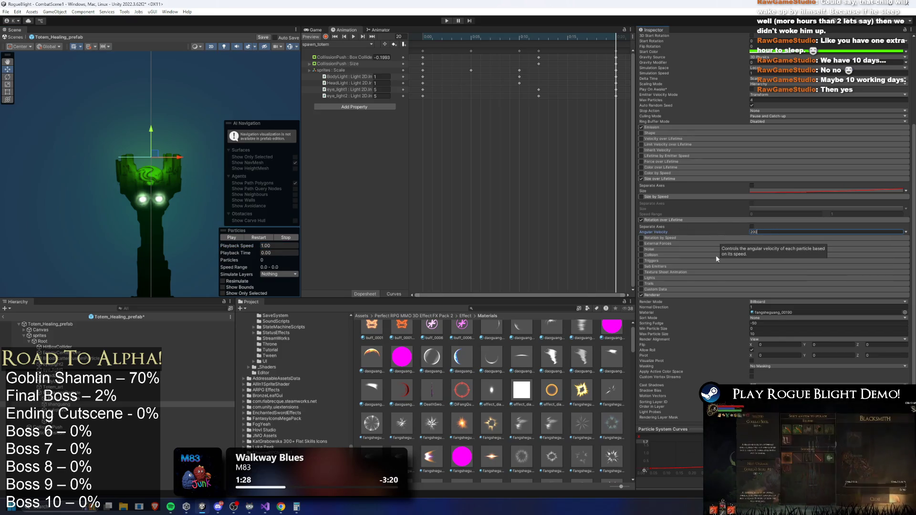
{"action": "scroll", "coordinate": [540, 404], "scroll_direction": "down", "scroll_amount": 2}
{"action": "mouse_move", "coordinate": [371, 380]}
{"action": "left_mouse_down"}
{"action": "mouse_move", "coordinate": [620, 349]}
{"action": "mouse_move", "coordinate": [775, 315]}
{"action": "left_mouse_up"}
{"action": "left_click", "coordinate": [263, 238]}
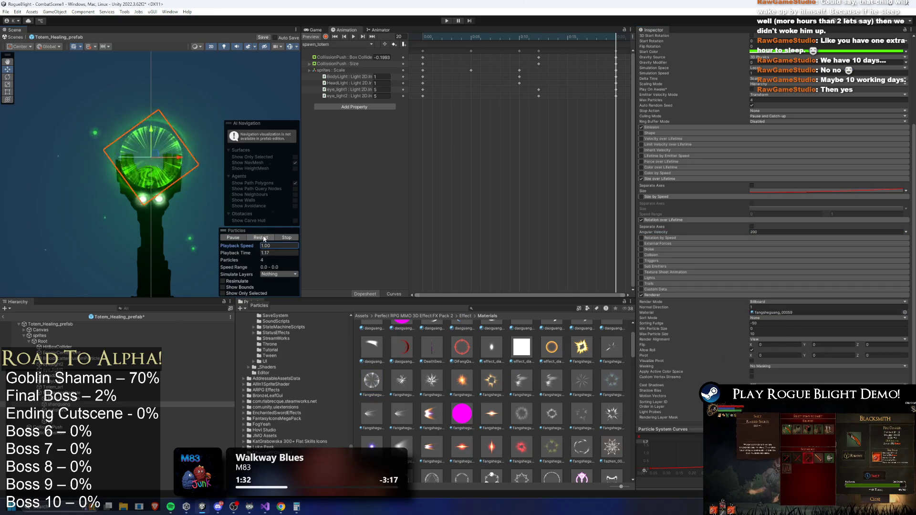
{"action": "left_click", "coordinate": [804, 314]}
{"action": "left_click_drag", "start_coordinate": [804, 313], "coordinate": [804, 313]}
{"action": "left_click", "coordinate": [260, 238]}
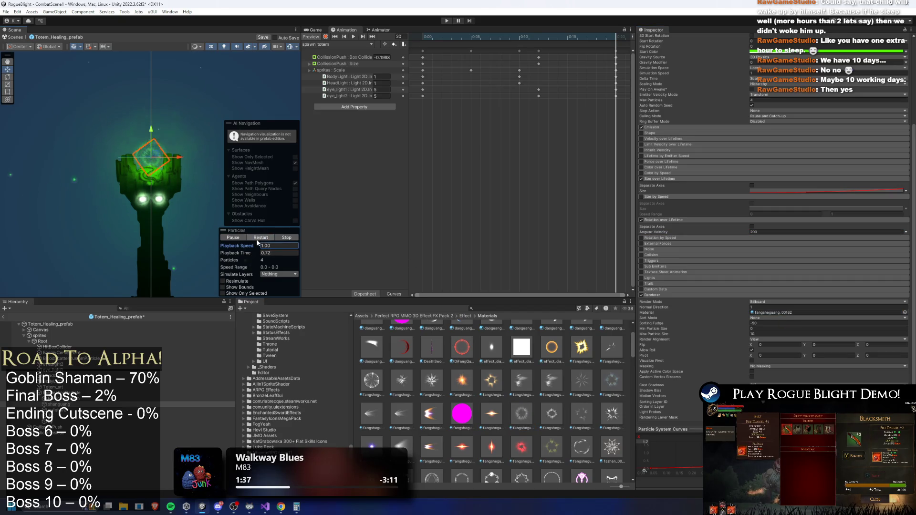
Step: Select shanguang (1) and set its Rotation over Lifetime angular velocity to -200
{"action": "left_click", "coordinate": [78, 405]}
{"action": "left_click", "coordinate": [82, 411]}
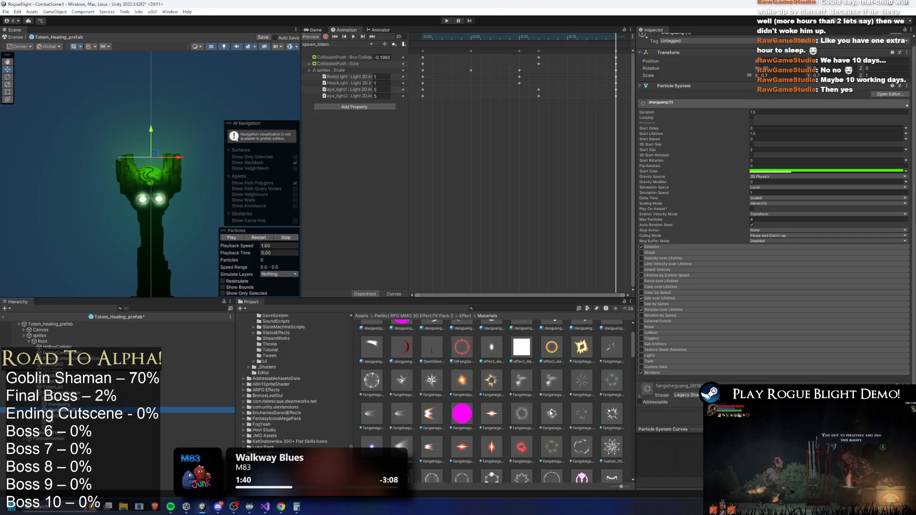
{"action": "left_click", "coordinate": [668, 373]}
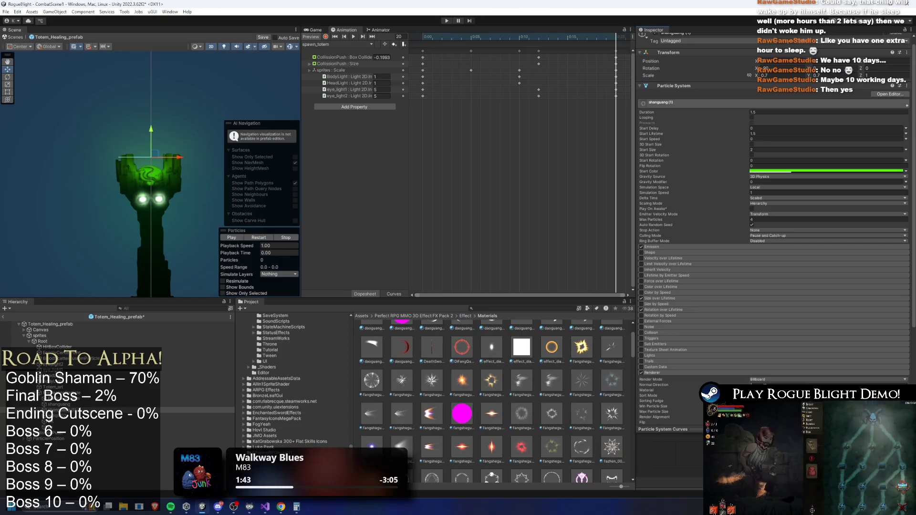
{"action": "left_click", "coordinate": [811, 390]}
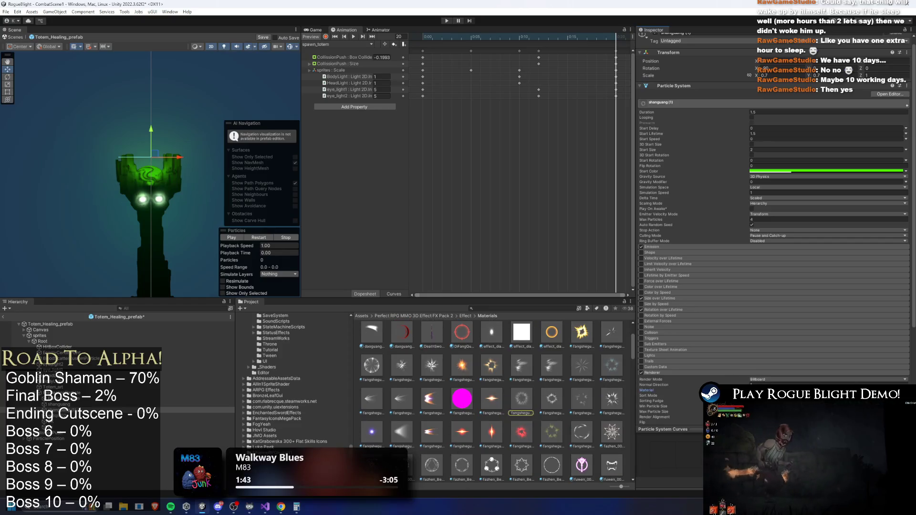
{"action": "left_click", "coordinate": [668, 310]}
{"action": "left_click", "coordinate": [792, 322]}
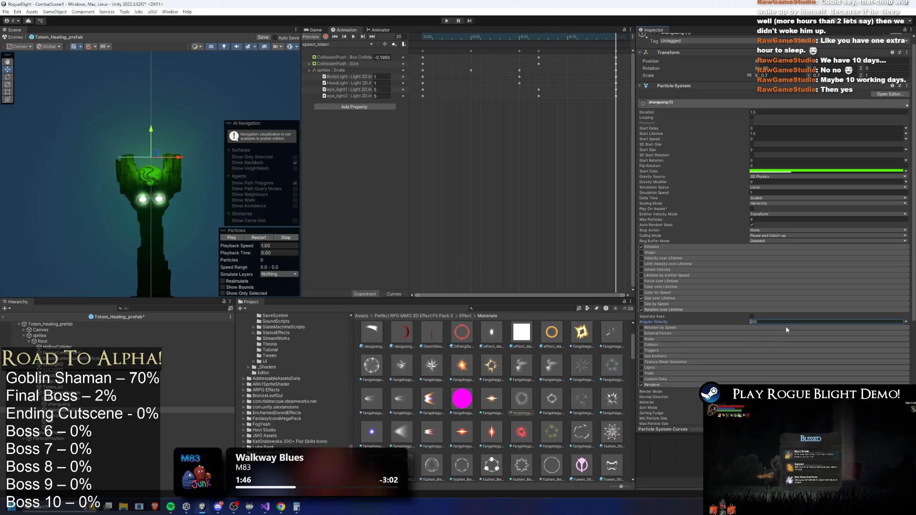
Step: Assign daoguang_00048 as shanguang (1)'s material and replay the effect several times
{"action": "mouse_move", "coordinate": [445, 478]}
{"action": "left_mouse_down"}
{"action": "mouse_move", "coordinate": [787, 425]}
{"action": "mouse_move", "coordinate": [811, 360]}
{"action": "left_mouse_up"}
{"action": "left_click", "coordinate": [261, 238]}
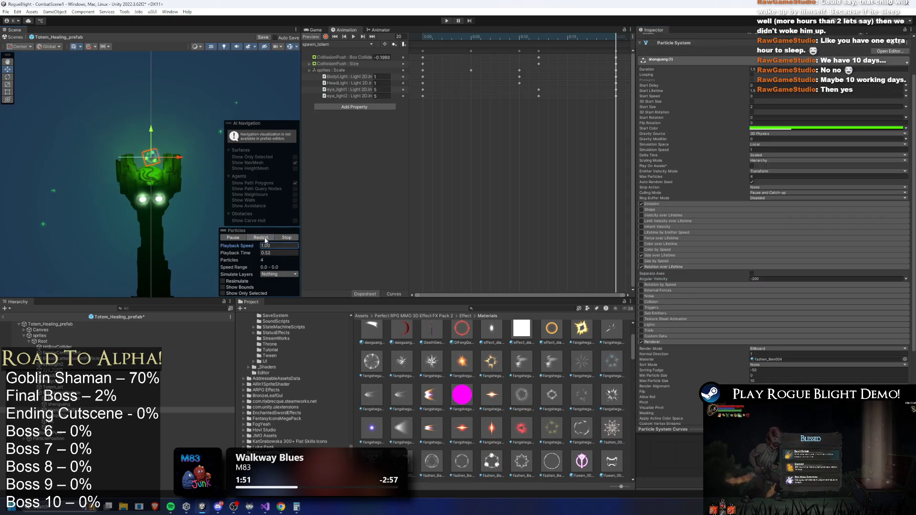
{"action": "key", "text": "ctrl+z"}
{"action": "left_click", "coordinate": [260, 237]}
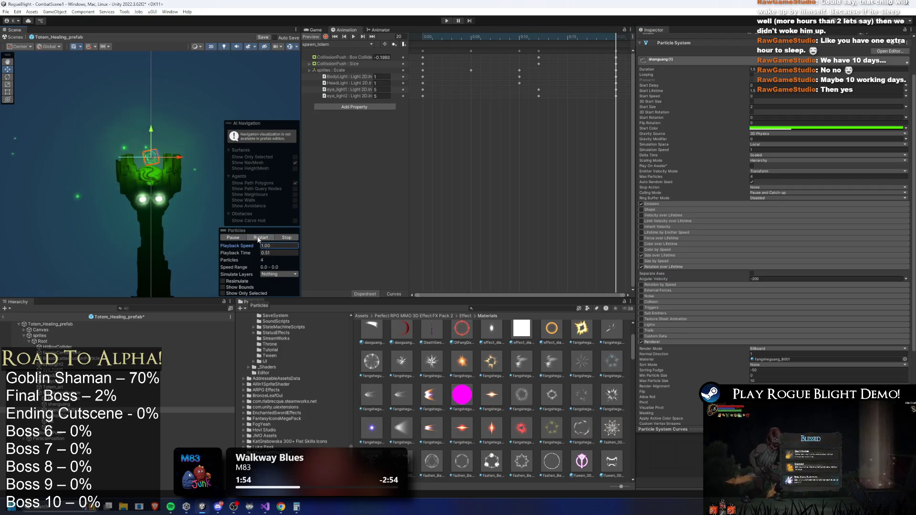
{"action": "scroll", "coordinate": [468, 429], "scroll_direction": "up", "scroll_amount": 3}
{"action": "left_click_drag", "start_coordinate": [432, 368], "coordinate": [828, 359]}
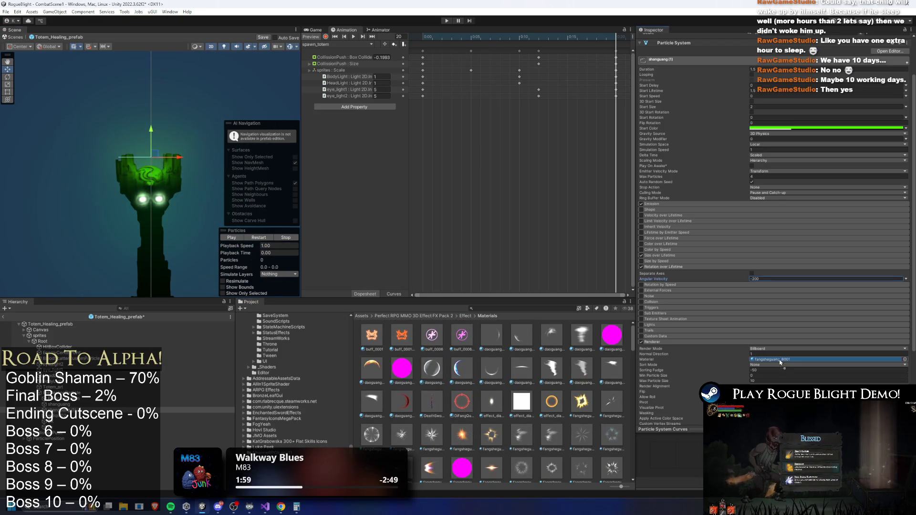
{"action": "left_click", "coordinate": [259, 239]}
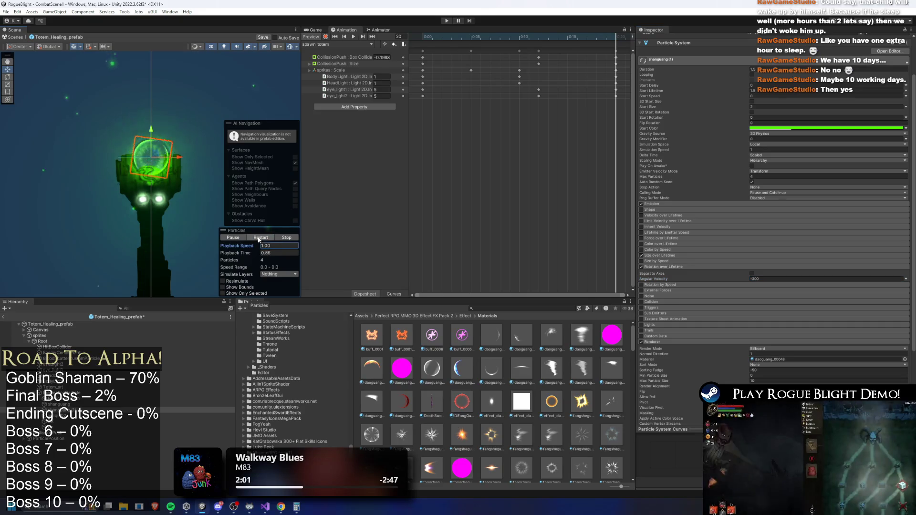
{"action": "left_click", "coordinate": [259, 238]}
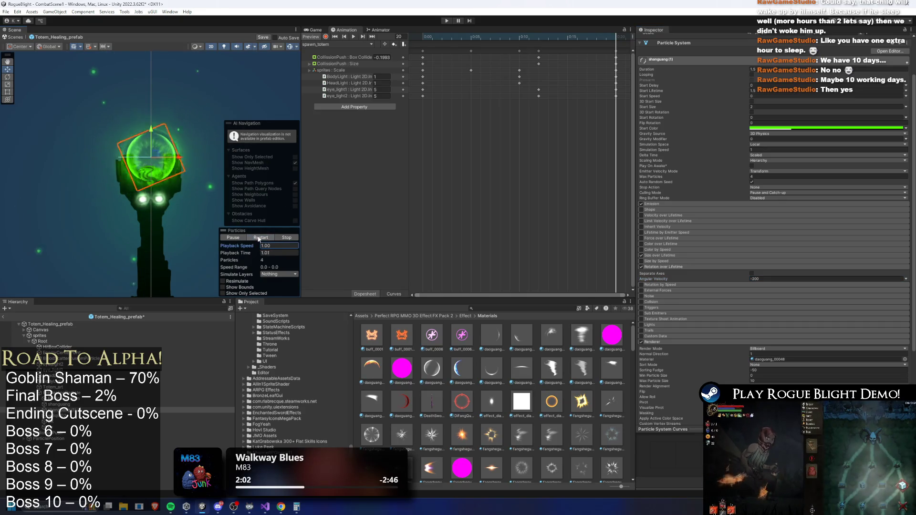
{"action": "left_click", "coordinate": [258, 239]}
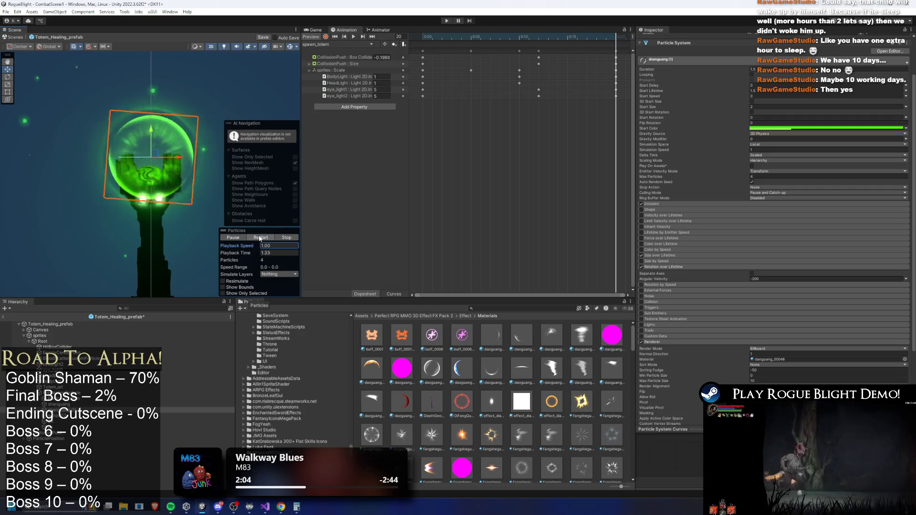
{"action": "left_click", "coordinate": [259, 239]}
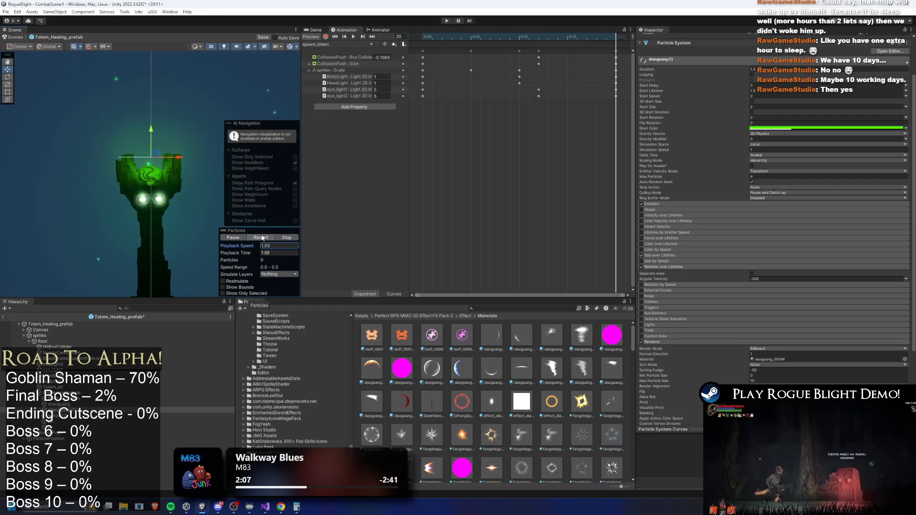
{"action": "left_click", "coordinate": [261, 238]}
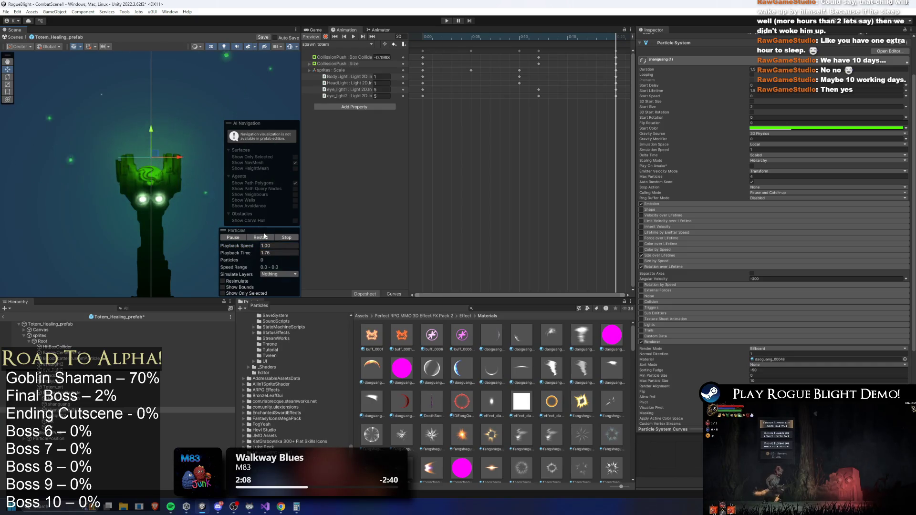
{"action": "left_click", "coordinate": [262, 239]}
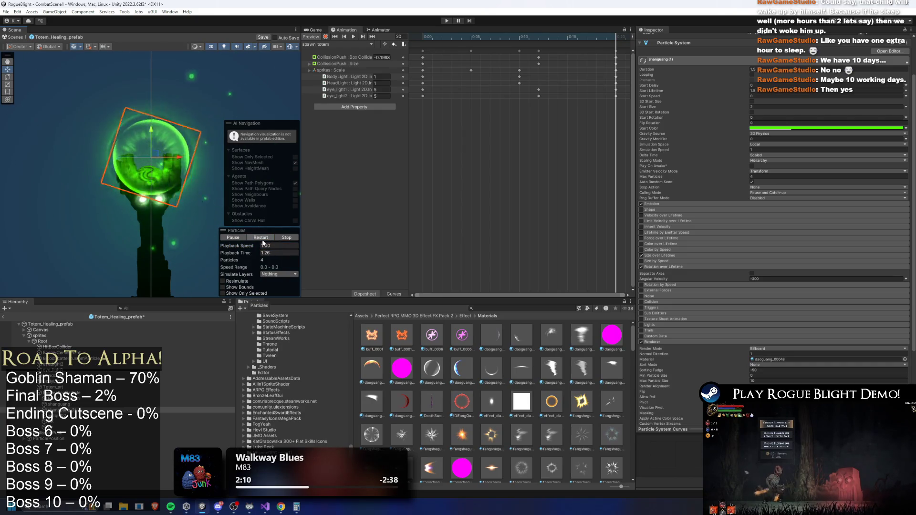
{"action": "scroll", "coordinate": [92, 179], "scroll_direction": "down", "scroll_amount": 2}
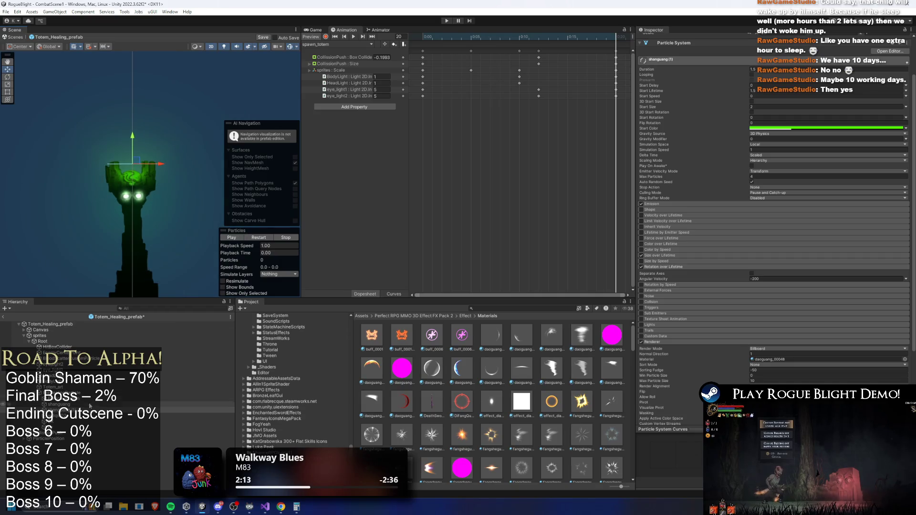
{"action": "left_click", "coordinate": [71, 392]}
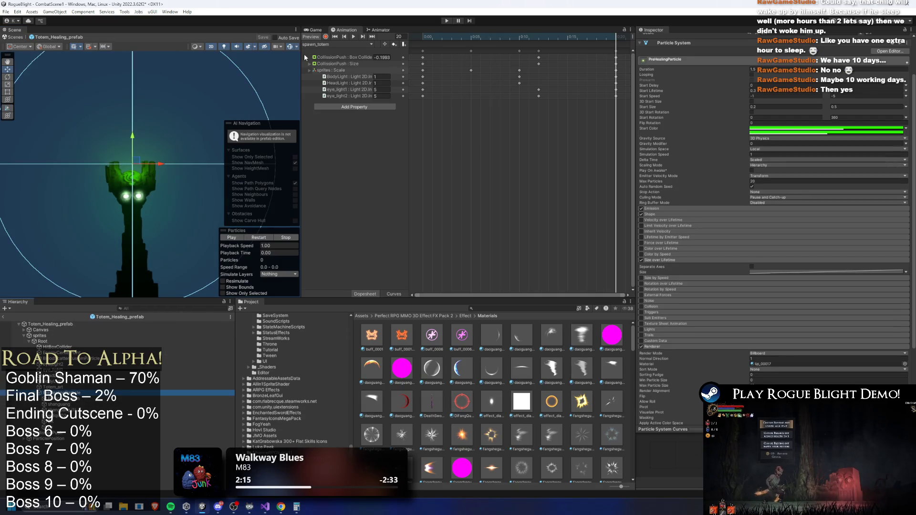
Step: Switch to the idle_totem clip, inspect its SpawnProjectile event, and view the Animator graph
{"action": "left_click", "coordinate": [337, 43]}
{"action": "left_click", "coordinate": [325, 60]}
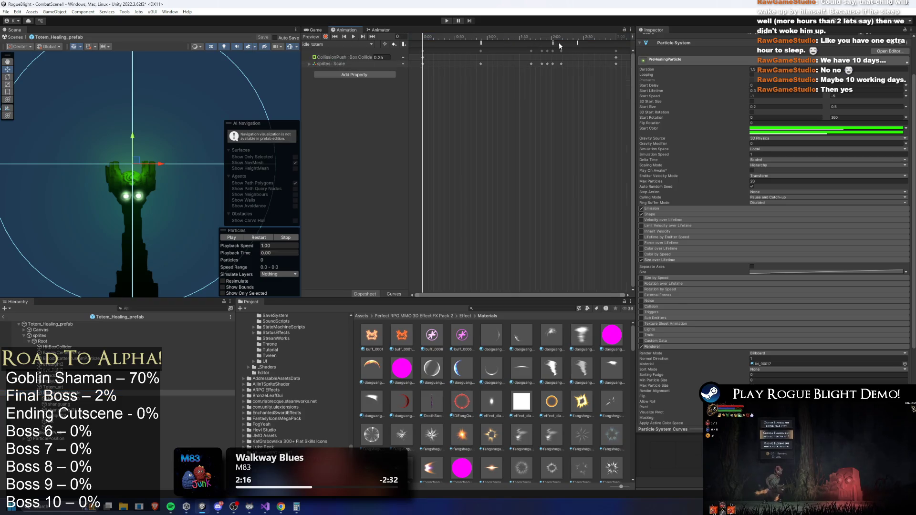
{"action": "left_click", "coordinate": [553, 42]}
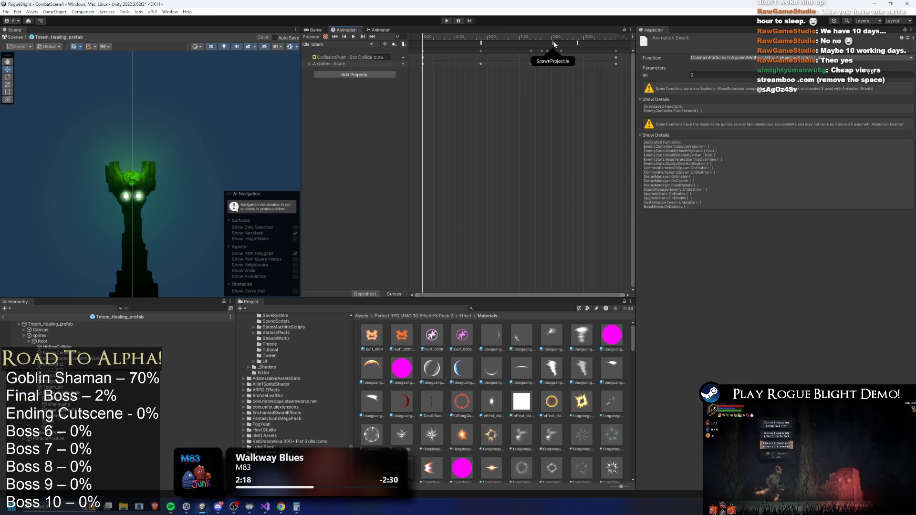
{"action": "left_click", "coordinate": [472, 46]}
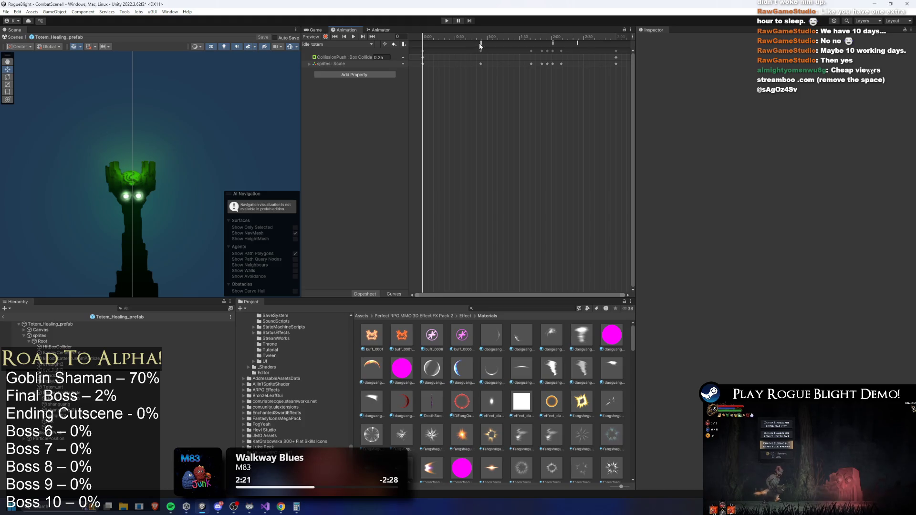
{"action": "left_click", "coordinate": [330, 44]}
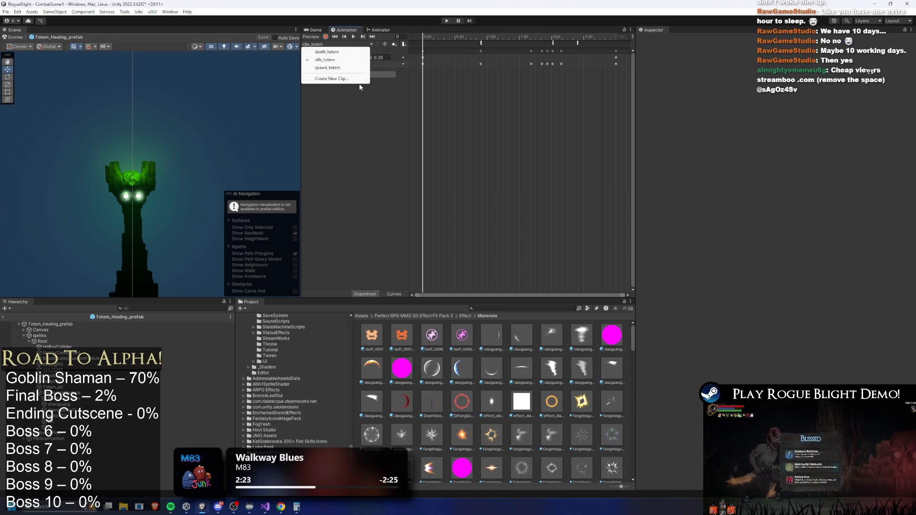
{"action": "left_click", "coordinate": [389, 29]}
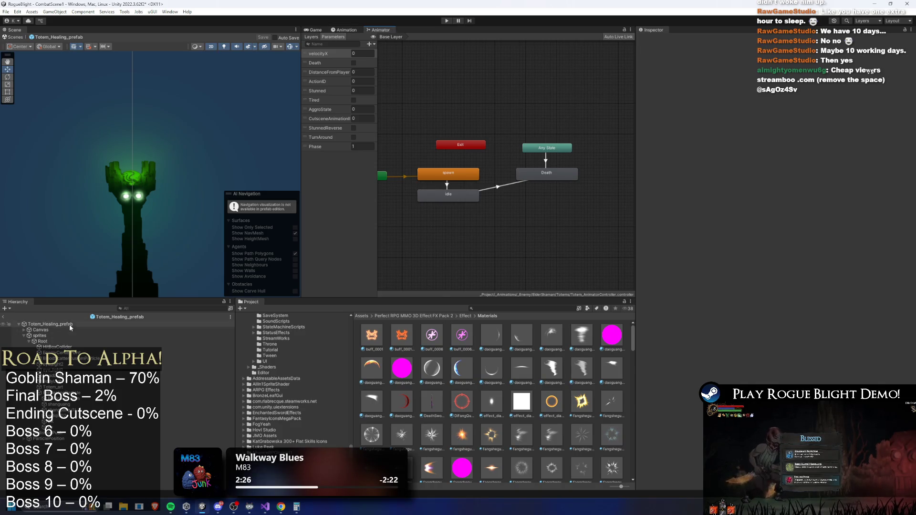
Step: Rename the totem's animator controller to Totem_Explosive_AnimatorController
{"action": "left_click", "coordinate": [51, 324]}
{"action": "left_click", "coordinate": [787, 101]}
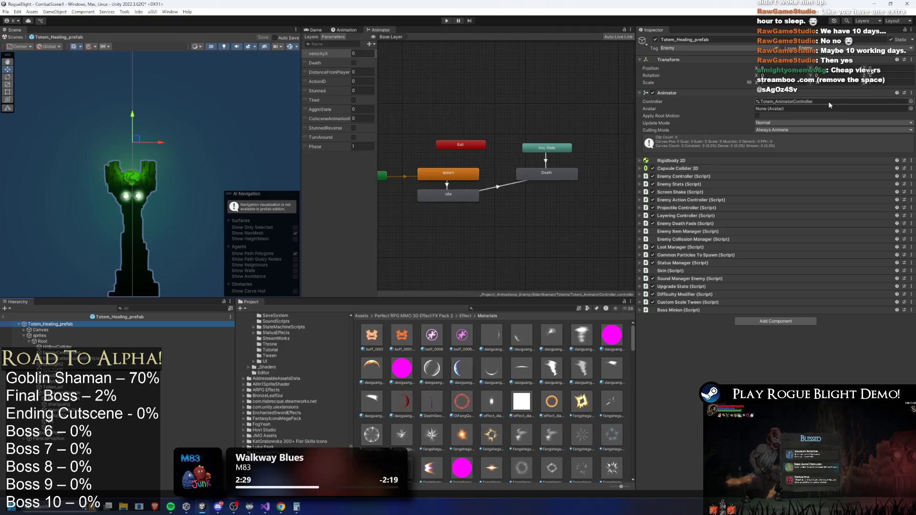
{"action": "left_click", "coordinate": [451, 337]}
{"action": "right_click", "coordinate": [453, 335]}
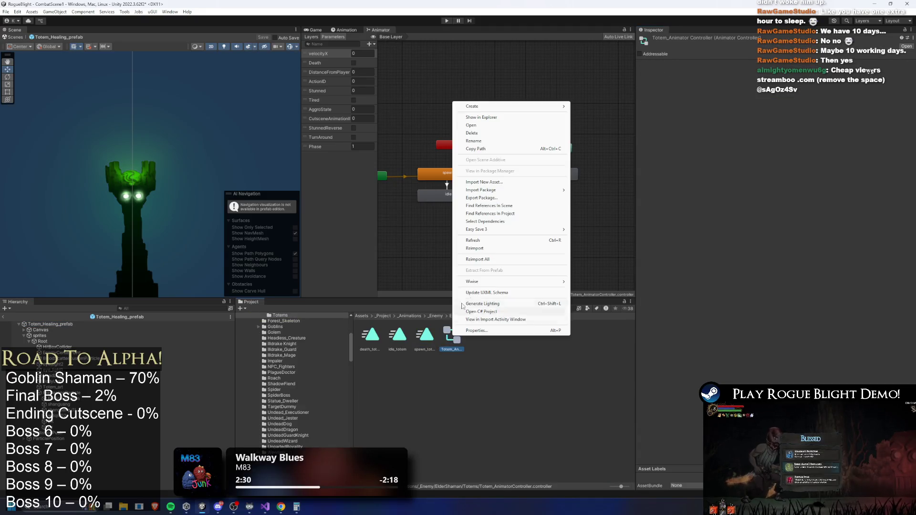
{"action": "left_click", "coordinate": [473, 141]}
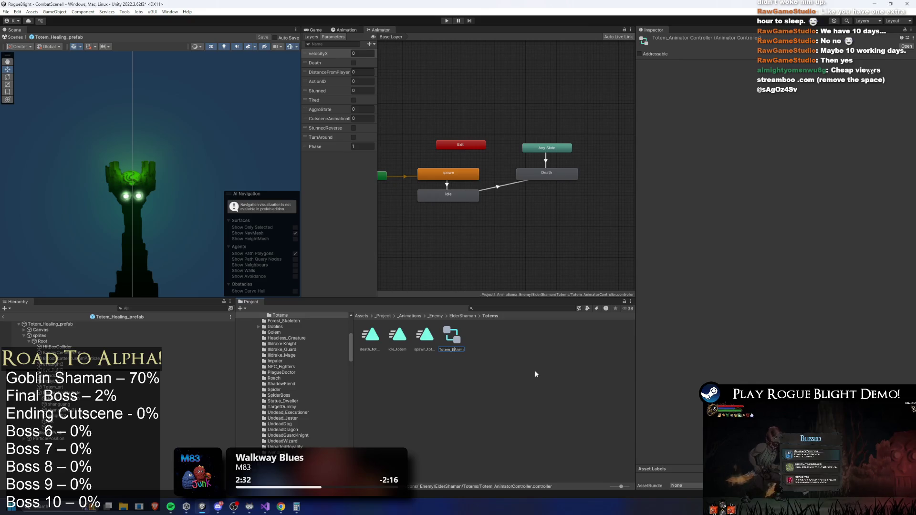
{"action": "type", "text": "xplosive_"}
{"action": "key", "text": "Return"}
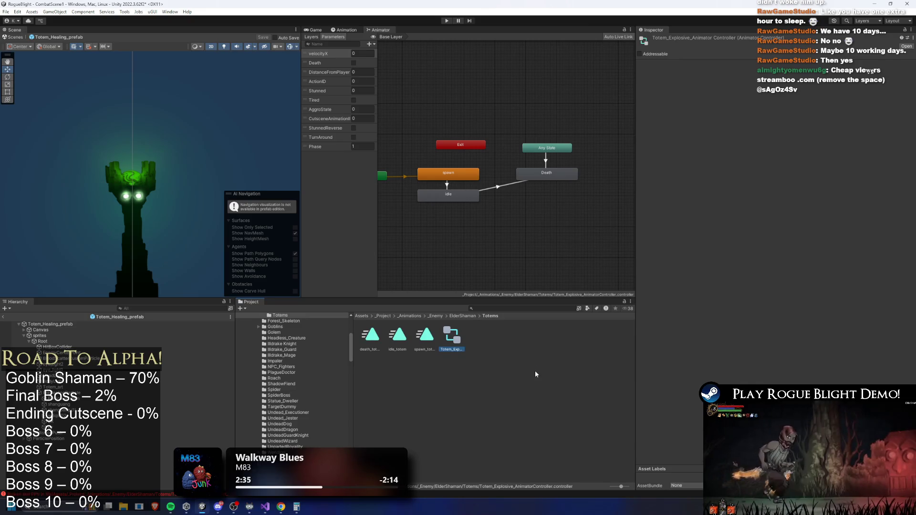
Step: Rename the idle_totem clip to idle_explosive_totem
{"action": "right_click", "coordinate": [406, 339]}
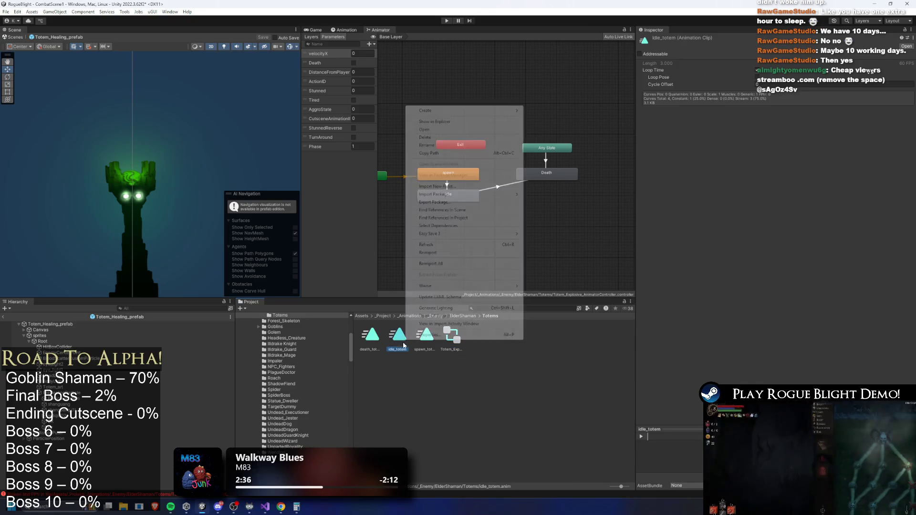
{"action": "left_click", "coordinate": [429, 146]}
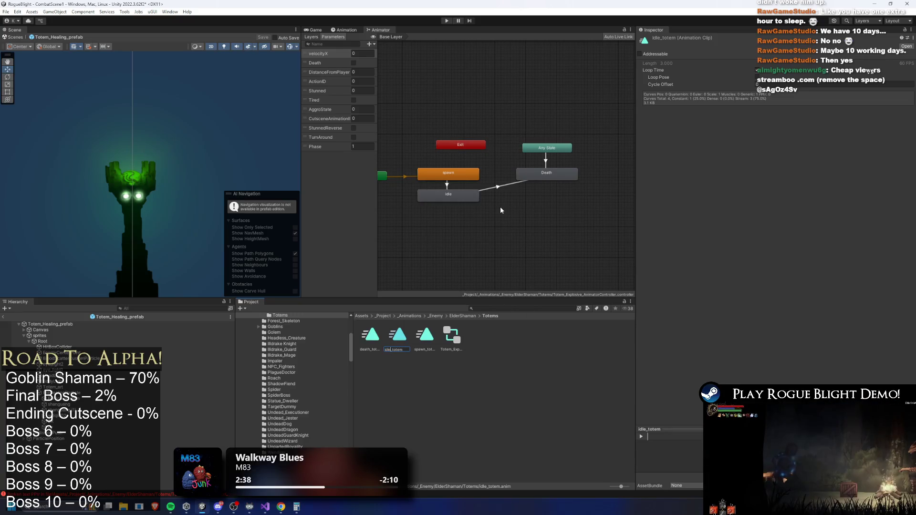
{"action": "type", "text": "explos"}
{"action": "type", "text": "ive"}
{"action": "key", "text": "Return"}
Step: Duplicate the explosive controller and rename the copy to Totem_Healing_AnimatorController
{"action": "left_click", "coordinate": [451, 336]}
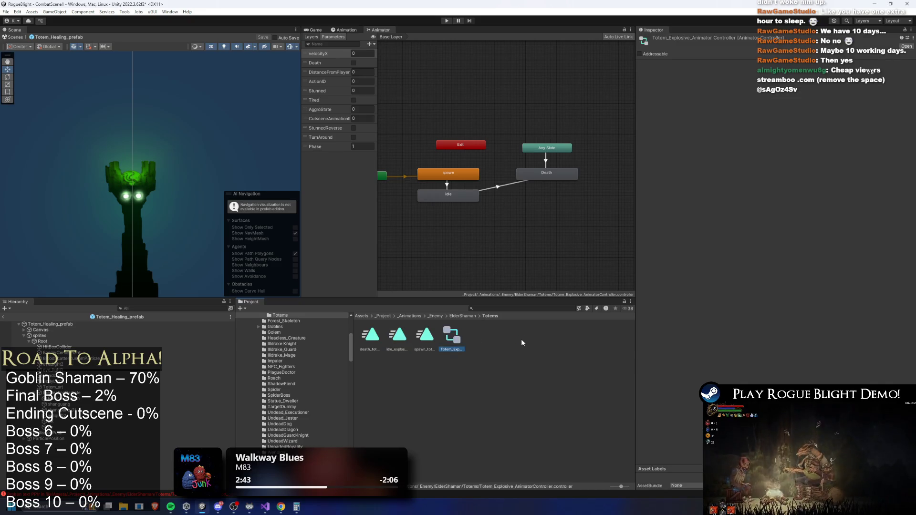
{"action": "key", "text": "ctrl+d"}
{"action": "right_click", "coordinate": [479, 337]}
{"action": "left_click", "coordinate": [501, 139]}
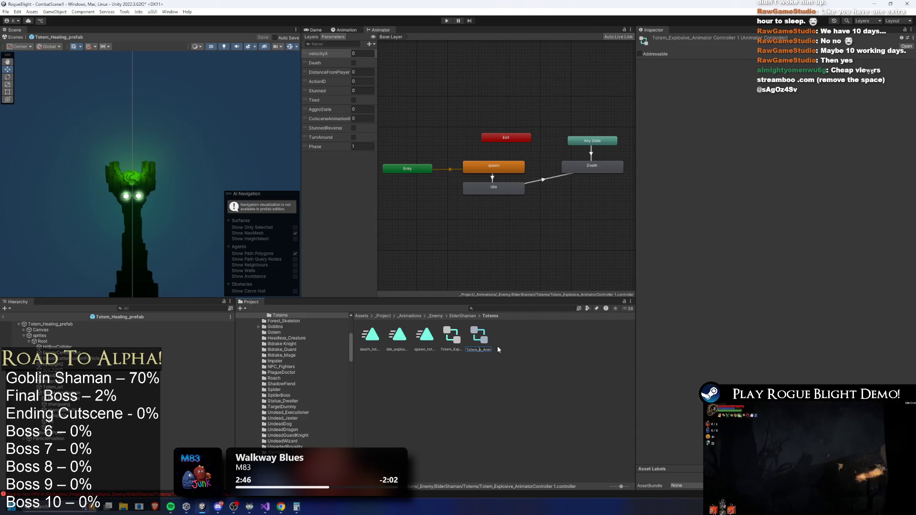
{"action": "type", "text": "Healing"}
{"action": "key", "text": "Return"}
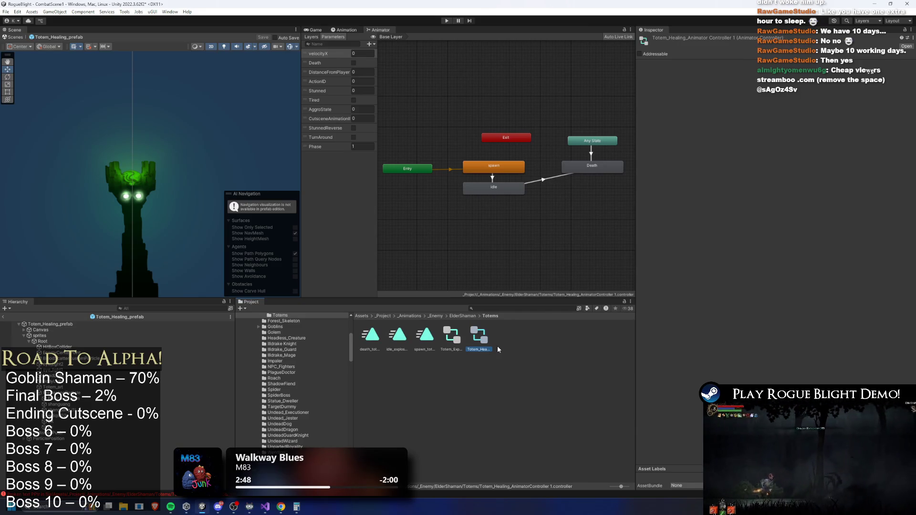
Step: Assign the healing controller to Totem_Healing_prefab's Animator Controller field
{"action": "left_click", "coordinate": [50, 324]}
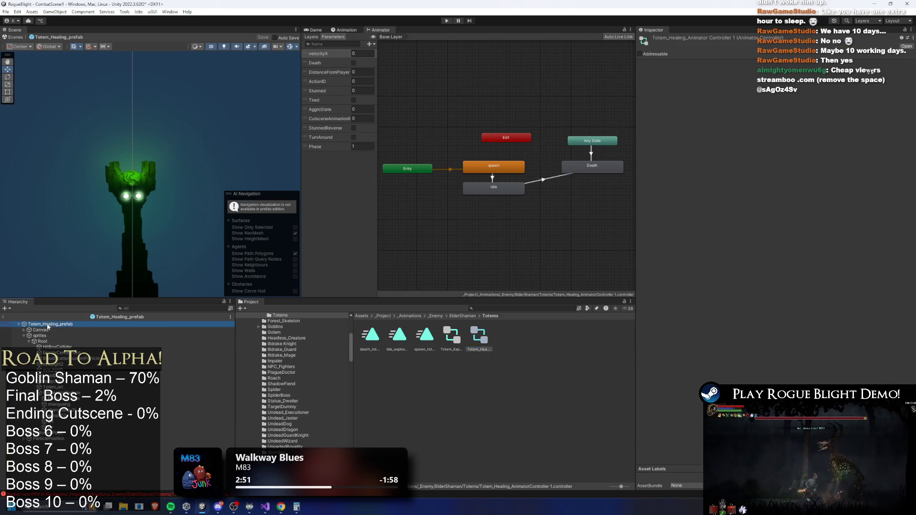
{"action": "left_click_drag", "start_coordinate": [479, 337], "coordinate": [801, 101]}
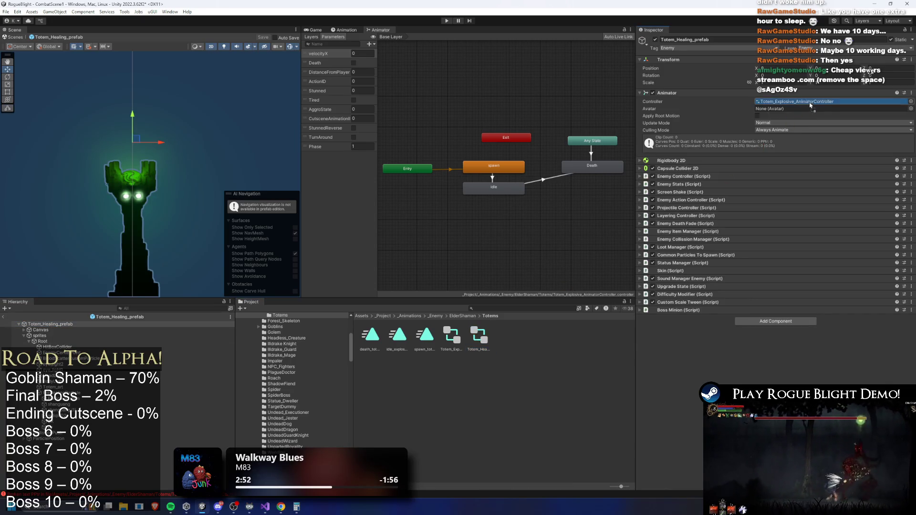
{"action": "left_click", "coordinate": [448, 128]}
{"action": "left_click", "coordinate": [479, 337]}
{"action": "right_click", "coordinate": [488, 330]}
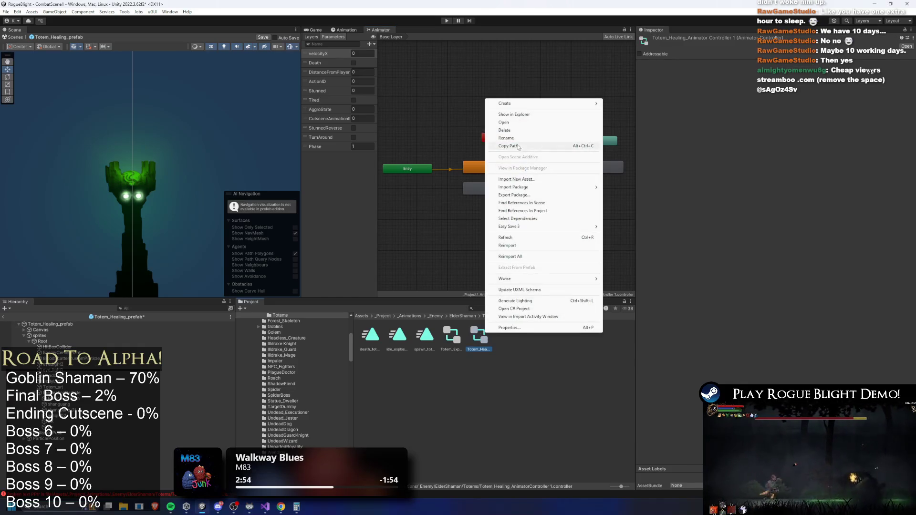
{"action": "left_click", "coordinate": [538, 138]}
{"action": "key", "text": "Return"}
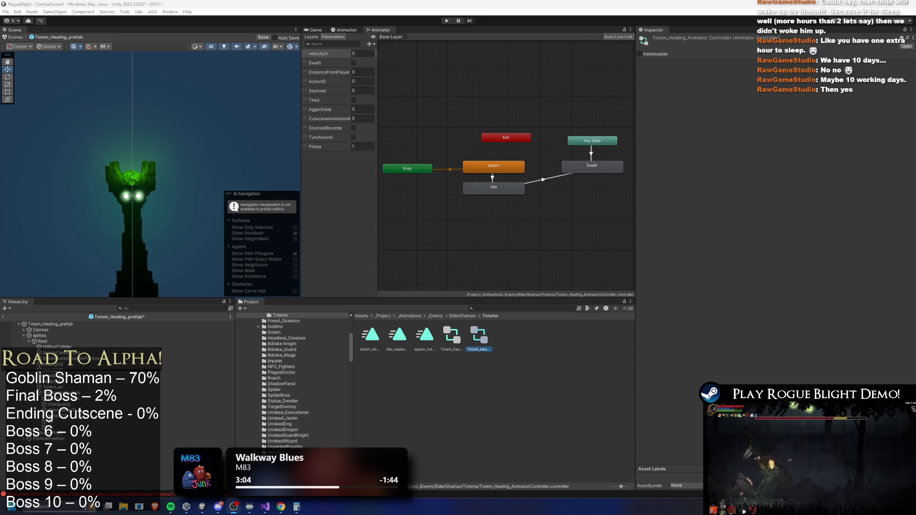
{"action": "left_click", "coordinate": [628, 396]}
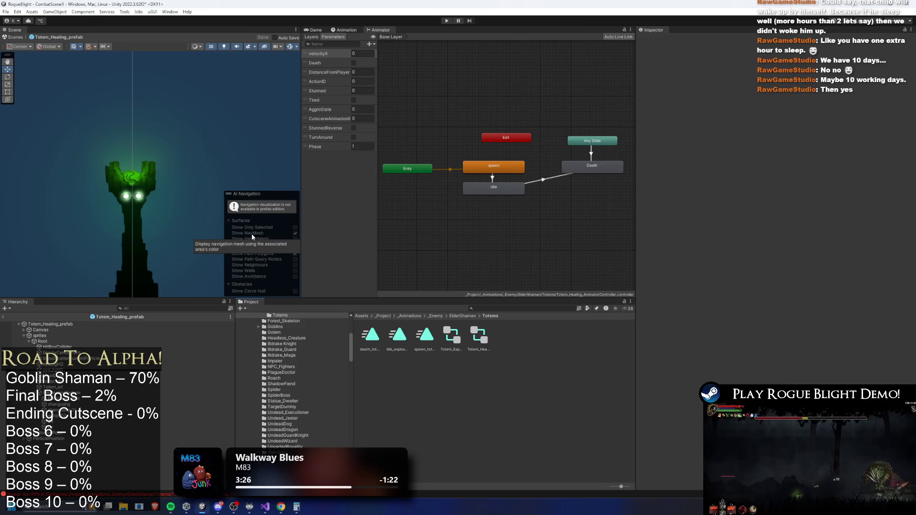
{"action": "mouse_move", "coordinate": [138, 229]}
{"action": "left_mouse_down"}
{"action": "mouse_move", "coordinate": [137, 157]}
{"action": "mouse_move", "coordinate": [104, 189]}
{"action": "left_mouse_up"}
{"action": "left_click_drag", "start_coordinate": [212, 110], "coordinate": [249, 114]}
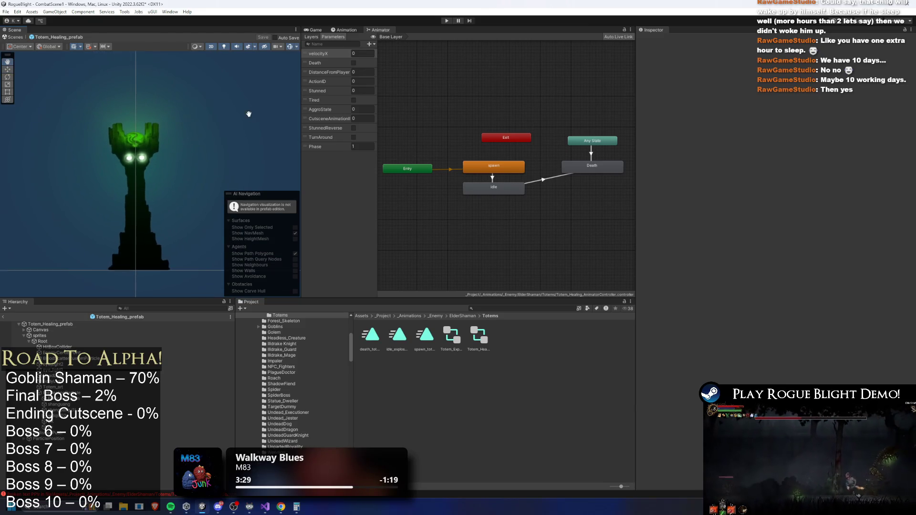
Step: Duplicate the idle_explosive_totem clip and name the copy idle_healing_totem
{"action": "left_click", "coordinate": [347, 30]}
{"action": "left_click", "coordinate": [342, 45]}
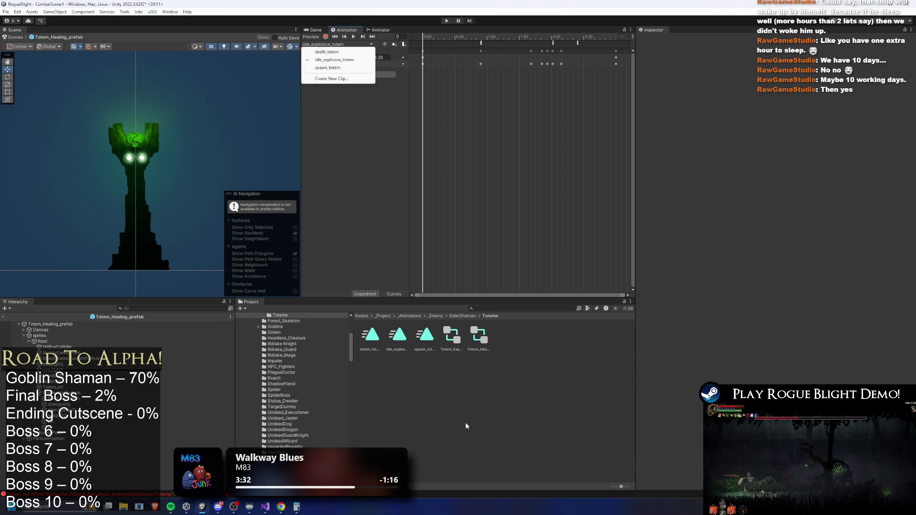
{"action": "left_click", "coordinate": [398, 336]}
{"action": "key", "text": "ctrl+d"}
{"action": "right_click", "coordinate": [425, 336]}
{"action": "left_click", "coordinate": [482, 140]}
{"action": "type", "text": "idle_healing_totem"}
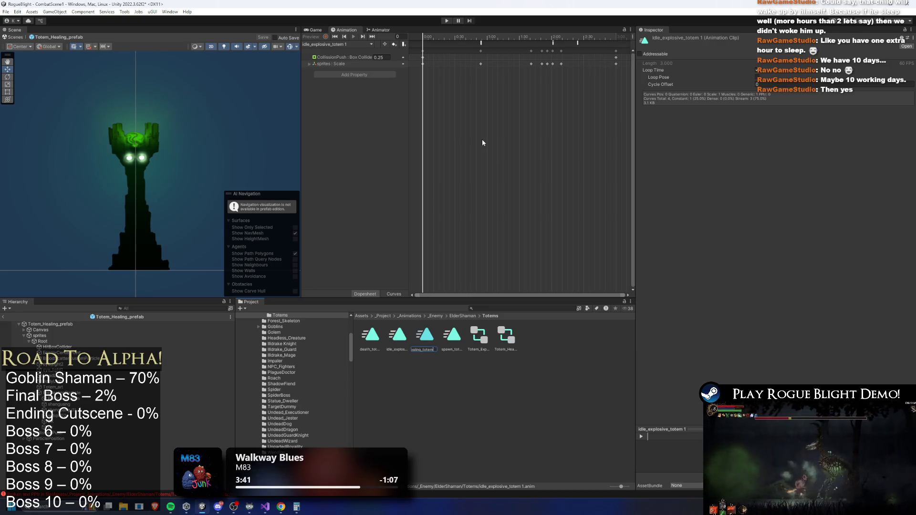
{"action": "key", "text": "Return"}
Step: Set the healing controller's idle state Motion to idle_healing_totem
{"action": "left_click", "coordinate": [50, 324]}
{"action": "left_click", "coordinate": [379, 30]}
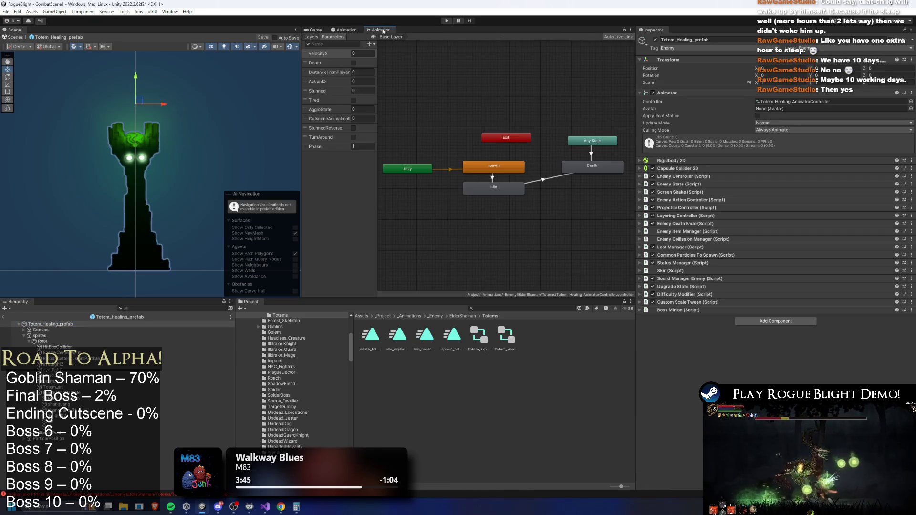
{"action": "left_click", "coordinate": [506, 185]}
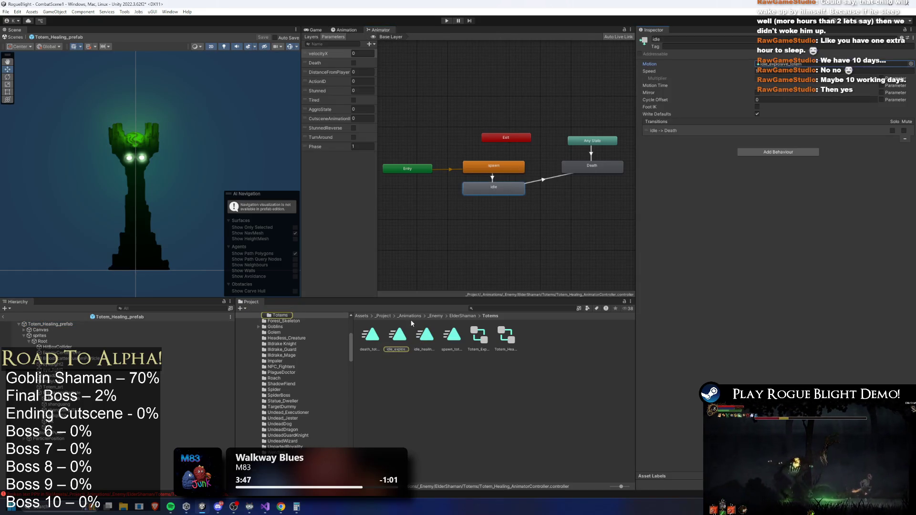
{"action": "left_click_drag", "start_coordinate": [750, 41], "coordinate": [802, 63]}
Step: Open idle_healing_totem in the Animation timeline and move the playhead to frame 57
{"action": "left_click", "coordinate": [343, 30]}
{"action": "left_click", "coordinate": [337, 44]}
{"action": "left_click", "coordinate": [333, 59]}
{"action": "left_click", "coordinate": [481, 44]}
{"action": "left_click", "coordinate": [480, 42]}
{"action": "left_click_drag", "start_coordinate": [479, 42], "coordinate": [483, 41]}
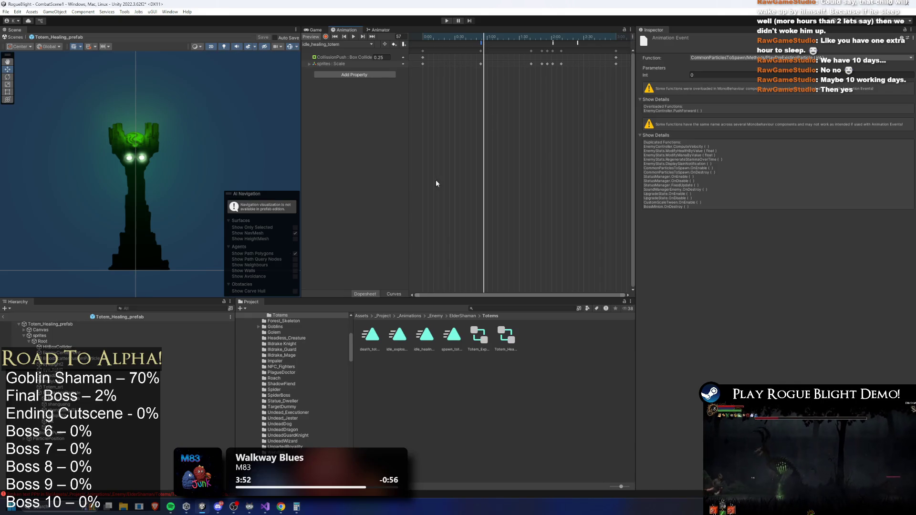
Step: Review the clip's existing events, preview playback, and place the playhead at frame 109
{"action": "left_click", "coordinate": [553, 42]}
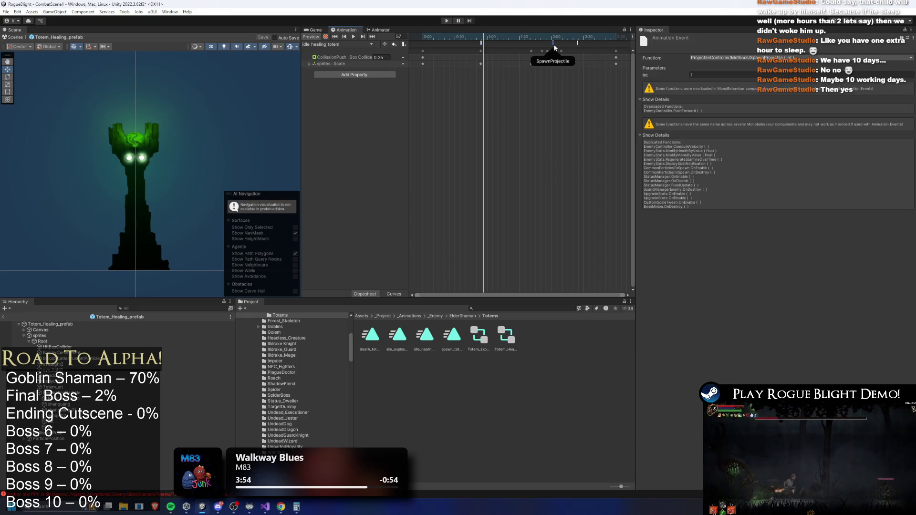
{"action": "left_click", "coordinate": [548, 44]}
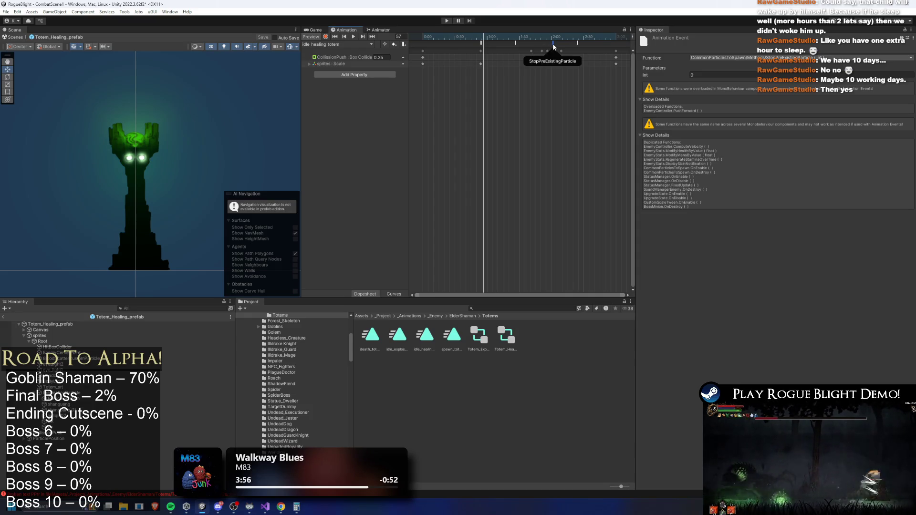
{"action": "left_click", "coordinate": [577, 43]}
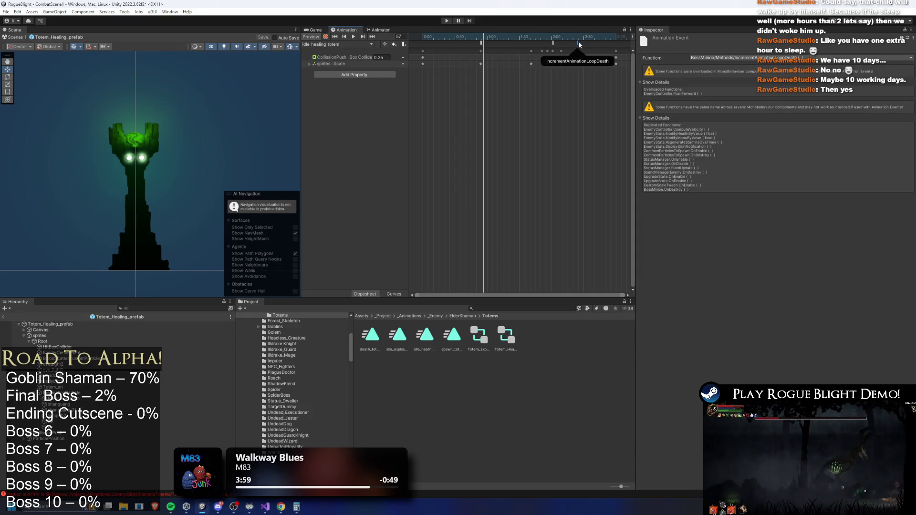
{"action": "left_click", "coordinate": [554, 38]}
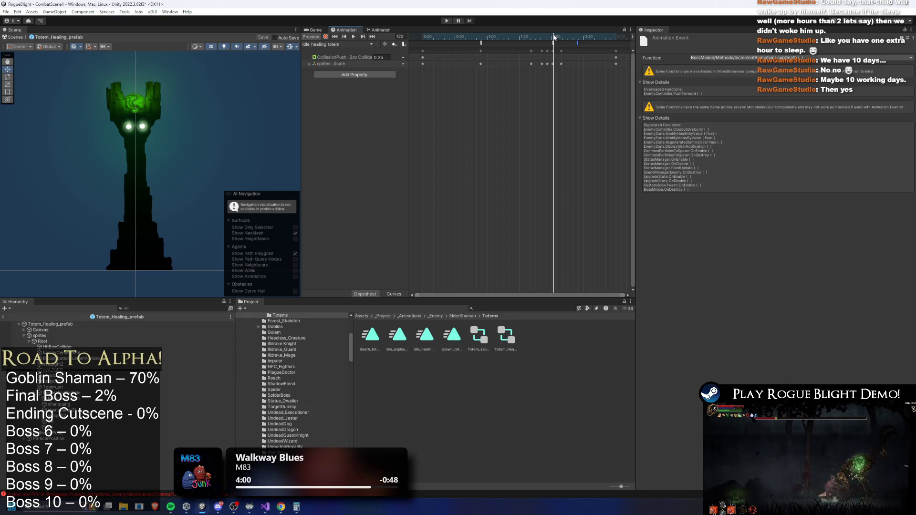
{"action": "key", "text": "space"}
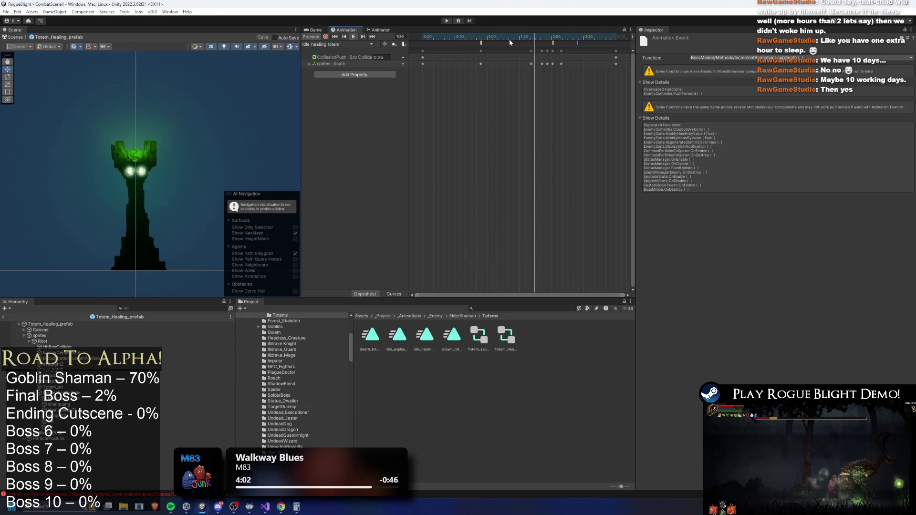
{"action": "left_click", "coordinate": [550, 37]}
{"action": "left_click", "coordinate": [539, 37]}
Step: Add an animation event at frame 109 calling BossMinion's HealMinionsOwner, nudged slightly later
{"action": "right_click", "coordinate": [540, 42]}
{"action": "left_click", "coordinate": [563, 48]}
{"action": "left_click", "coordinate": [764, 58]}
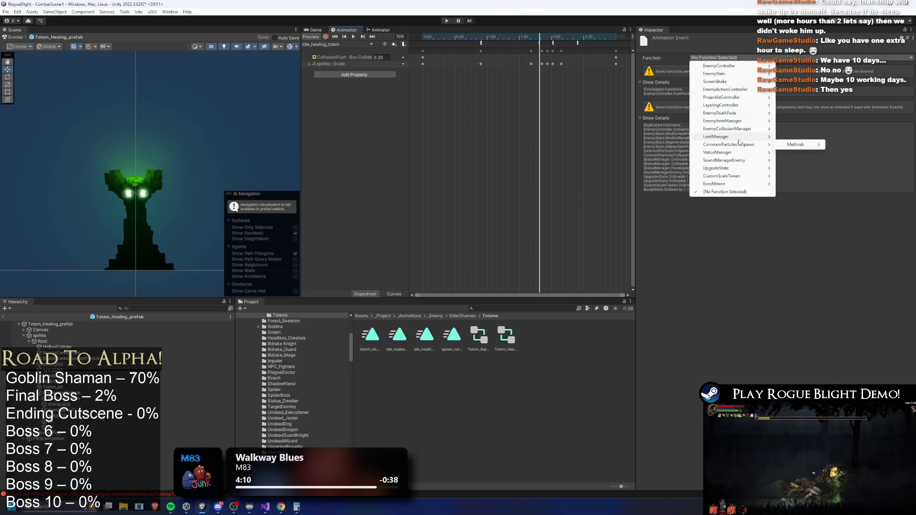
{"action": "mouse_move", "coordinate": [735, 137]}
{"action": "mouse_move", "coordinate": [738, 185]}
{"action": "mouse_move", "coordinate": [796, 191]}
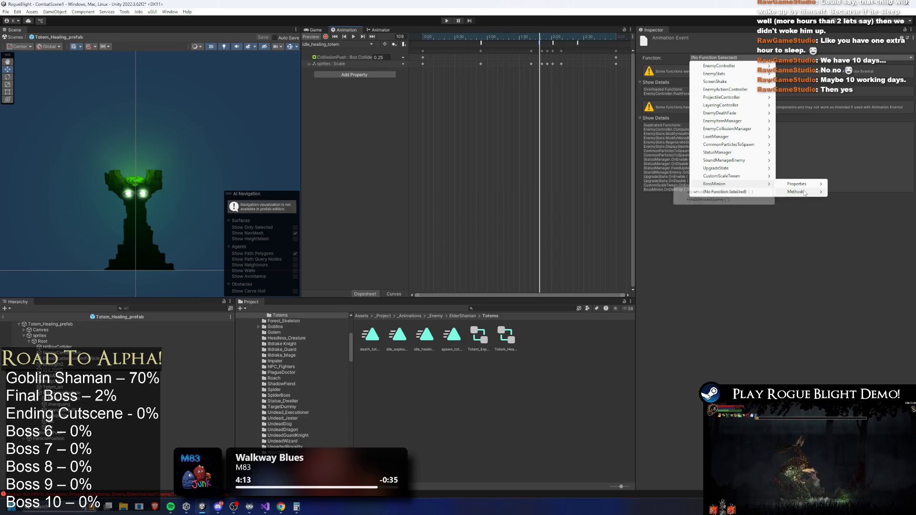
{"action": "left_click", "coordinate": [726, 201]}
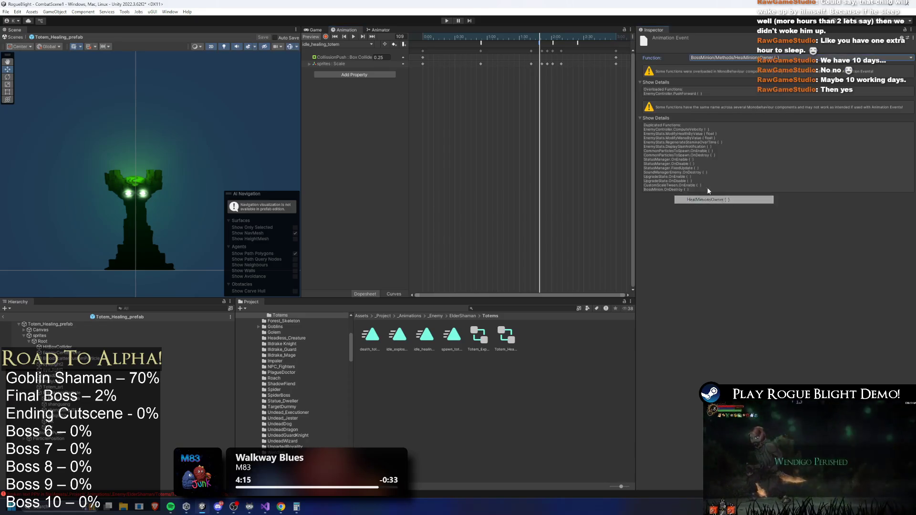
{"action": "left_click_drag", "start_coordinate": [538, 43], "coordinate": [553, 43]}
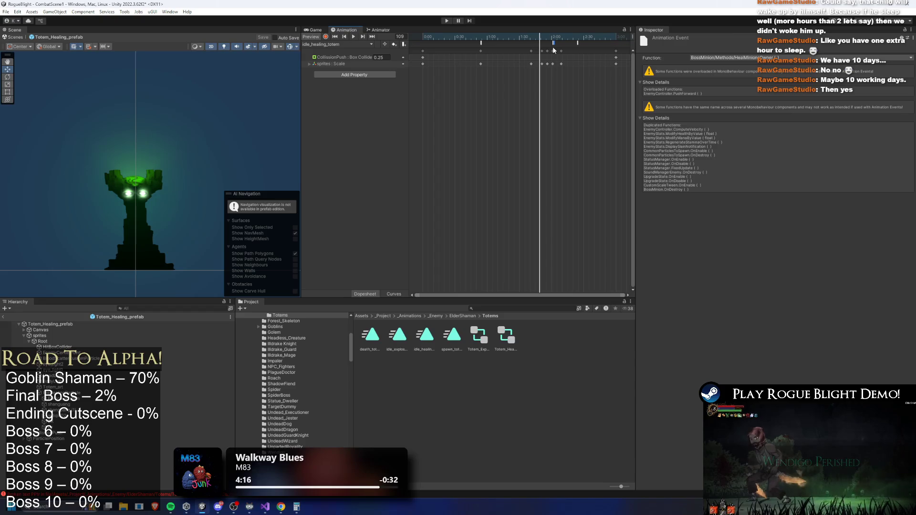
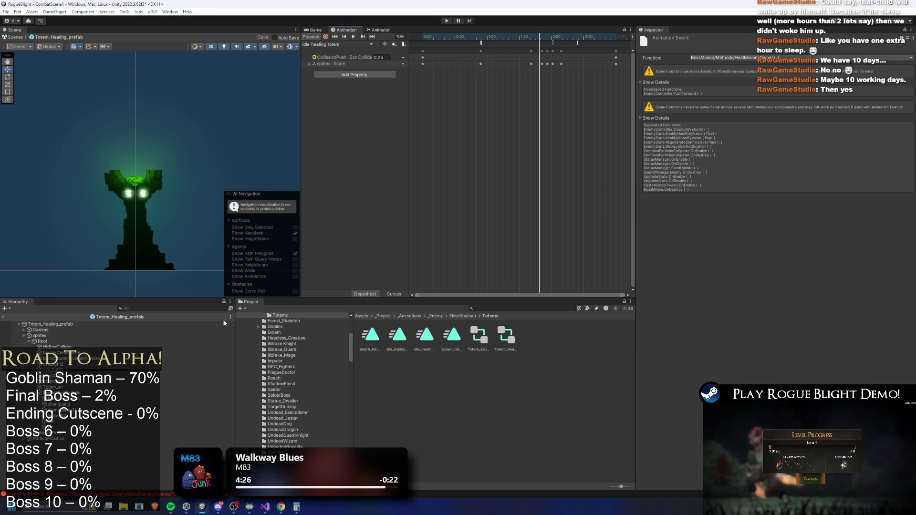
Step: Duplicate PreHealingParticle, flatten the original's Transform scale, and preview its emission
{"action": "left_click", "coordinate": [182, 393]}
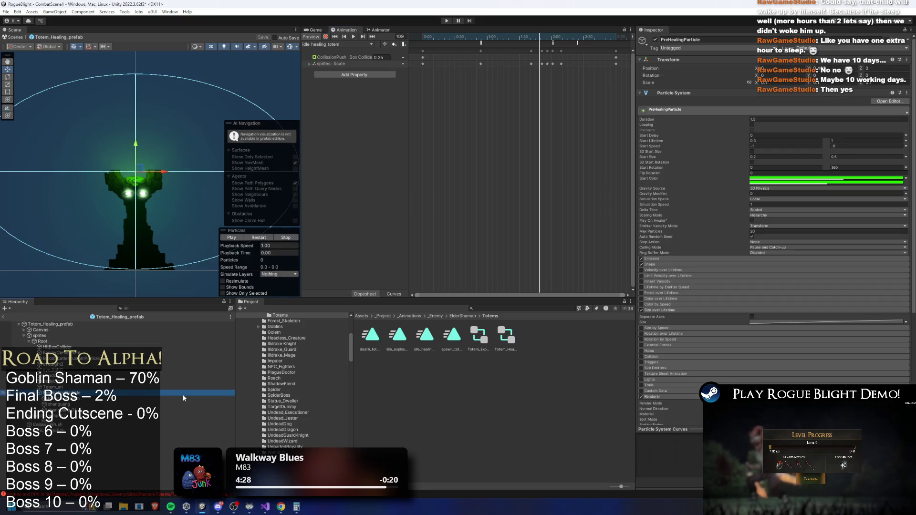
{"action": "key", "text": "ctrl+d"}
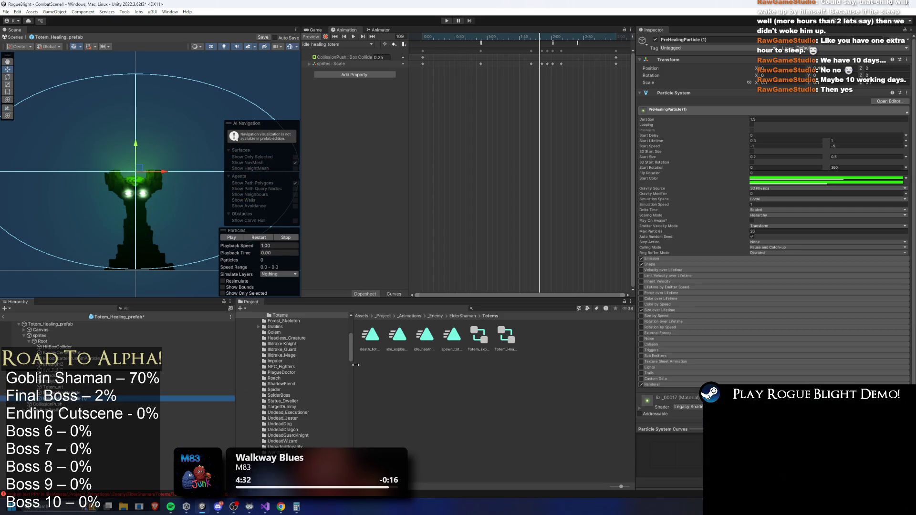
{"action": "left_click", "coordinate": [86, 393]}
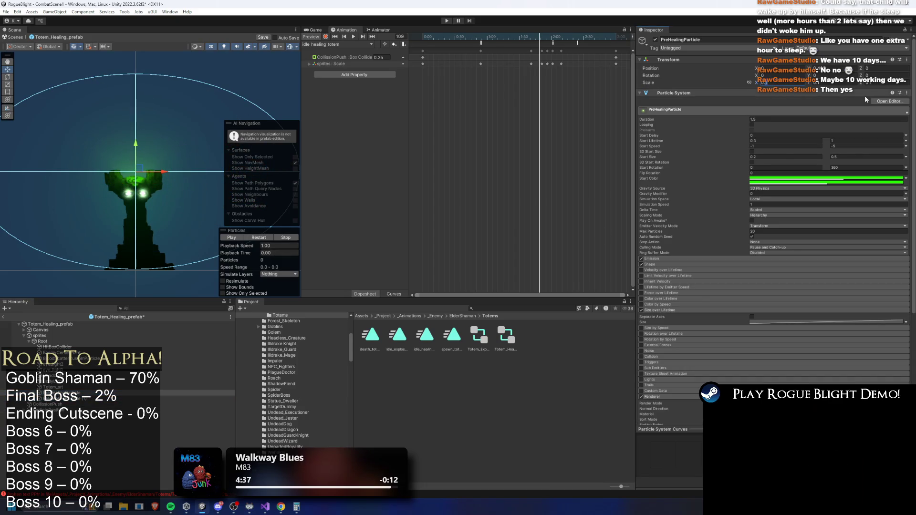
{"action": "left_click", "coordinate": [766, 82]}
{"action": "key", "text": "Return"}
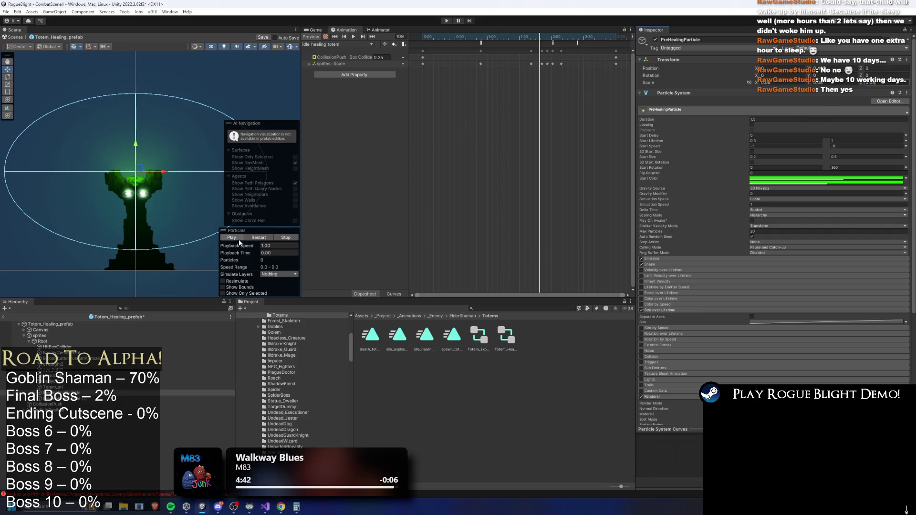
{"action": "left_click", "coordinate": [261, 237]}
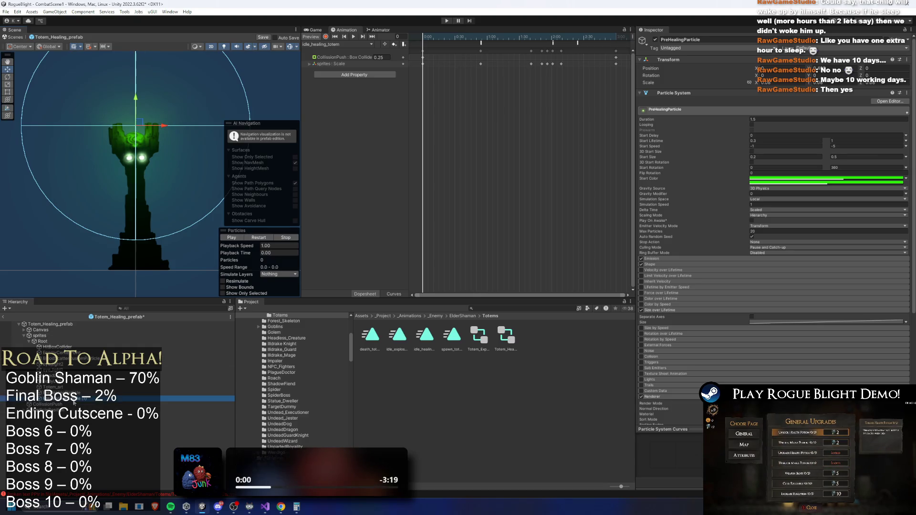
Step: Set PreHealingParticle (1)'s Duration to 0.5 and max Start Lifetime to 0.5
{"action": "left_click", "coordinate": [57, 398]}
{"action": "left_click", "coordinate": [799, 120]}
{"action": "type", "text": "0.5"}
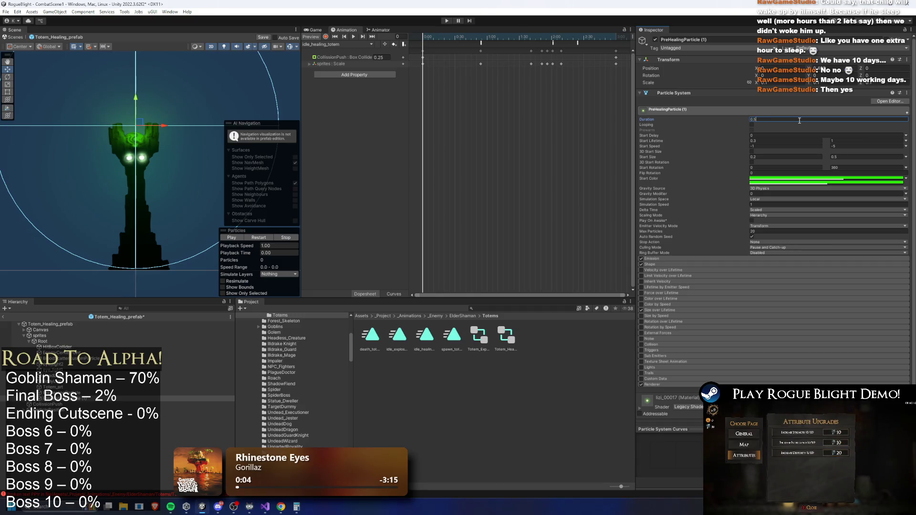
{"action": "left_click", "coordinate": [857, 142]}
{"action": "type", "text": "0.5"}
Step: Multi-select the particle systems, including shanguang, and give them a shared Duration of 0.5
{"action": "left_click", "coordinate": [62, 404]}
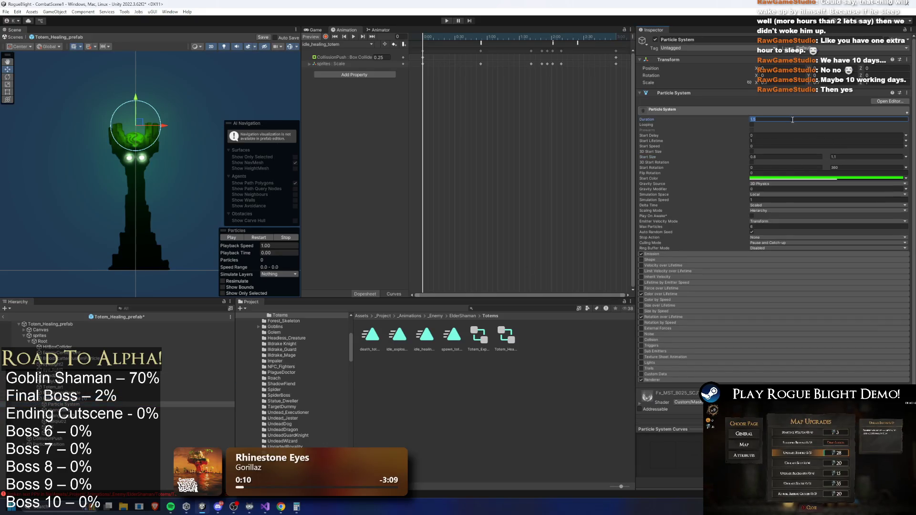
{"action": "left_click", "coordinate": [62, 433], "text": "shift"}
{"action": "left_click", "coordinate": [725, 103]}
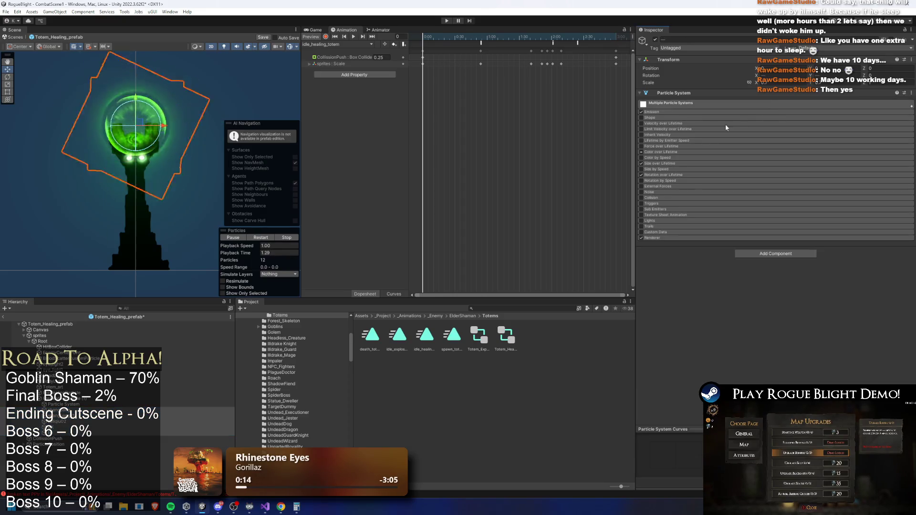
{"action": "left_click", "coordinate": [686, 112]}
{"action": "left_click", "coordinate": [708, 103]}
{"action": "left_click", "coordinate": [762, 113]}
{"action": "type", "text": "0.5"}
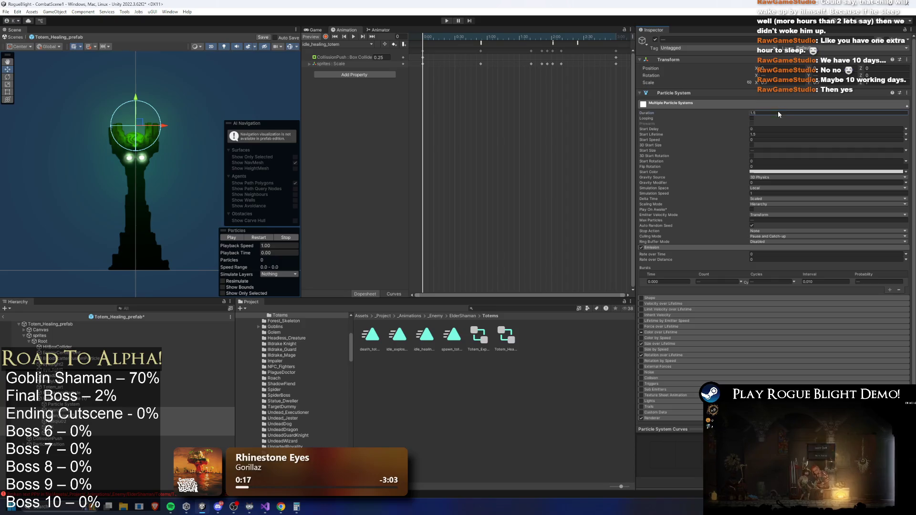
{"action": "left_click", "coordinate": [765, 134]}
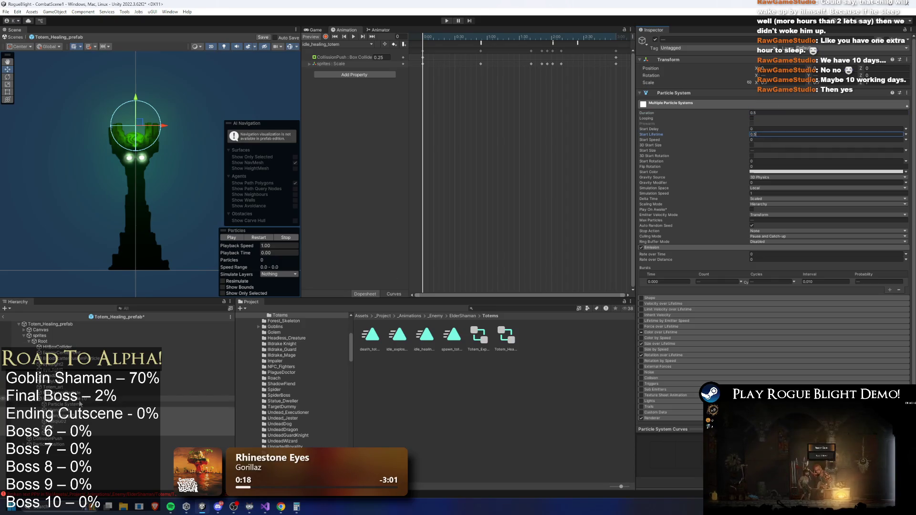
Step: Preview PreHealingParticle (1) and search the Project window for 'healing' assets
{"action": "left_click", "coordinate": [266, 237]}
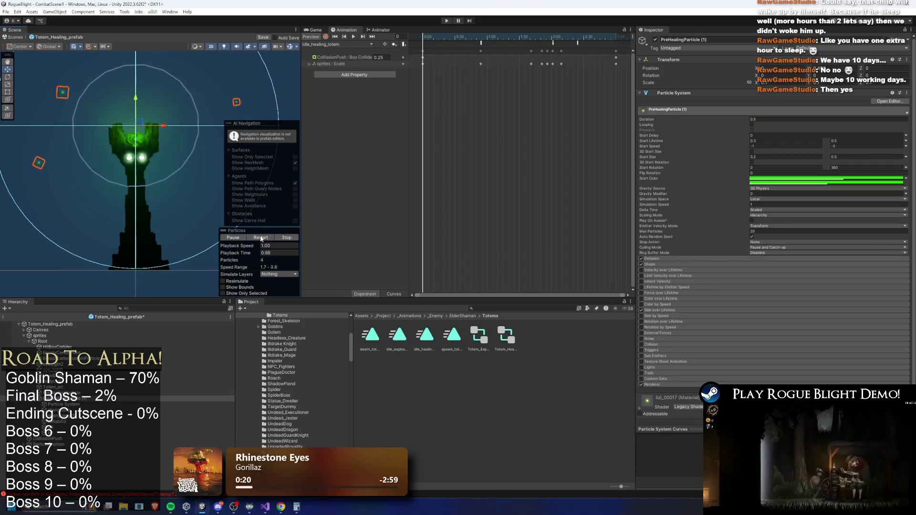
{"action": "left_click", "coordinate": [96, 408]}
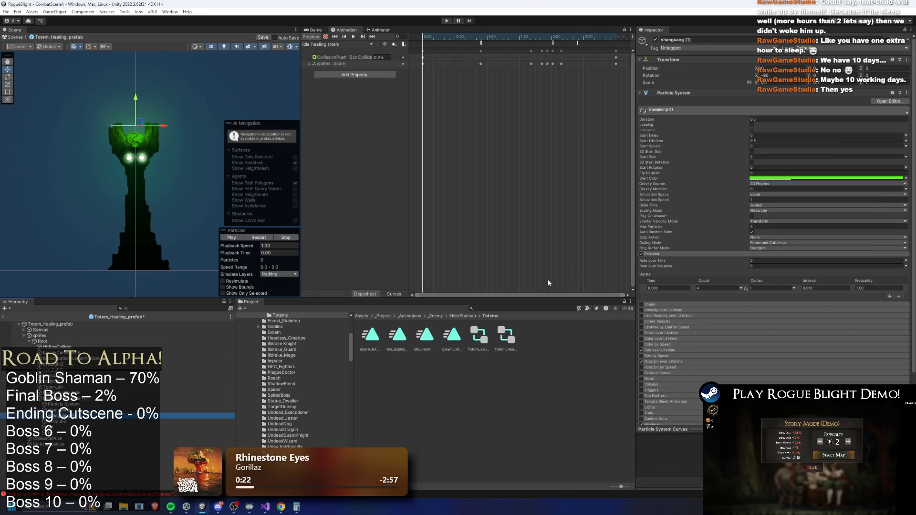
{"action": "key", "text": "Up"}
{"action": "key", "text": "Up"}
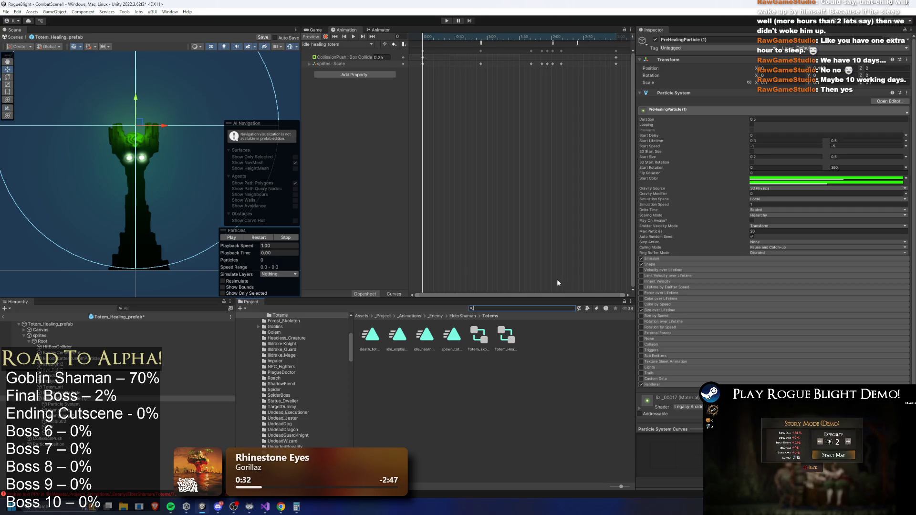
{"action": "type", "text": "healing"}
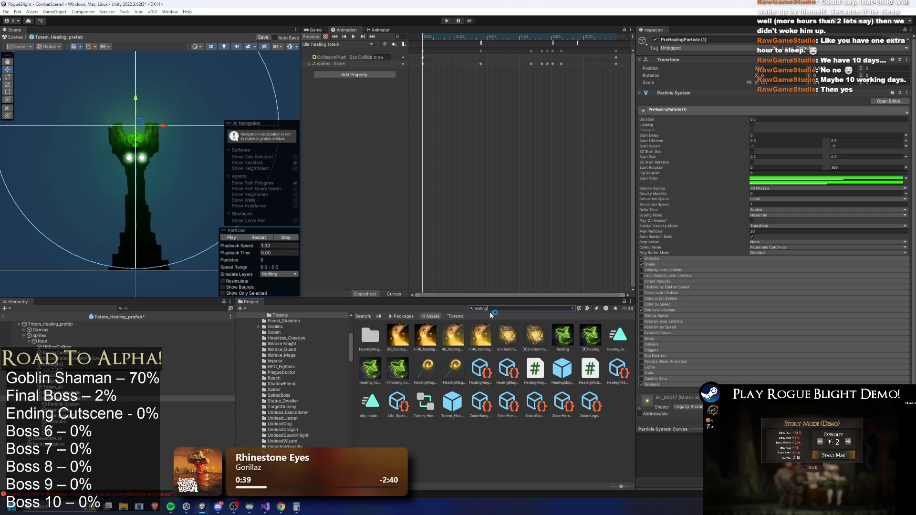
Step: Search the Project for 'life splash' and drop the LifeSplash spawner prefab into the totem
{"action": "key", "text": "BackSpace"}
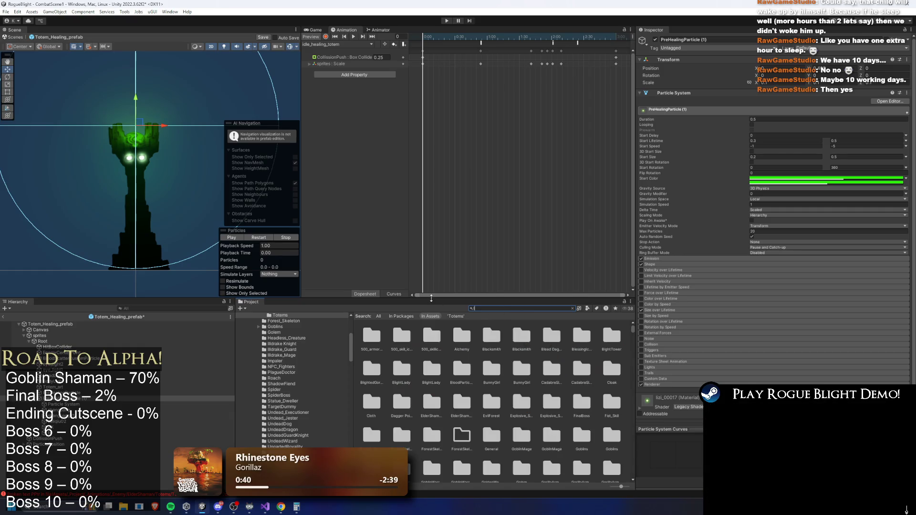
{"action": "type", "text": "life splash"}
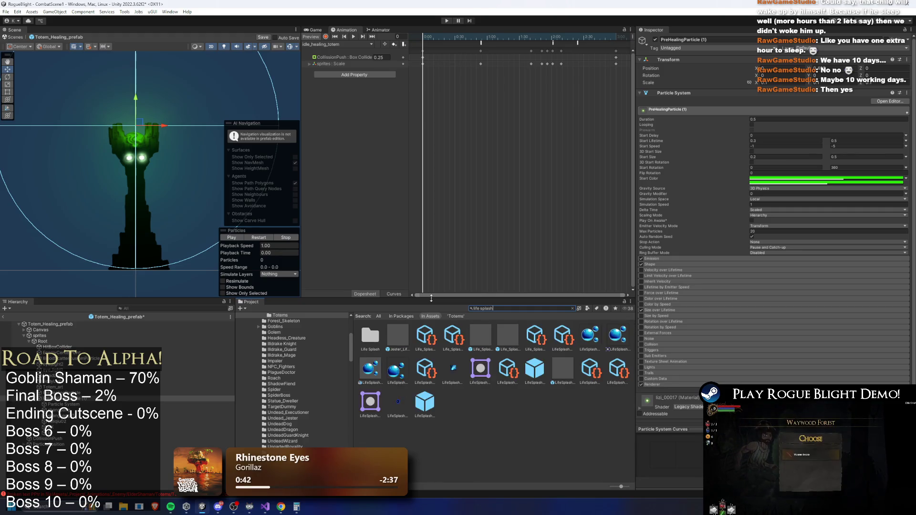
{"action": "type", "text": " prefa"}
{"action": "key", "text": "BackSpace"}
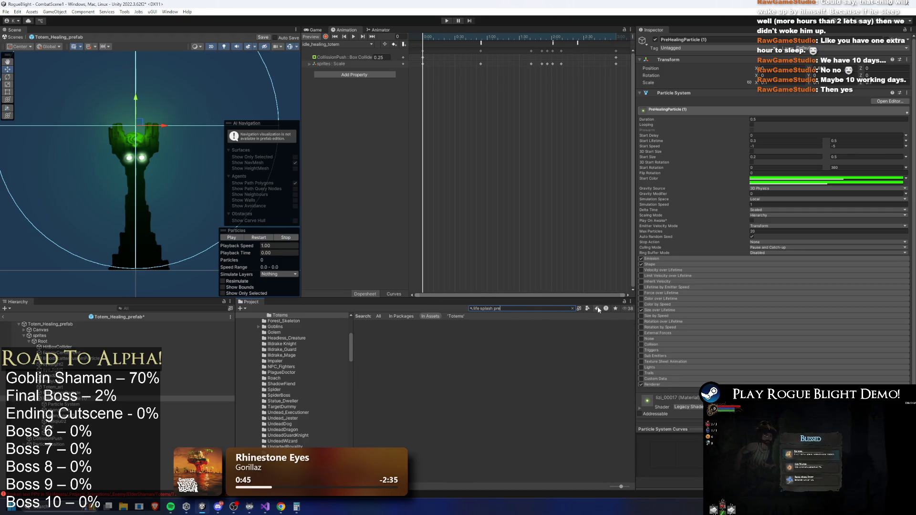
{"action": "key", "text": "BackSpace"}
{"action": "key", "text": "BackSpace"}
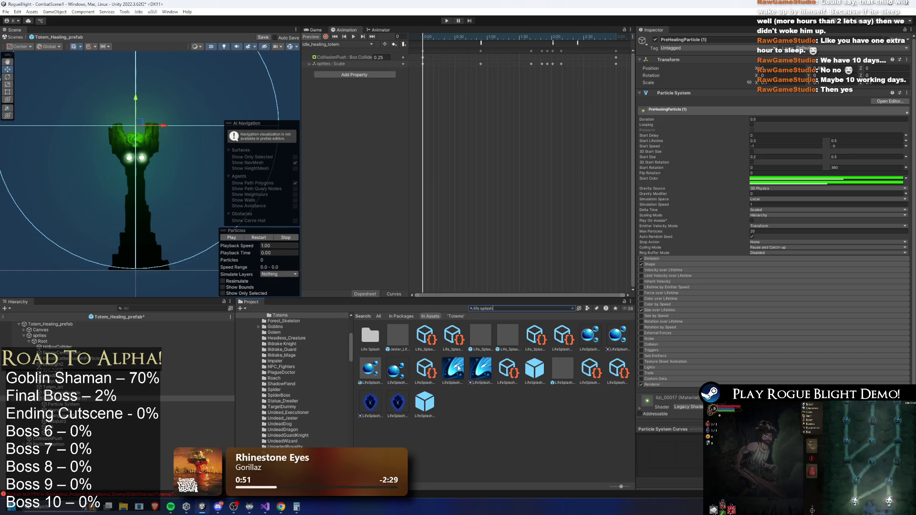
{"action": "left_click_drag", "start_coordinate": [428, 409], "coordinate": [219, 176]}
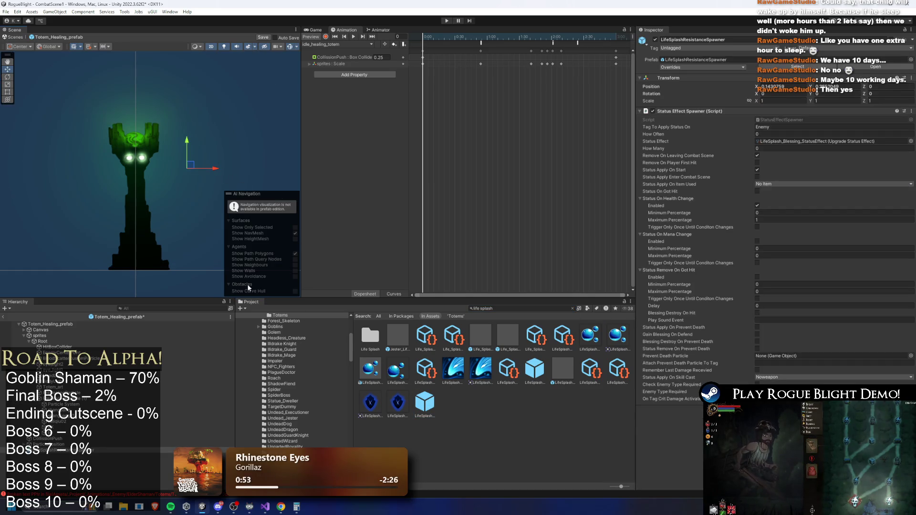
Step: Undo the spawner and place LifeSplashHealedParticleEffect on the totem instead
{"action": "key", "text": "ctrl+z"}
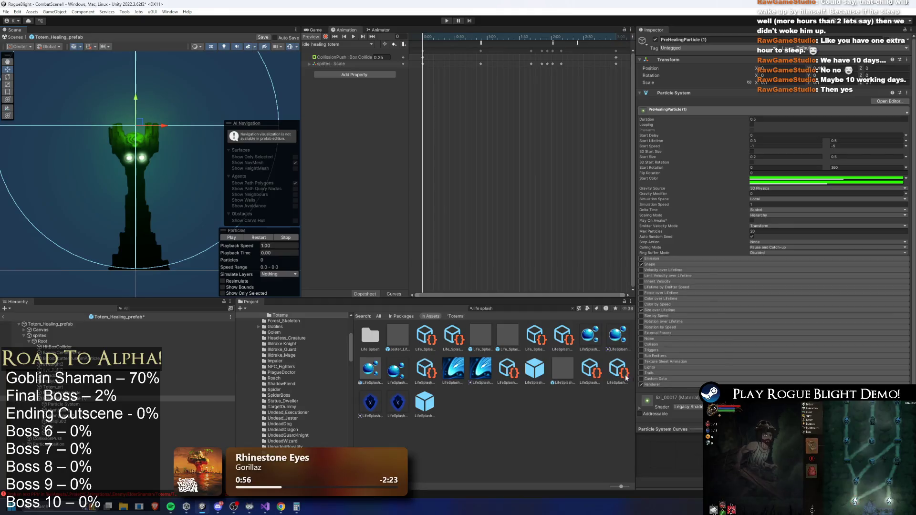
{"action": "left_click", "coordinate": [559, 365]}
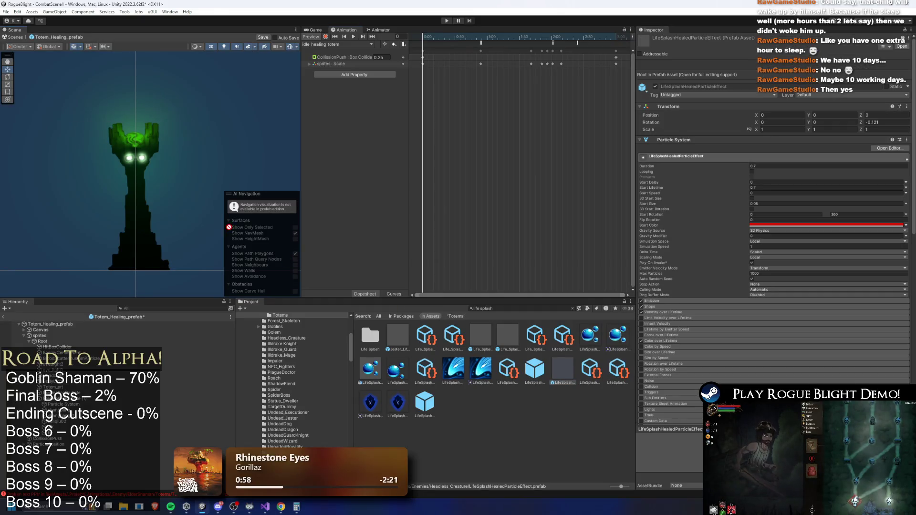
{"action": "mouse_move", "coordinate": [229, 181]}
{"action": "left_mouse_down"}
{"action": "mouse_move", "coordinate": [266, 143]}
{"action": "mouse_move", "coordinate": [174, 153]}
{"action": "mouse_move", "coordinate": [185, 153]}
{"action": "left_mouse_up"}
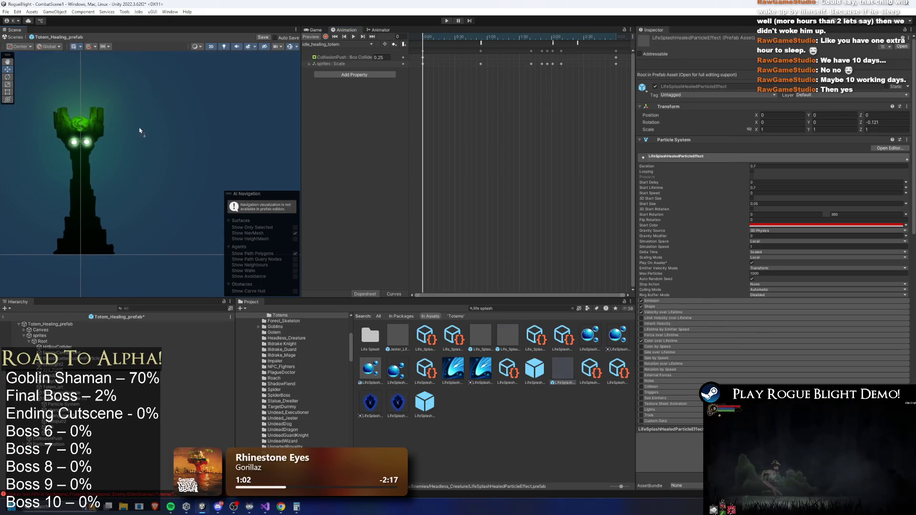
{"action": "key", "text": "ctrl+z"}
{"action": "key", "text": "ctrl+y"}
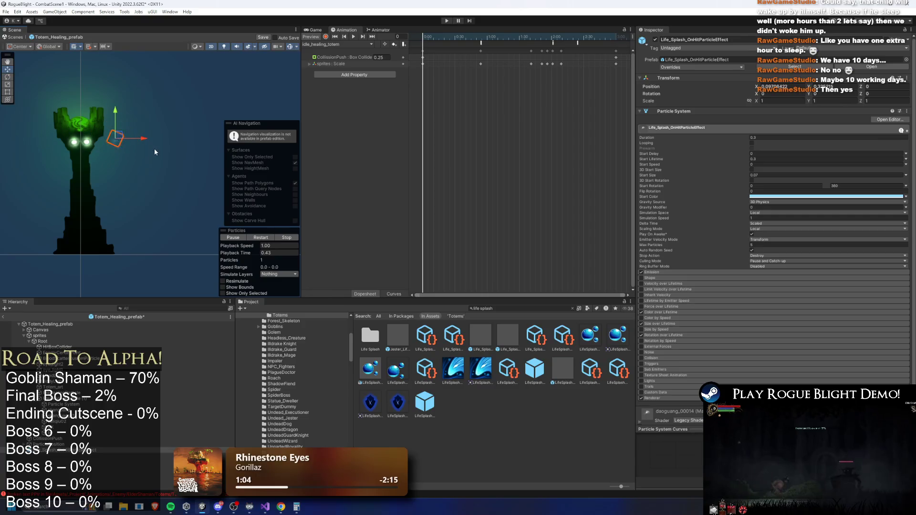
{"action": "key", "text": "ctrl+z"}
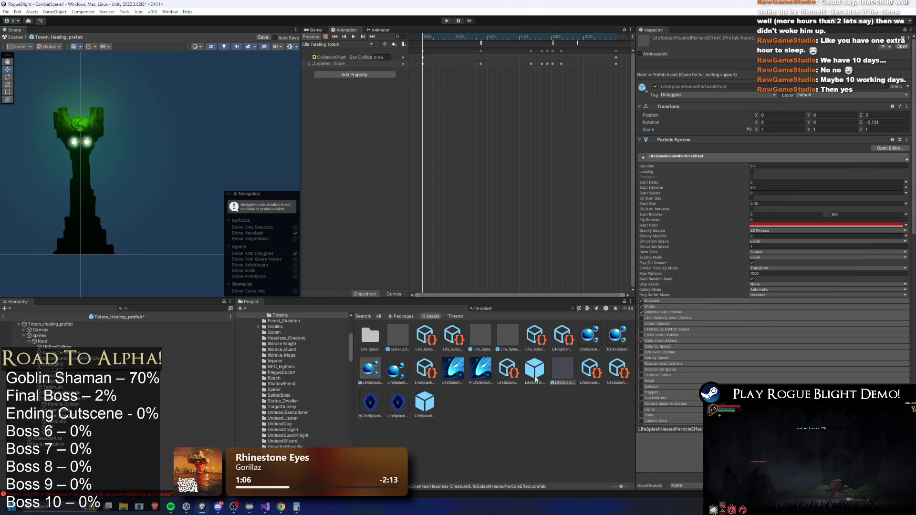
{"action": "mouse_move", "coordinate": [193, 189]}
{"action": "left_mouse_down"}
{"action": "mouse_move", "coordinate": [161, 148]}
{"action": "mouse_move", "coordinate": [84, 107]}
{"action": "mouse_move", "coordinate": [89, 133]}
{"action": "mouse_move", "coordinate": [86, 123]}
{"action": "left_mouse_up"}
Step: Scale the LifeSplashHealedParticleEffect to 2 on every axis and preview its particles
{"action": "left_click", "coordinate": [779, 100]}
{"action": "type", "text": "2"}
{"action": "key", "text": "Tab"}
{"action": "type", "text": "2"}
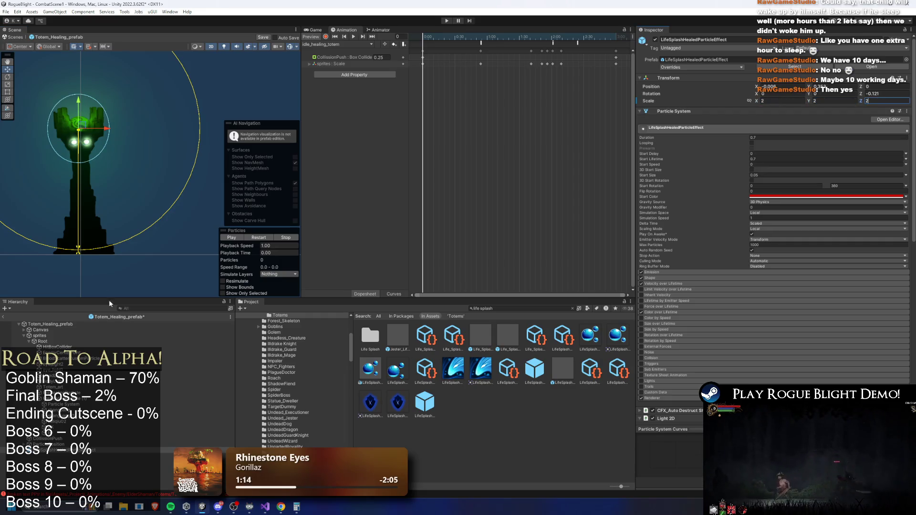
{"action": "left_click", "coordinate": [258, 239]}
{"action": "key", "text": "f"}
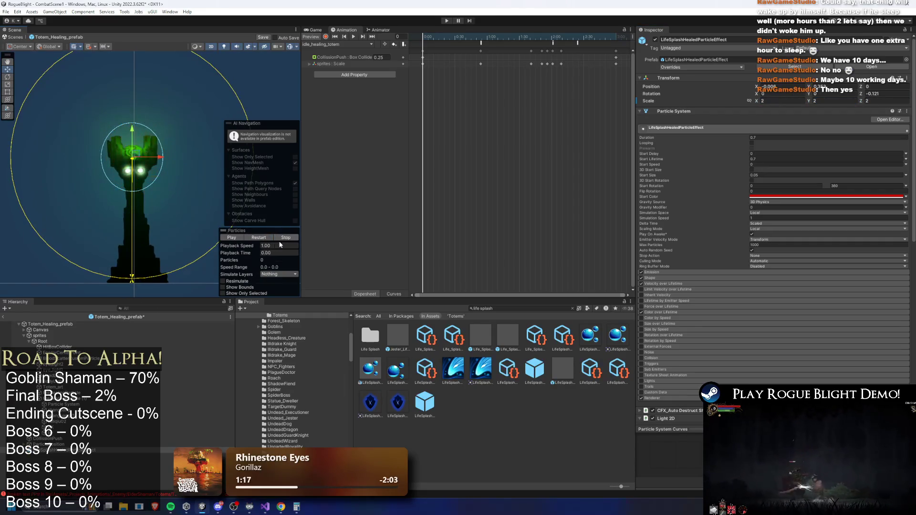
{"action": "right_click", "coordinate": [62, 450]}
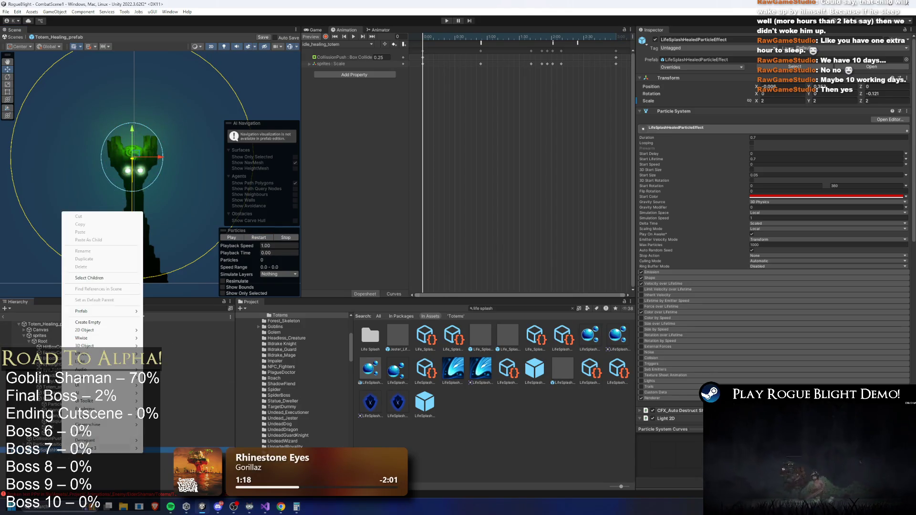
Step: Bring LifeSplashHealedParticleEffect into the prefab's particle children, above PreHealingParticle
{"action": "mouse_move", "coordinate": [108, 311]}
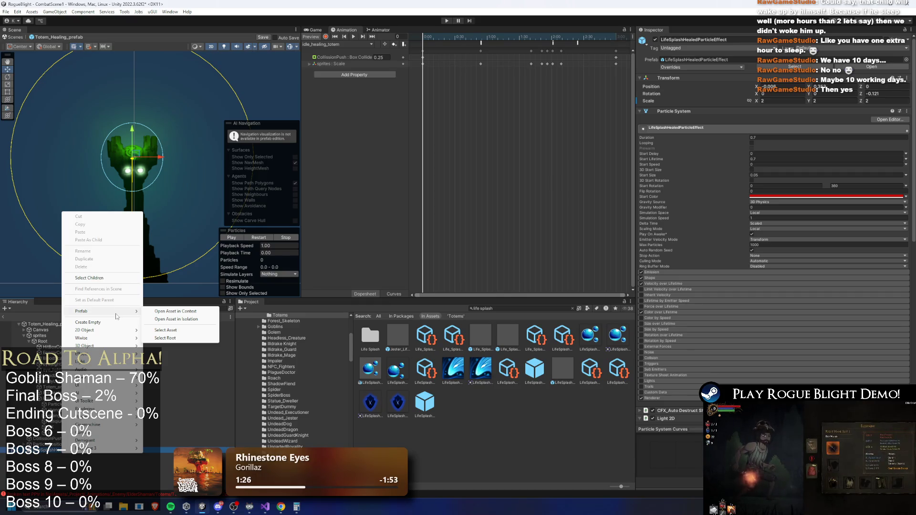
{"action": "key", "text": "Escape"}
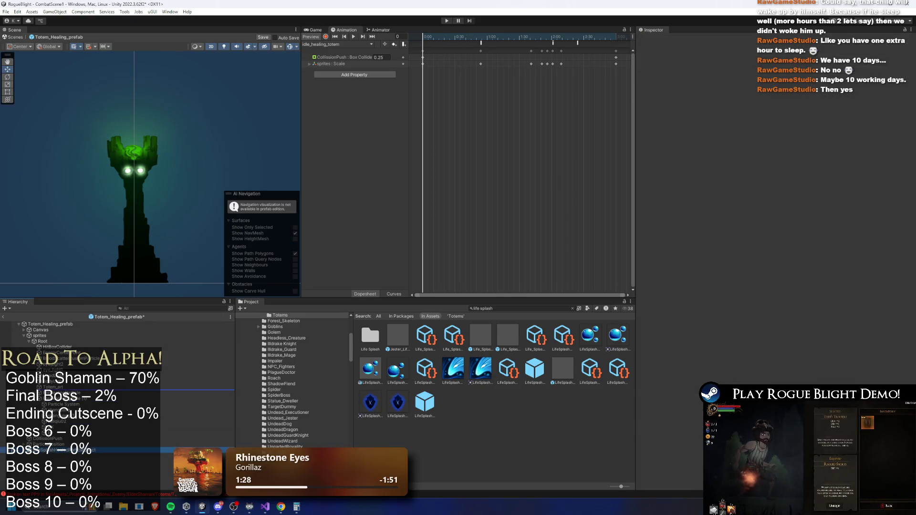
{"action": "left_click", "coordinate": [65, 404]}
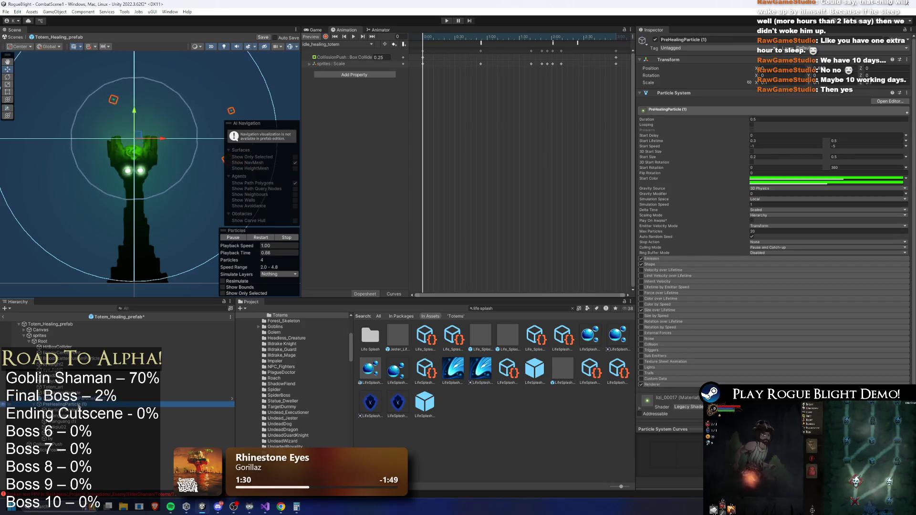
{"action": "key", "text": "Down"}
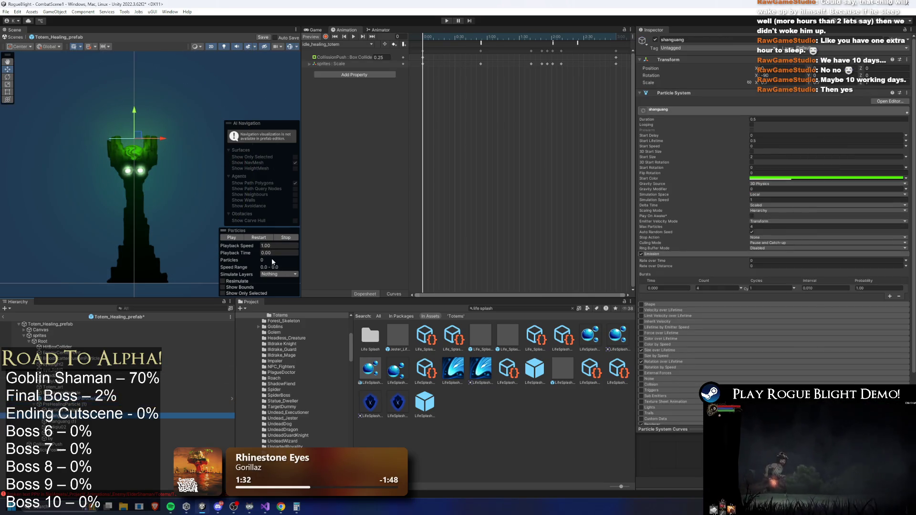
{"action": "key", "text": "Up"}
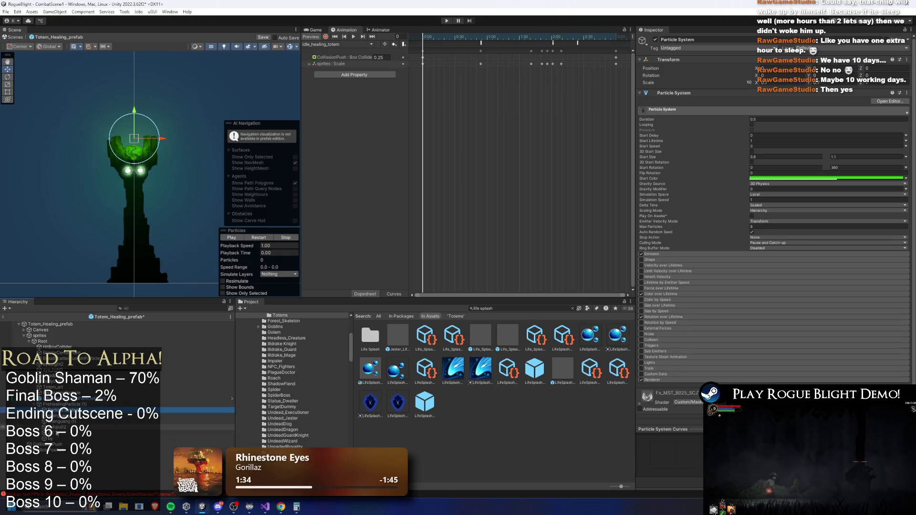
{"action": "key", "text": "shift+Down"}
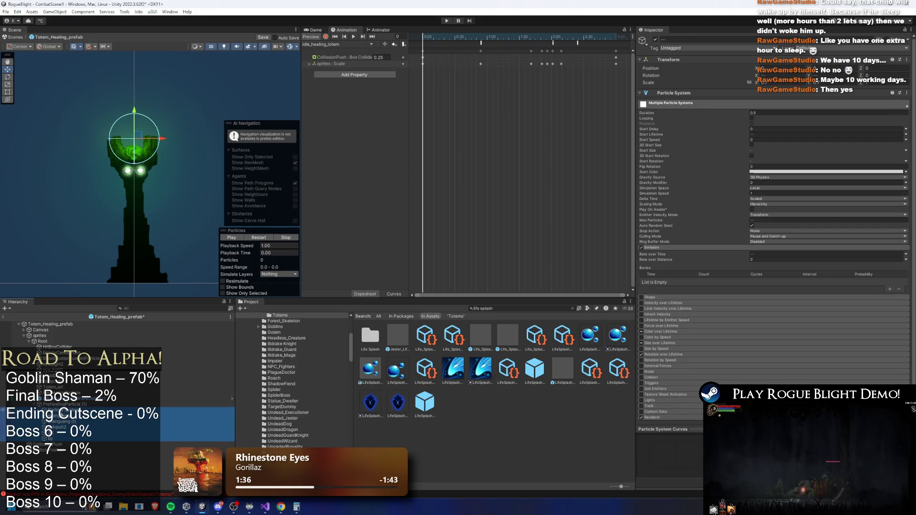
{"action": "key", "text": "Right"}
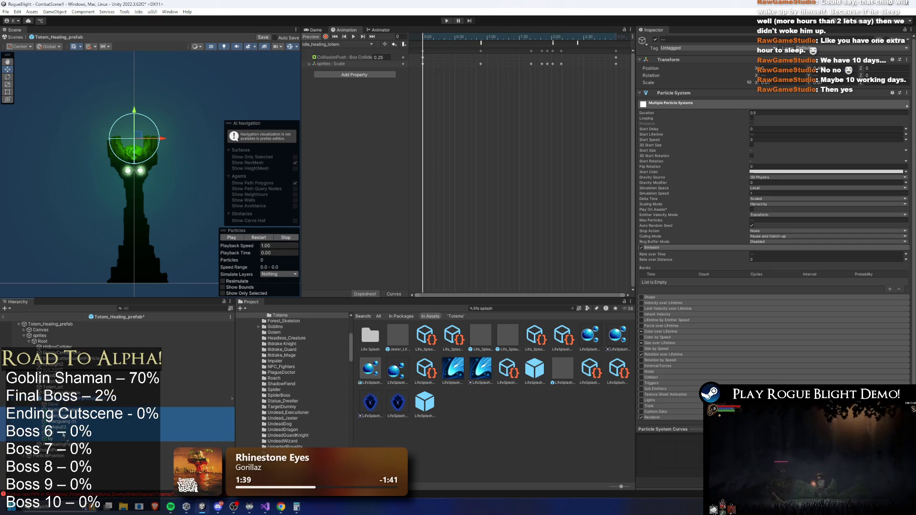
{"action": "right_click", "coordinate": [71, 398]}
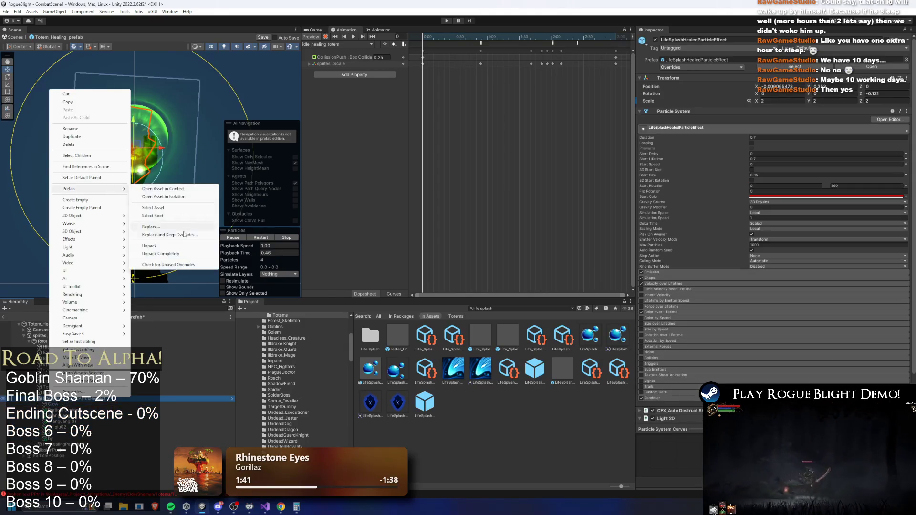
{"action": "left_click", "coordinate": [95, 444]}
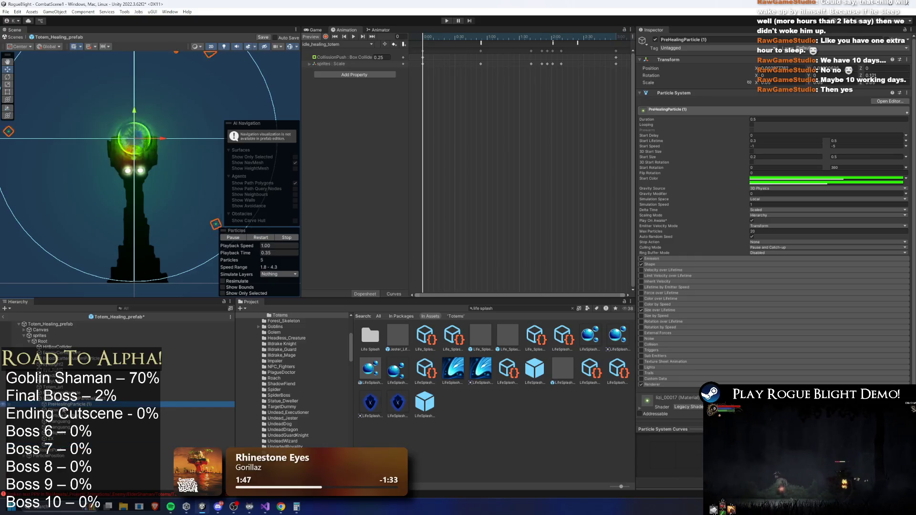
Step: Replay and stop the Glow particle system preview to check the effect
{"action": "left_click", "coordinate": [70, 404]}
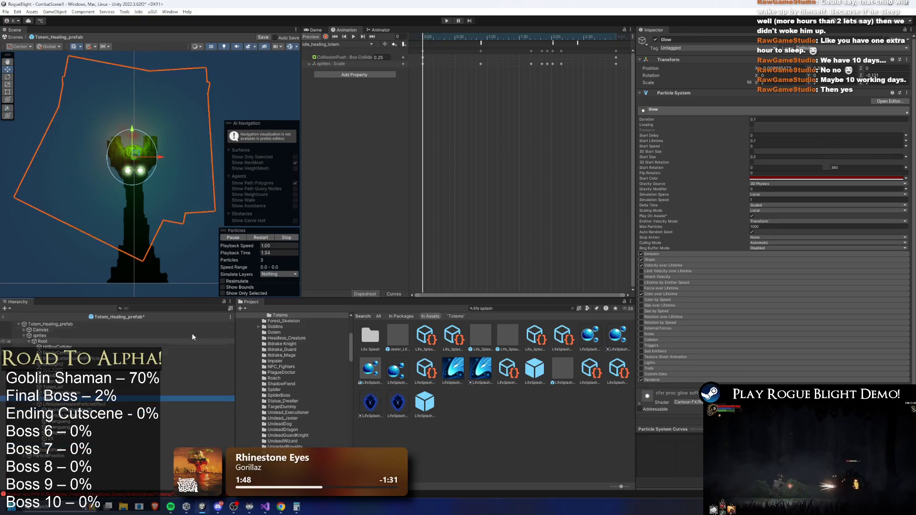
{"action": "left_click", "coordinate": [262, 239]}
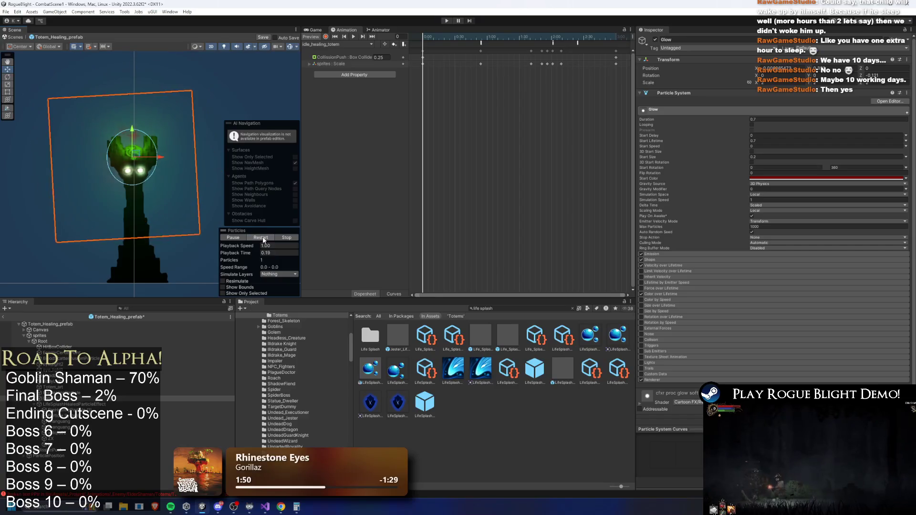
{"action": "left_click", "coordinate": [262, 239]}
{"action": "left_click", "coordinate": [287, 237]}
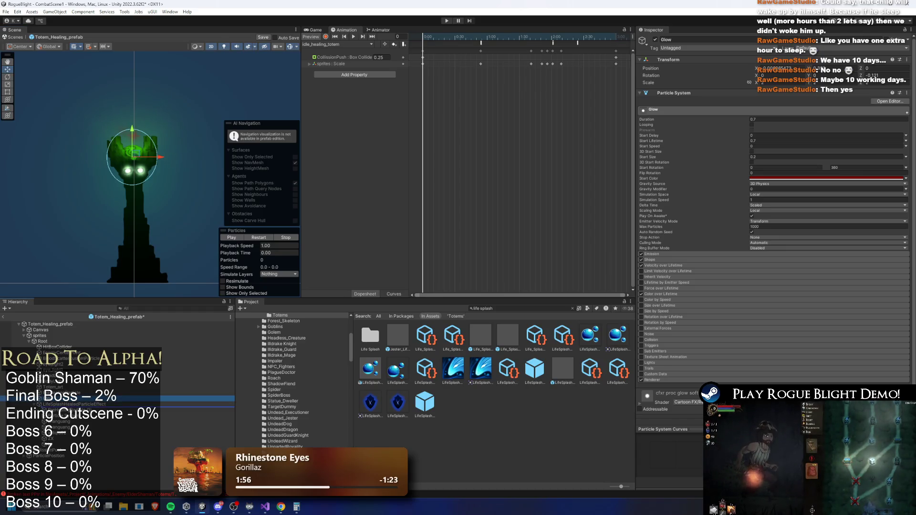
{"action": "left_click", "coordinate": [83, 405]}
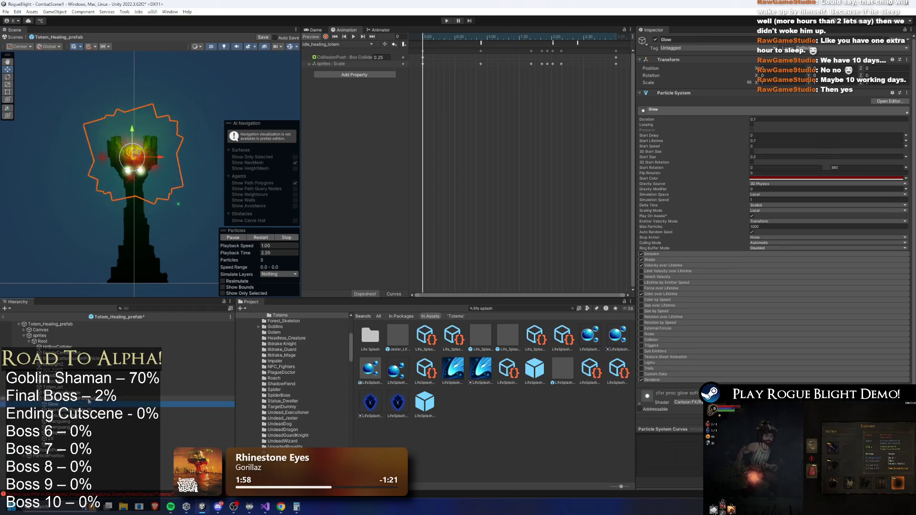
Step: Set LifeSplashHealedParticleEffect's Start Color to green 14FF00
{"action": "left_click", "coordinate": [82, 399]}
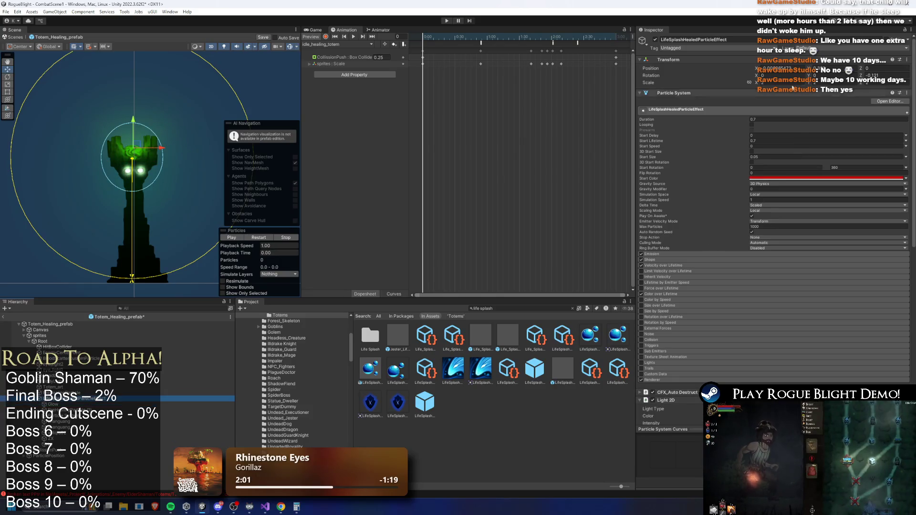
{"action": "left_click", "coordinate": [257, 238]}
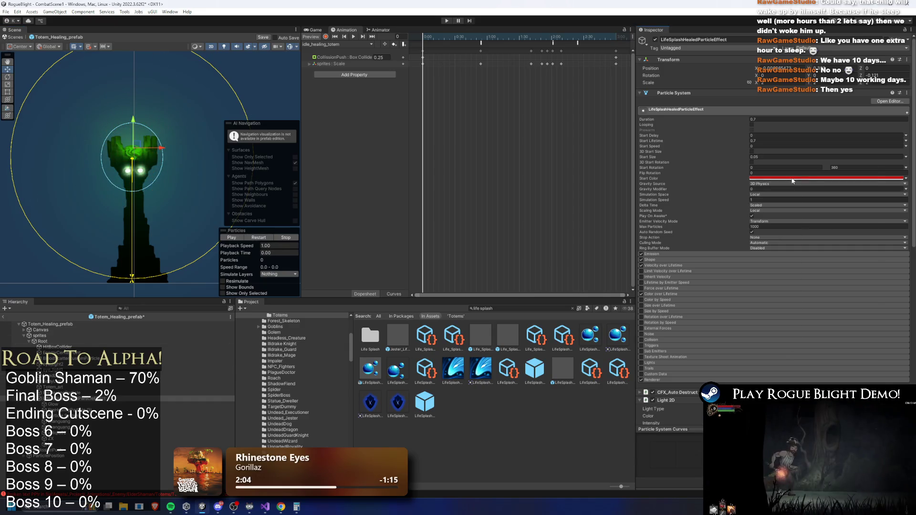
{"action": "left_click", "coordinate": [793, 179]}
{"action": "left_click", "coordinate": [818, 203]}
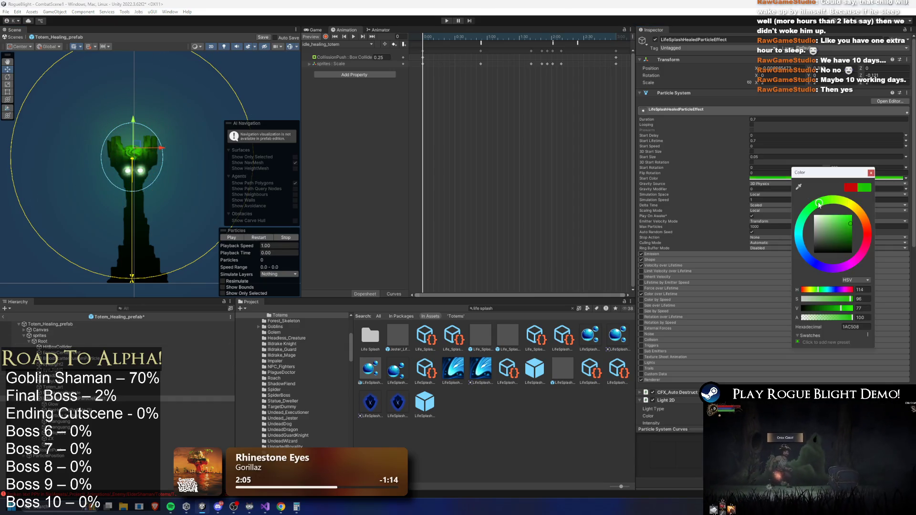
{"action": "left_click", "coordinate": [870, 172]}
{"action": "scroll", "coordinate": [779, 225], "scroll_direction": "down", "scroll_amount": 5}
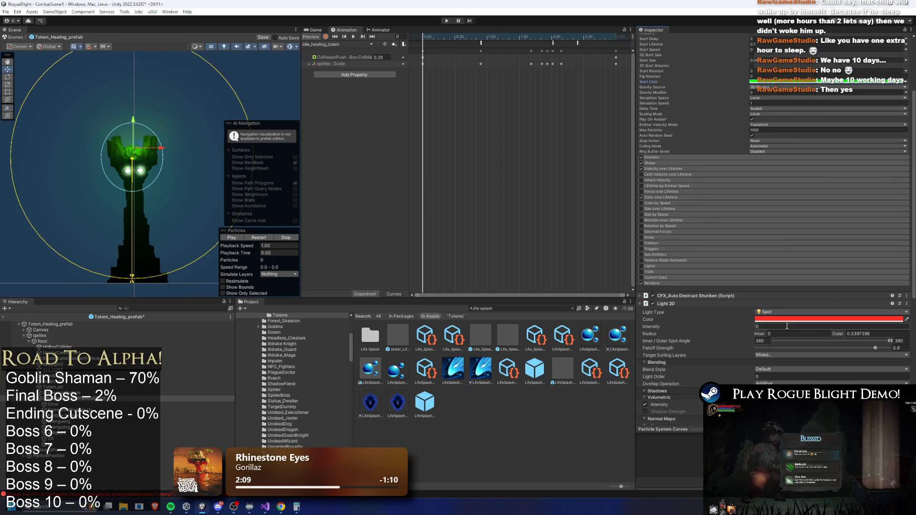
Step: Remove the Light 2D, auto-destruct and other extra components from the healing splash effect
{"action": "right_click", "coordinate": [673, 304]}
{"action": "left_click", "coordinate": [689, 322]}
{"action": "right_click", "coordinate": [698, 298]}
{"action": "left_click", "coordinate": [716, 311]}
{"action": "right_click", "coordinate": [707, 299]}
{"action": "left_click", "coordinate": [739, 312]}
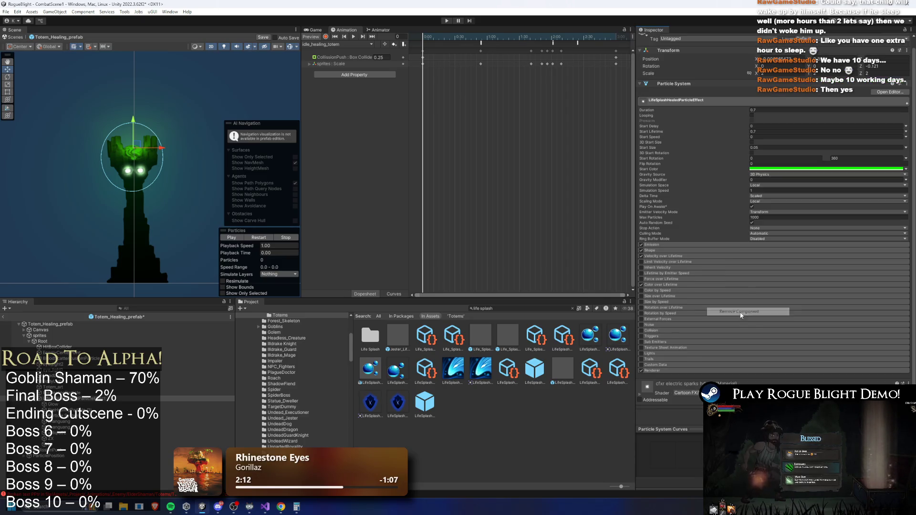
Step: Paste the green start colour onto the Glow particle system
{"action": "left_click", "coordinate": [53, 404]}
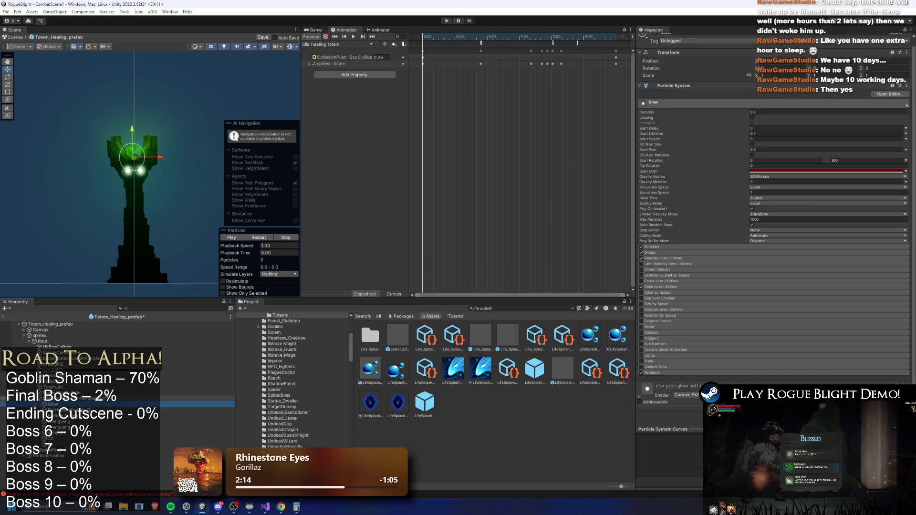
{"action": "right_click", "coordinate": [781, 172]}
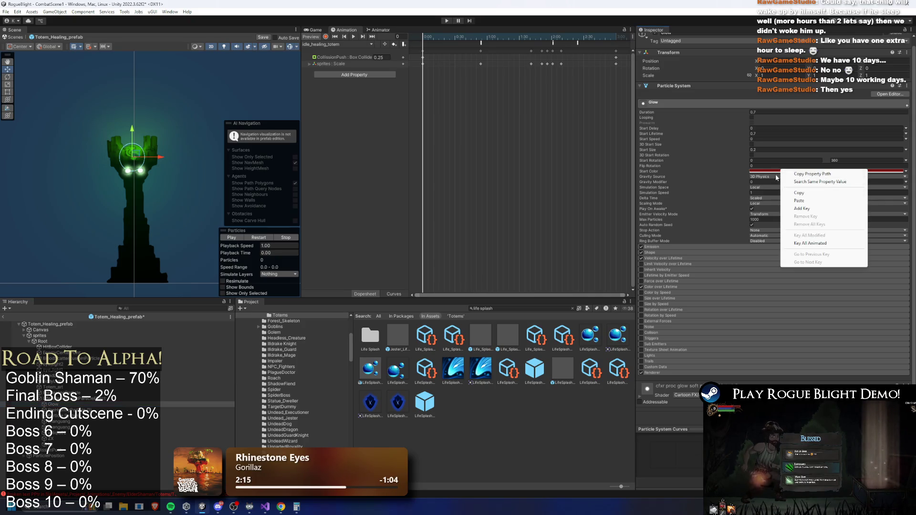
{"action": "left_click", "coordinate": [798, 200]}
{"action": "left_click", "coordinate": [72, 410]}
{"action": "key", "text": "Down"}
{"action": "key", "text": "Down"}
{"action": "key", "text": "Down"}
{"action": "key", "text": "Down"}
{"action": "key", "text": "Down"}
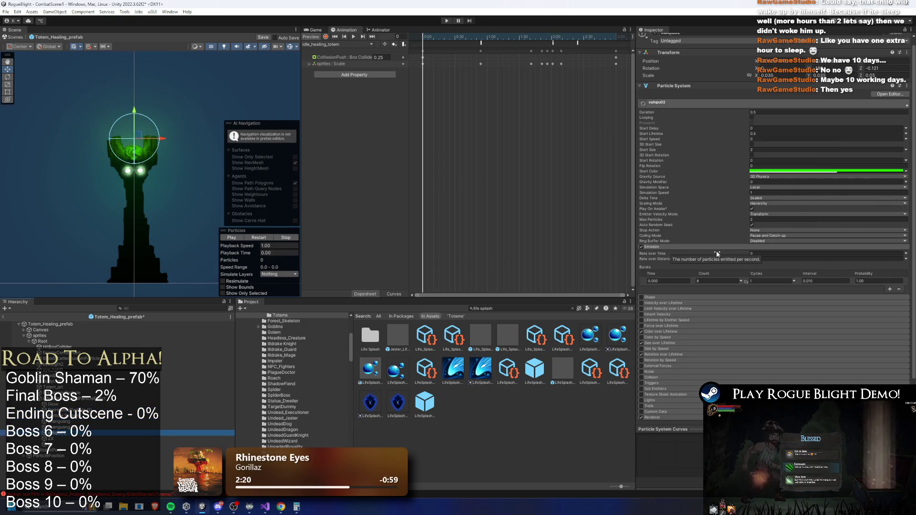
{"action": "left_click", "coordinate": [72, 398]}
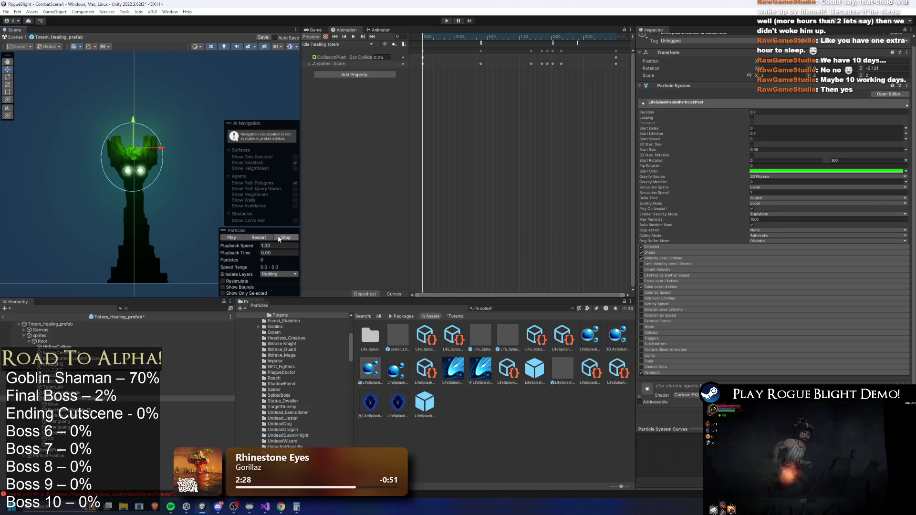
Step: Delete the shanguang objects and the leftover particle objects, then replay the healing burst
{"action": "mouse_move", "coordinate": [232, 255]}
{"action": "left_mouse_down"}
{"action": "mouse_move", "coordinate": [333, 251]}
{"action": "mouse_move", "coordinate": [307, 262]}
{"action": "left_mouse_up"}
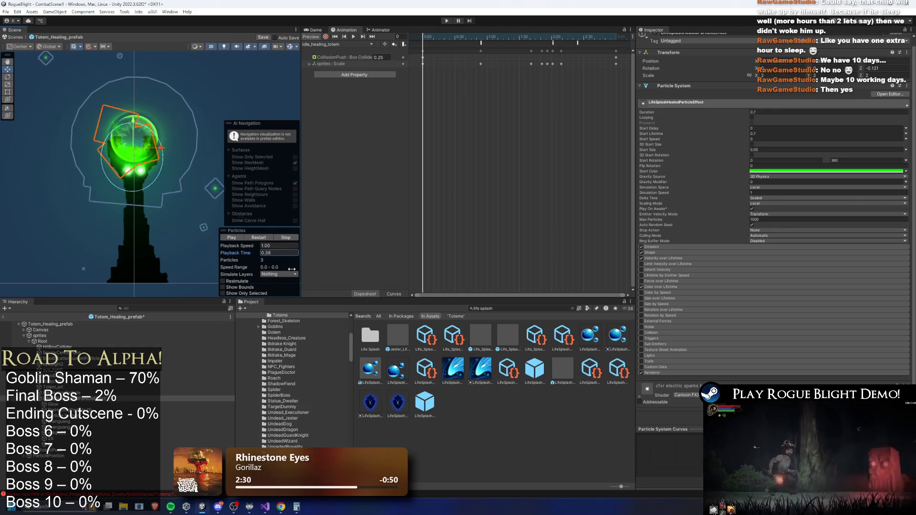
{"action": "left_click", "coordinate": [62, 421]}
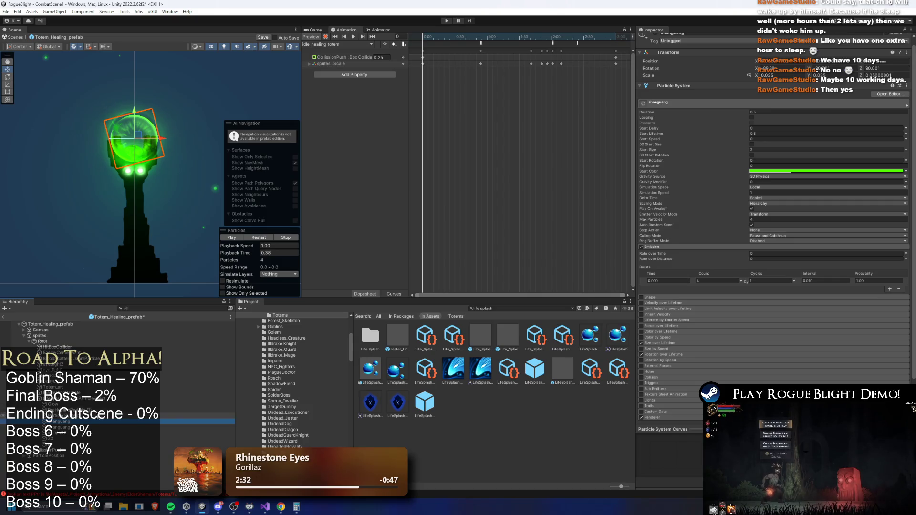
{"action": "key", "text": "Delete"}
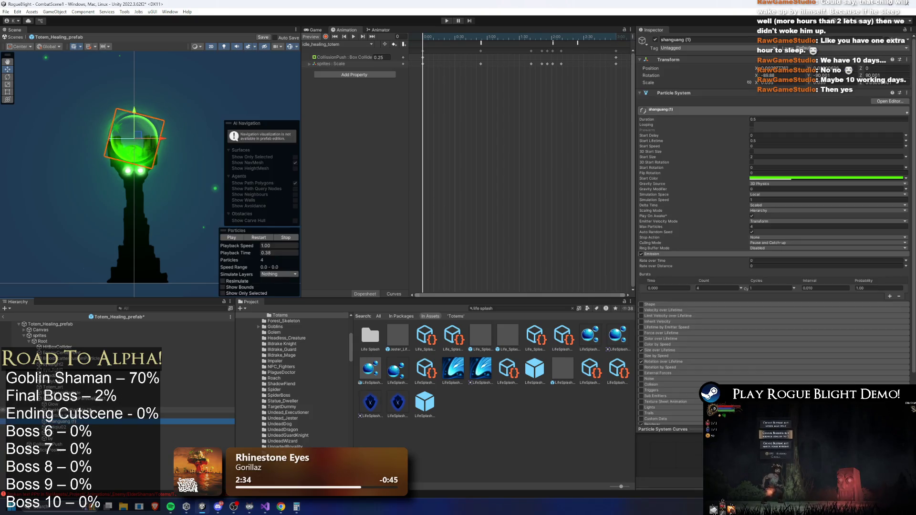
{"action": "key", "text": "Delete"}
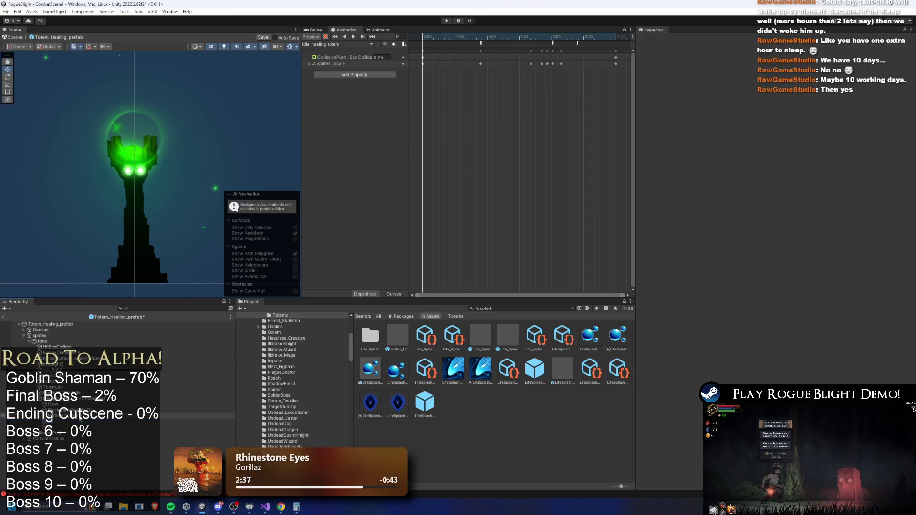
{"action": "left_click", "coordinate": [72, 422]}
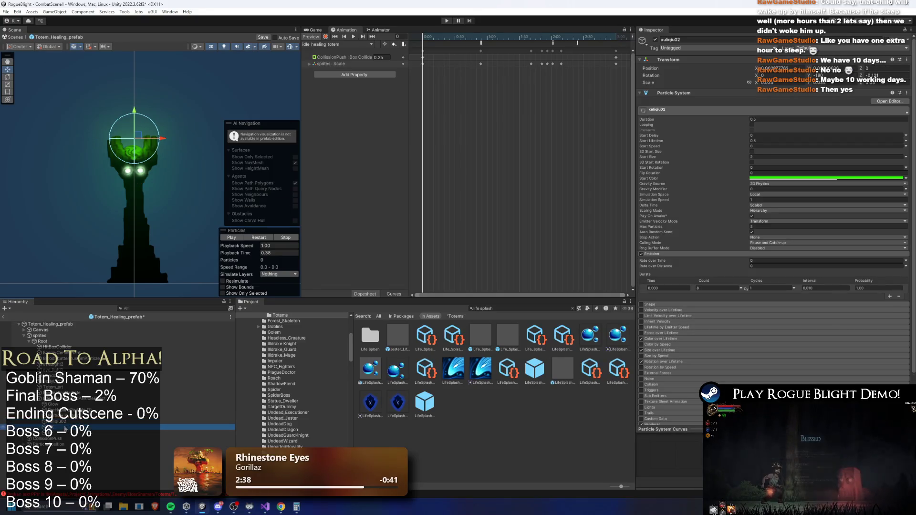
{"action": "key", "text": "Delete"}
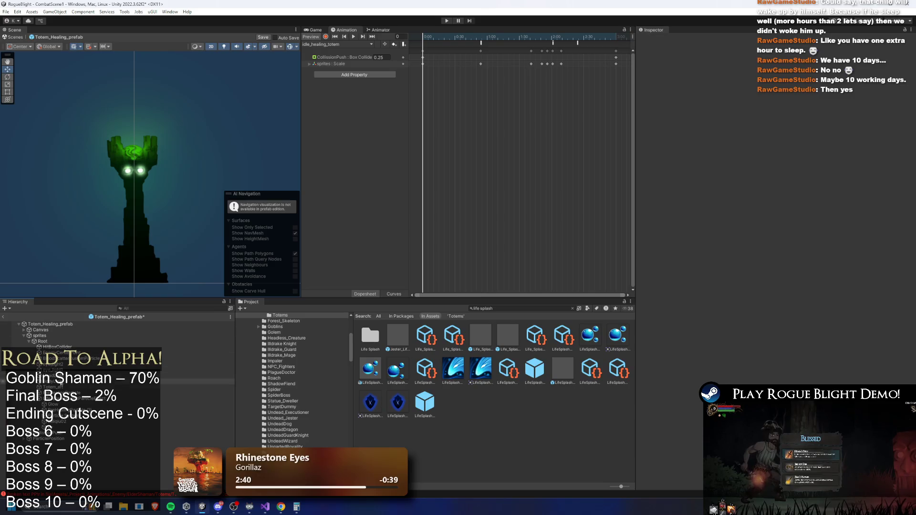
{"action": "left_click", "coordinate": [86, 404]}
{"action": "key", "text": "Up"}
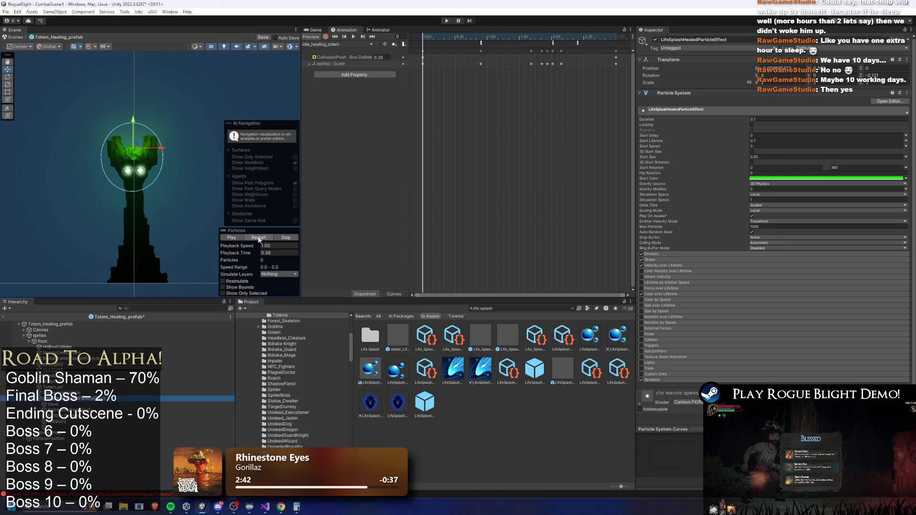
{"action": "left_click", "coordinate": [265, 239]}
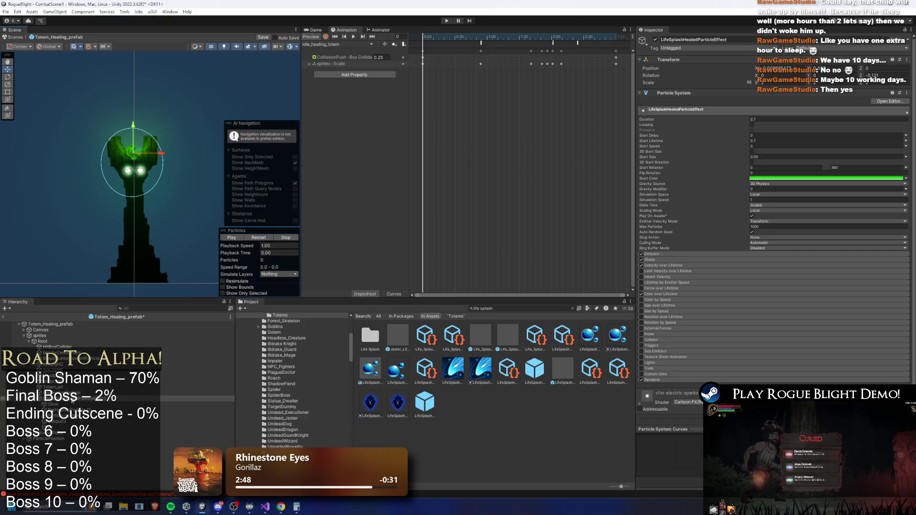
{"action": "key", "text": "Up"}
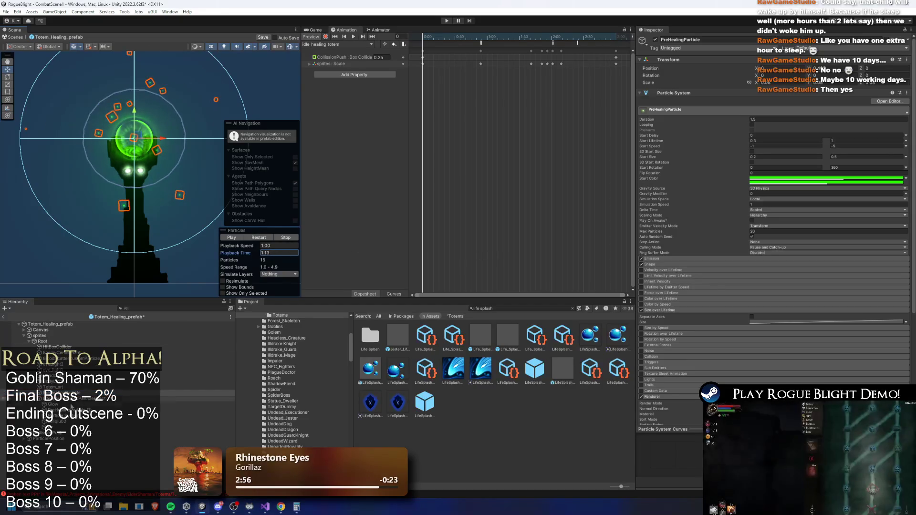
Step: Inspect the Glow particle system's Emission and Shape settings
{"action": "left_click", "coordinate": [84, 399]}
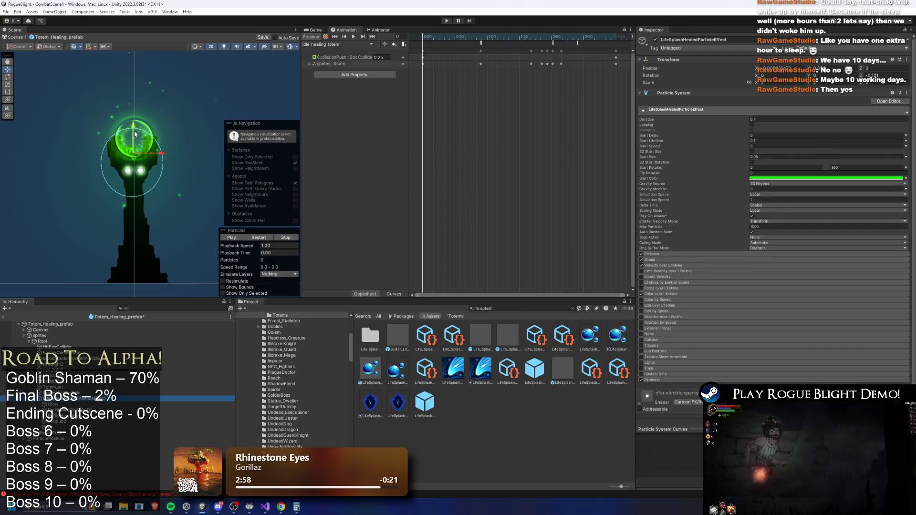
{"action": "left_click", "coordinate": [138, 107]}
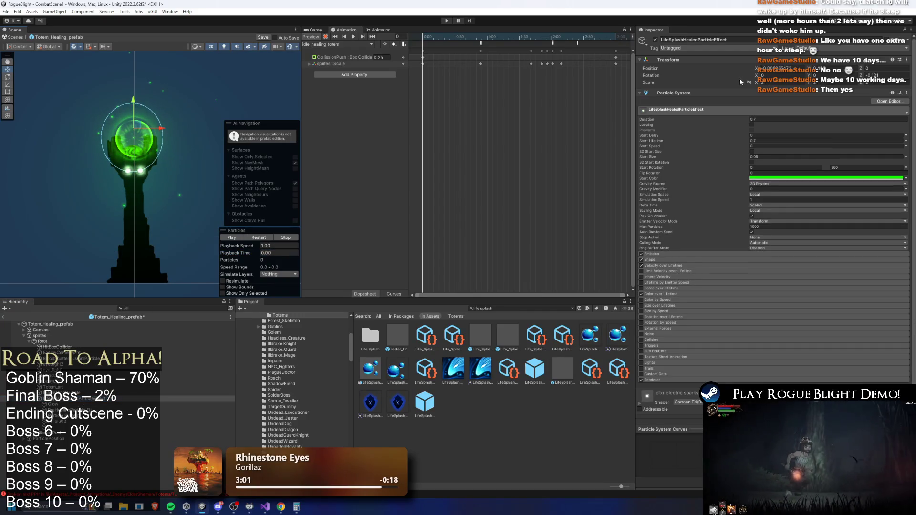
{"action": "left_click", "coordinate": [22, 403]}
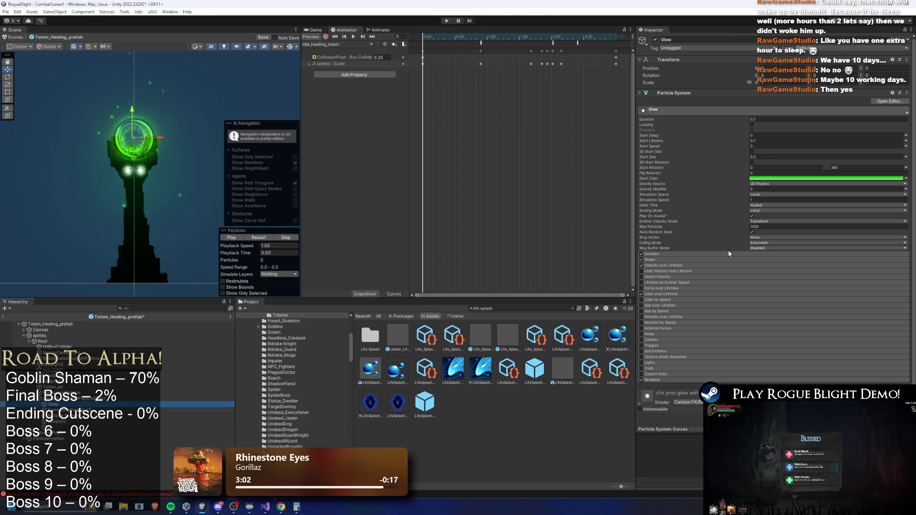
{"action": "left_click", "coordinate": [661, 254]}
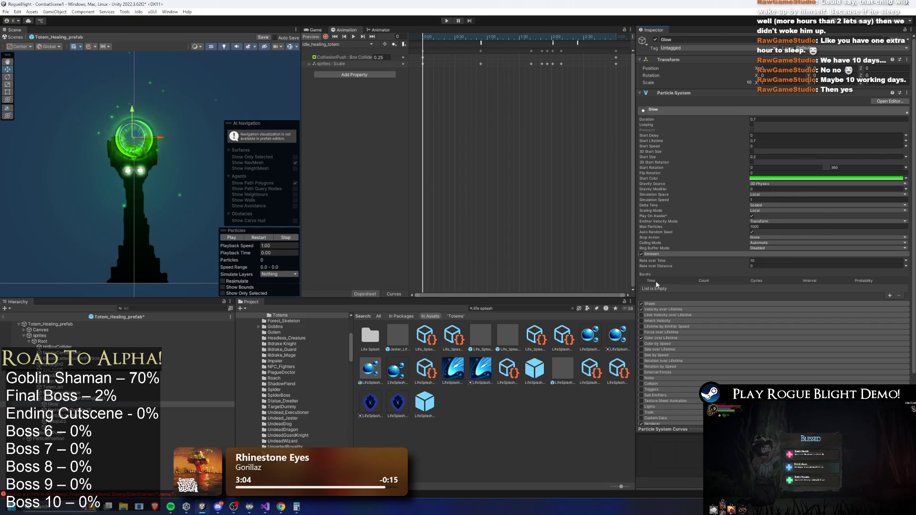
{"action": "left_click", "coordinate": [657, 304]}
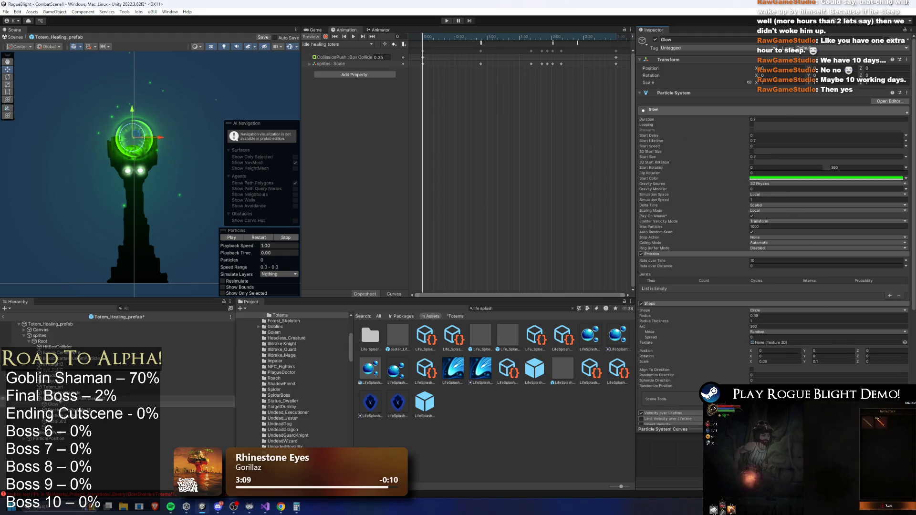
Step: Check PreHealingParticle (1)'s Emission and Shape and zero its stray rotation value
{"action": "left_click", "coordinate": [191, 410]}
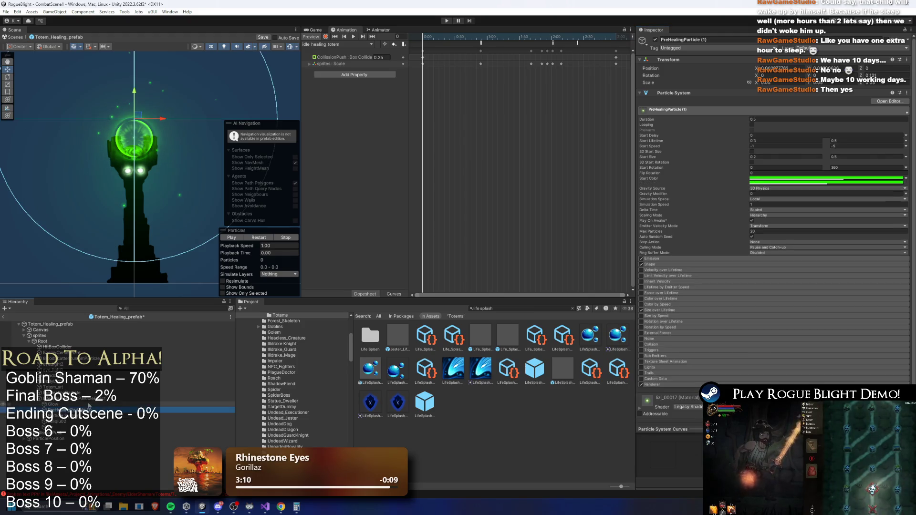
{"action": "left_click", "coordinate": [680, 259]}
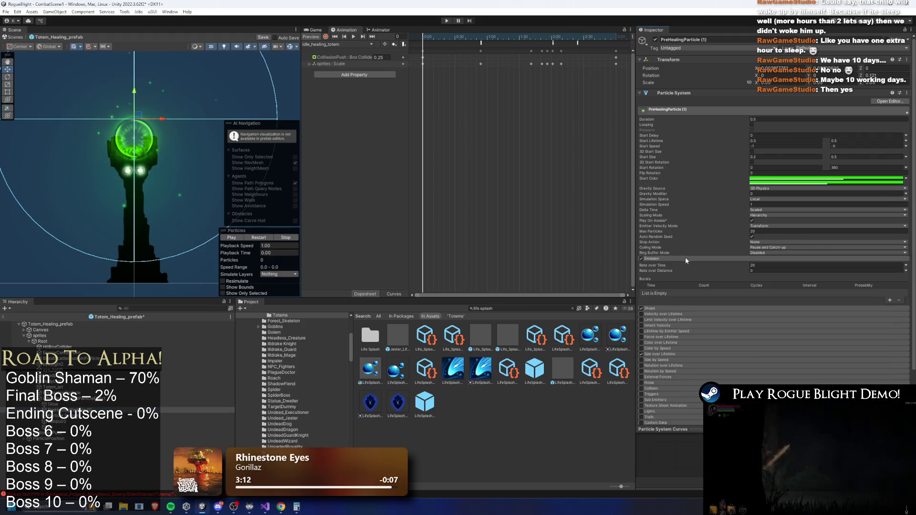
{"action": "left_click", "coordinate": [662, 308]}
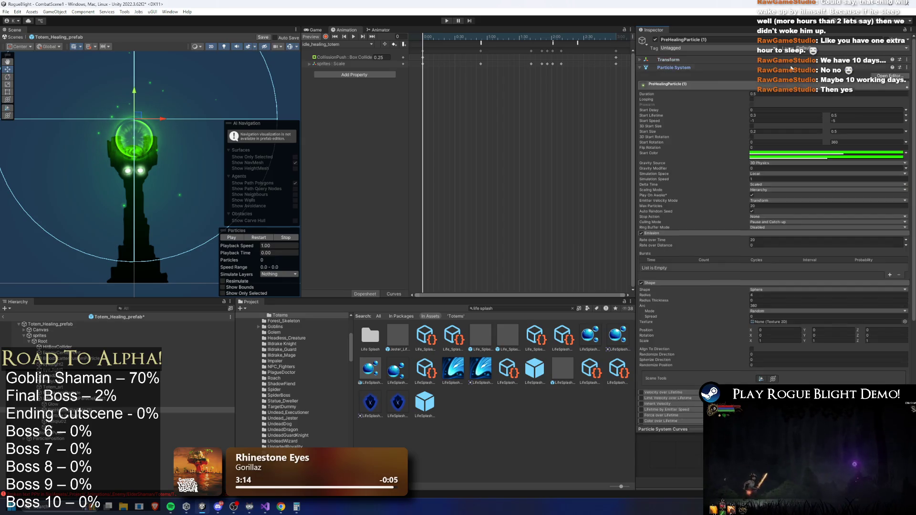
{"action": "left_click", "coordinate": [668, 93]}
{"action": "type", "text": "0"}
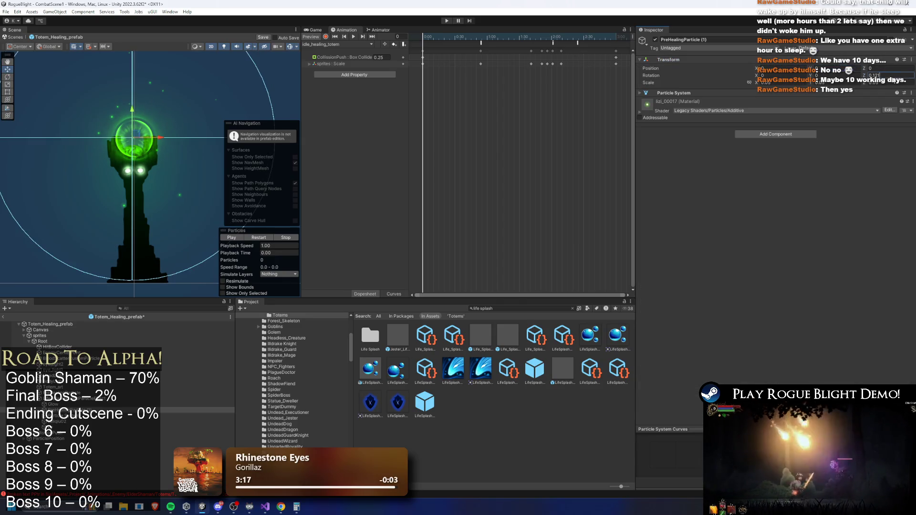
{"action": "left_click", "coordinate": [723, 92]}
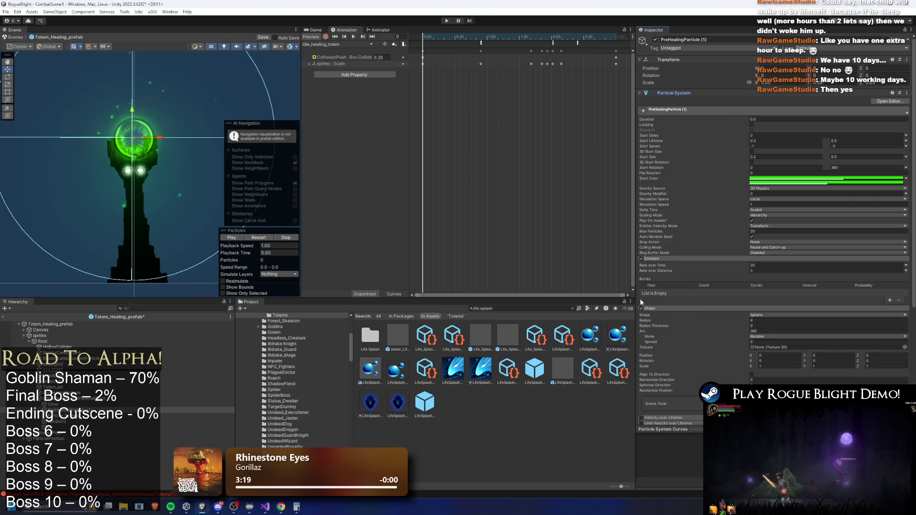
Step: Reset the rotations of Particle System, xuliqiu02 and by to 0
{"action": "left_click", "coordinate": [72, 415]}
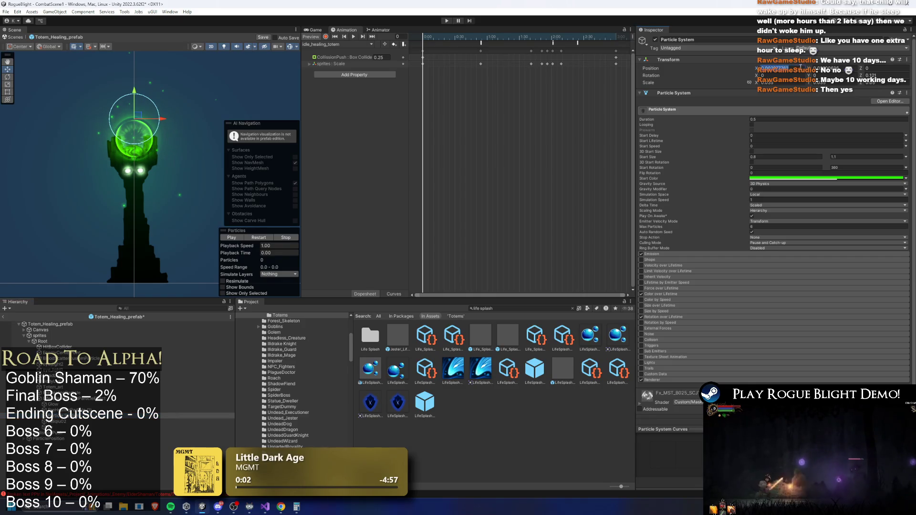
{"action": "left_click", "coordinate": [890, 74]}
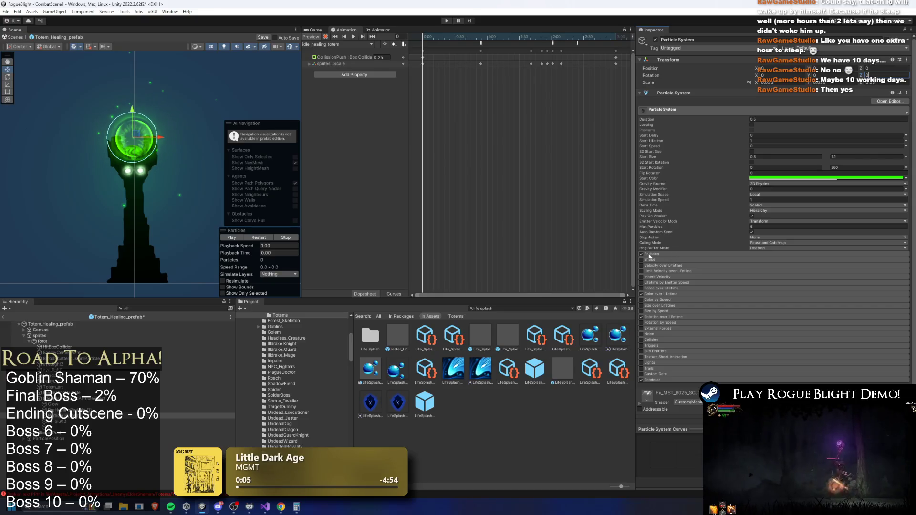
{"action": "left_click", "coordinate": [53, 421]}
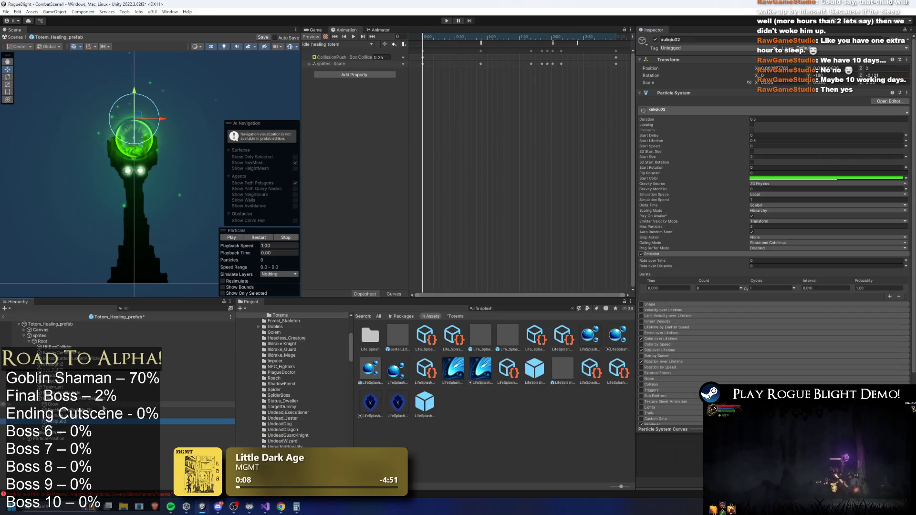
{"action": "left_click_drag", "start_coordinate": [806, 75], "coordinate": [854, 67]}
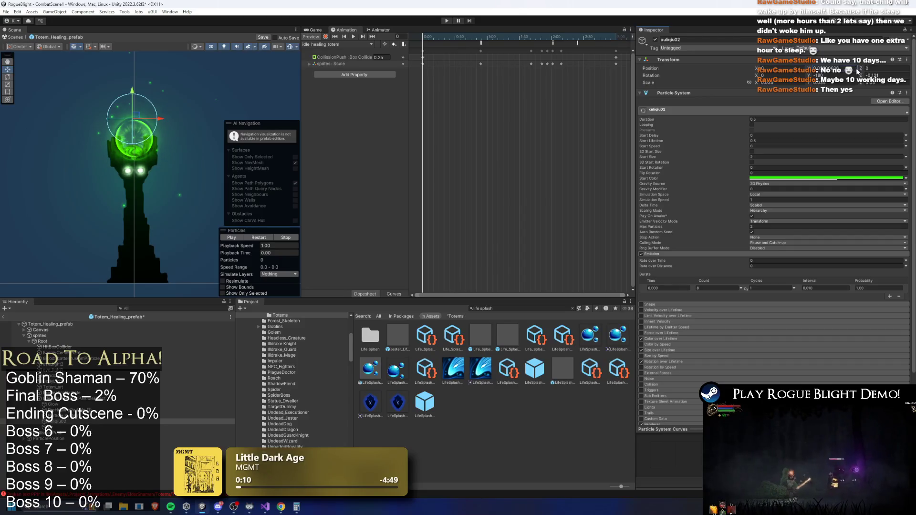
{"action": "left_click", "coordinate": [873, 75]}
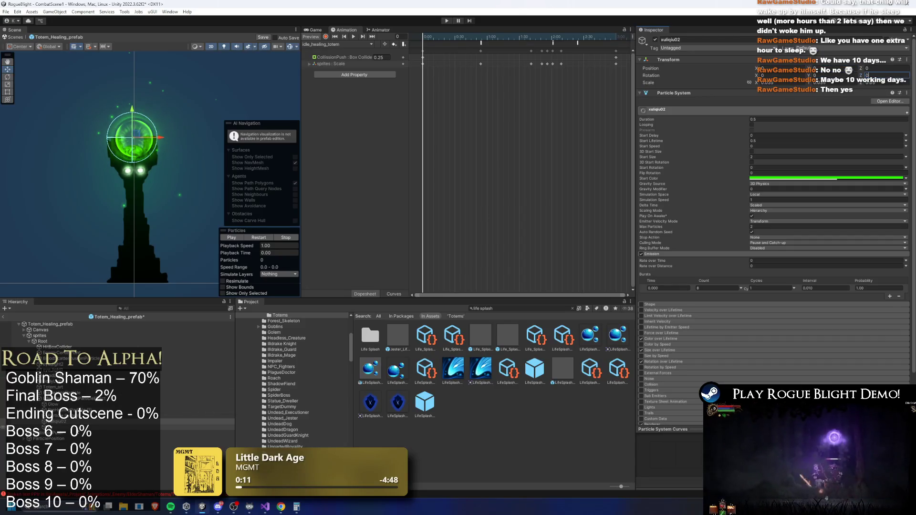
{"action": "left_click", "coordinate": [119, 427]}
{"action": "left_click", "coordinate": [768, 75]}
{"action": "type", "text": "0"}
{"action": "left_click", "coordinate": [889, 75]}
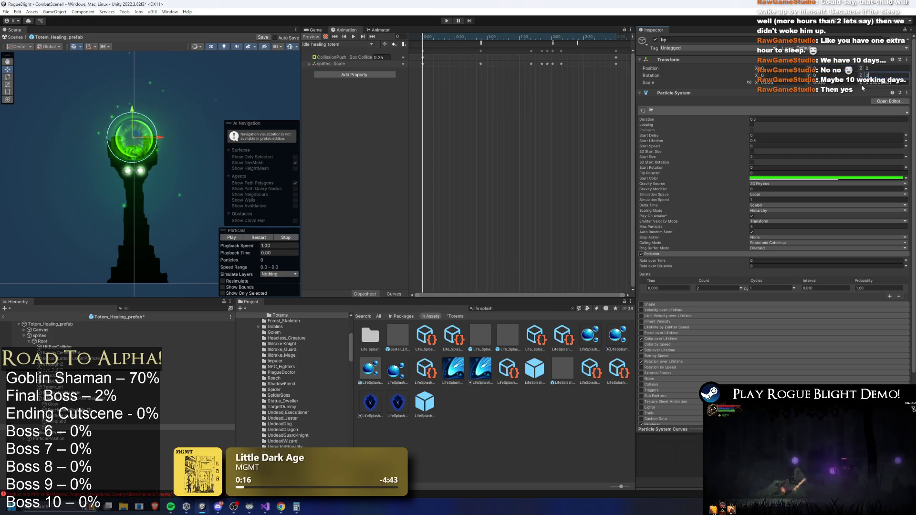
Step: Replay the LifeSplashHealedParticleEffect preview to check the healing splash
{"action": "left_click", "coordinate": [120, 399]}
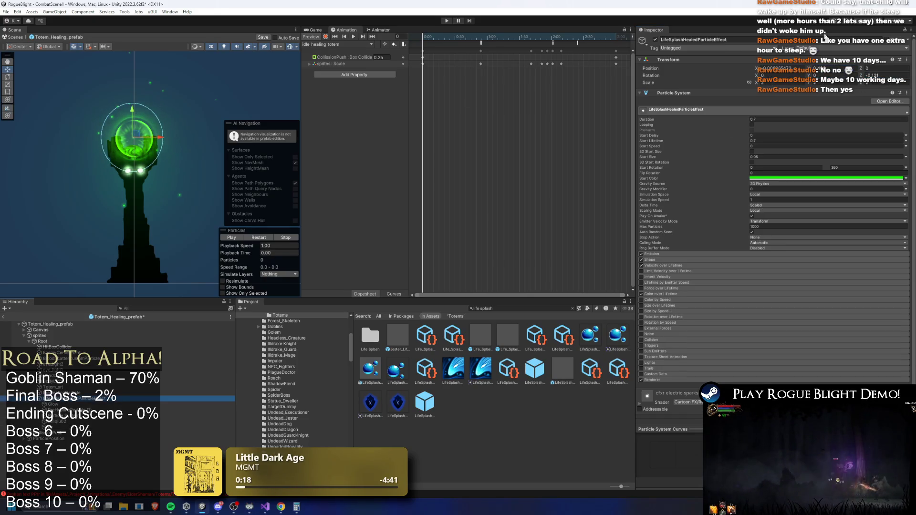
{"action": "left_click", "coordinate": [775, 74]}
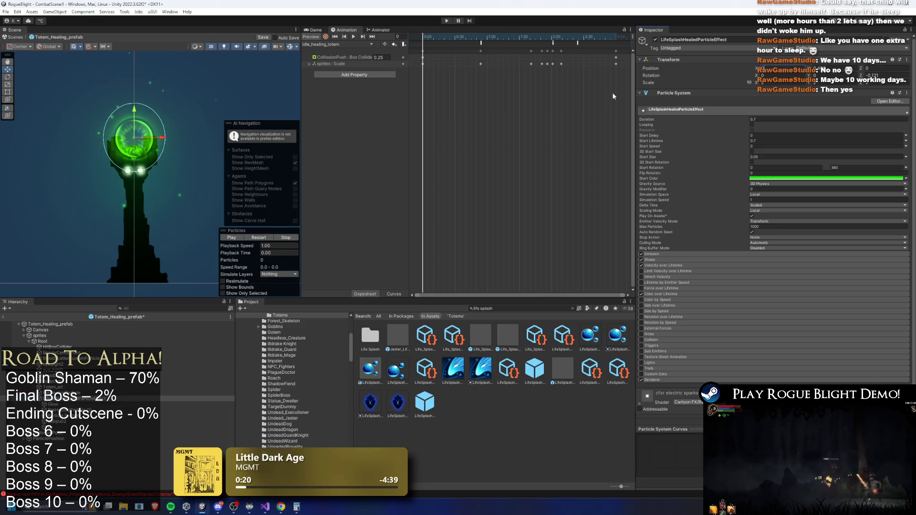
{"action": "left_click", "coordinate": [253, 238]}
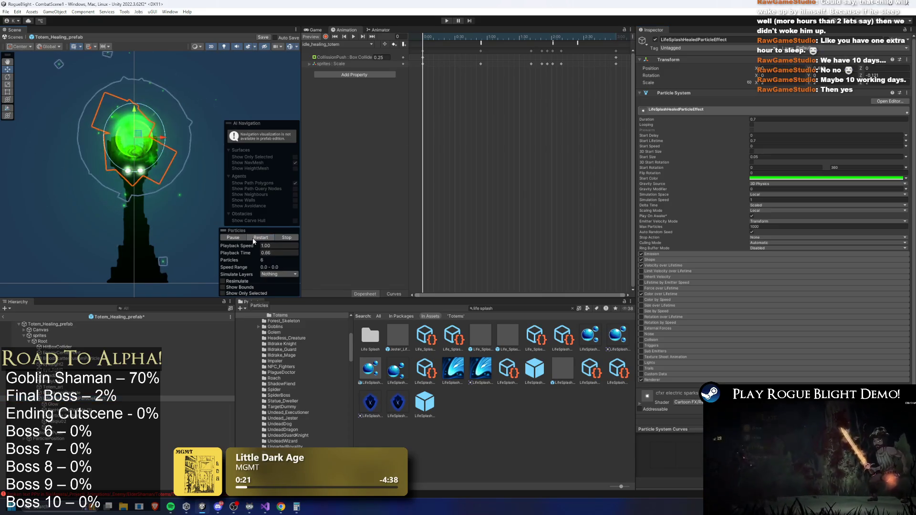
{"action": "left_click", "coordinate": [255, 237]}
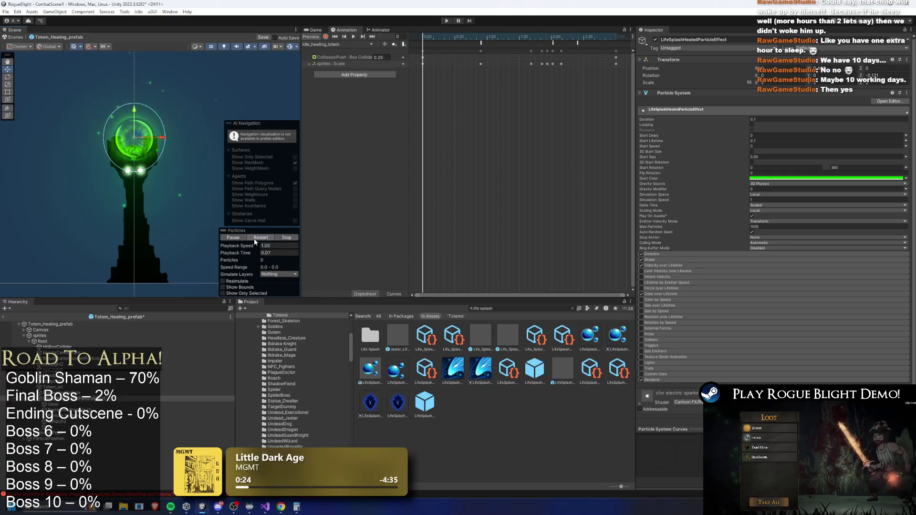
{"action": "left_click", "coordinate": [66, 409]}
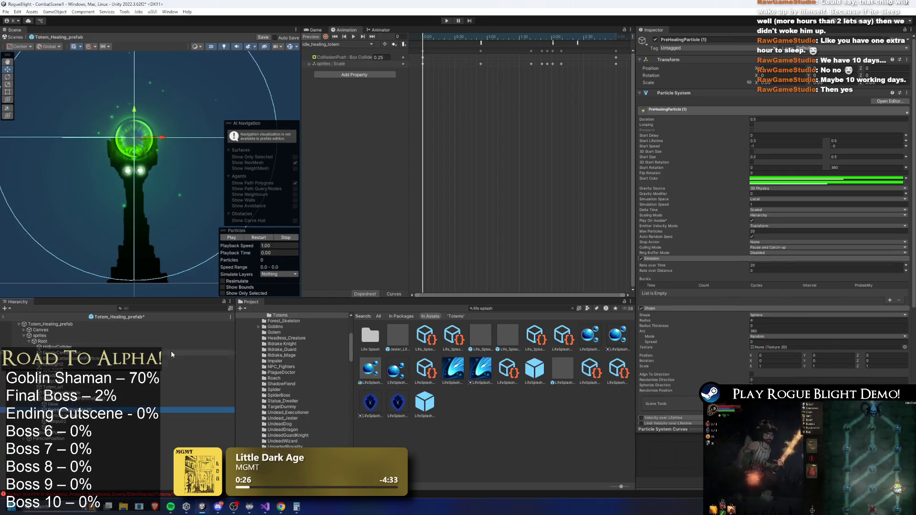
Step: Preview PreHealingParticle (1) and enlarge the Scene view and Inspector panel
{"action": "left_click", "coordinate": [275, 242]}
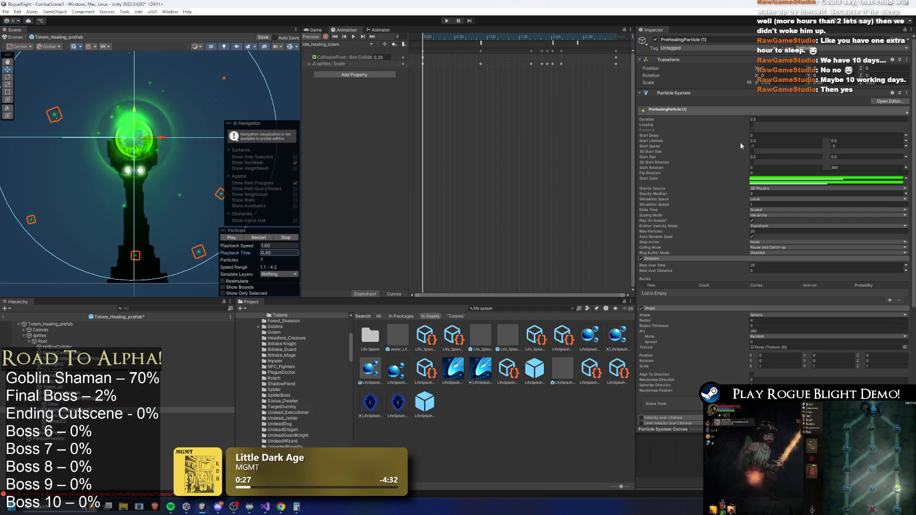
{"action": "scroll", "coordinate": [212, 157], "scroll_direction": "down", "scroll_amount": 3}
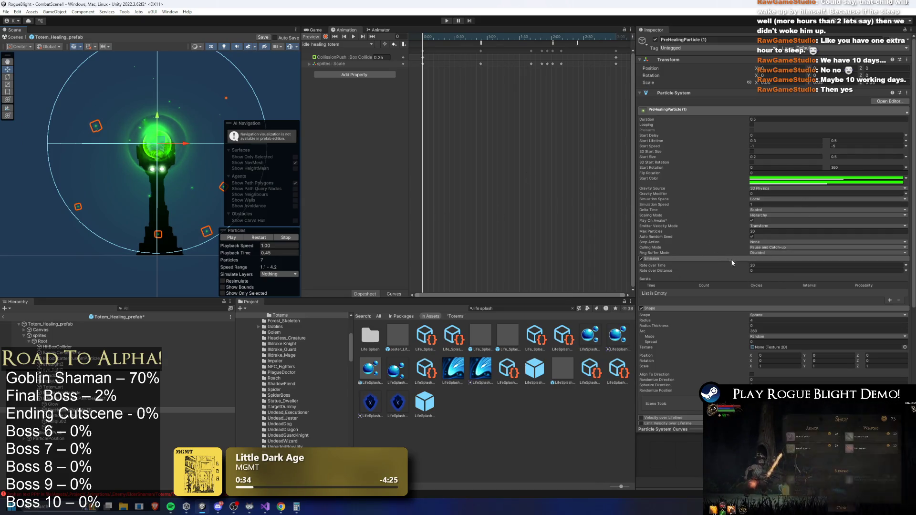
{"action": "scroll", "coordinate": [719, 307], "scroll_direction": "down", "scroll_amount": 3}
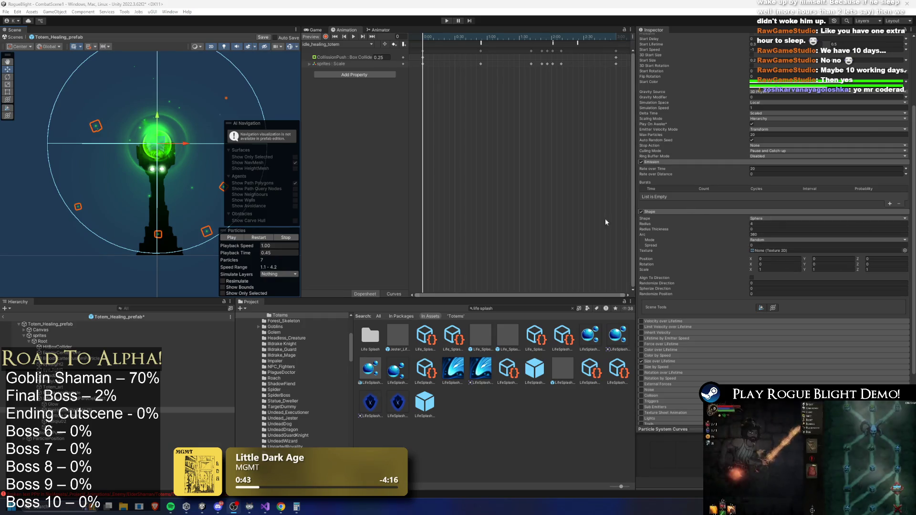
{"action": "left_click_drag", "start_coordinate": [199, 145], "coordinate": [176, 140]}
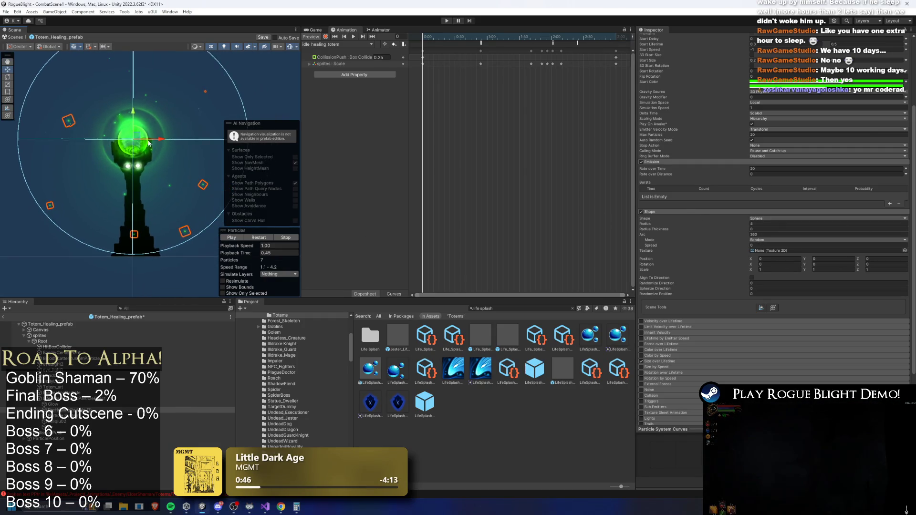
{"action": "left_click_drag", "start_coordinate": [171, 299], "coordinate": [171, 341]}
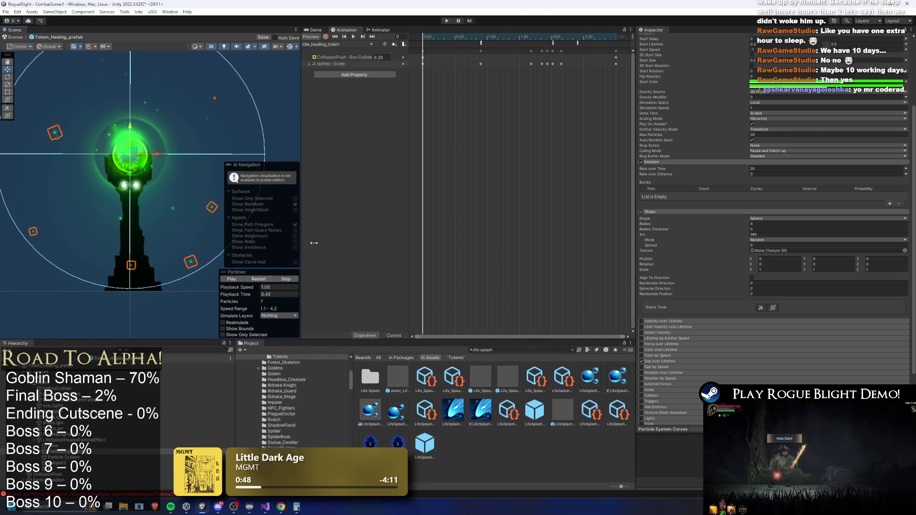
{"action": "mouse_move", "coordinate": [302, 188]}
{"action": "left_mouse_down"}
{"action": "mouse_move", "coordinate": [462, 150]}
{"action": "mouse_move", "coordinate": [385, 155]}
{"action": "left_mouse_up"}
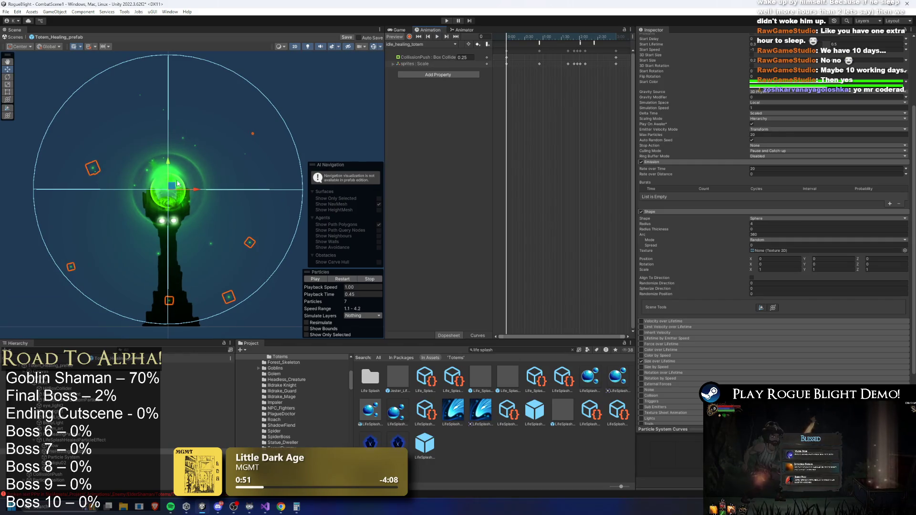
{"action": "left_click_drag", "start_coordinate": [635, 162], "coordinate": [576, 162]}
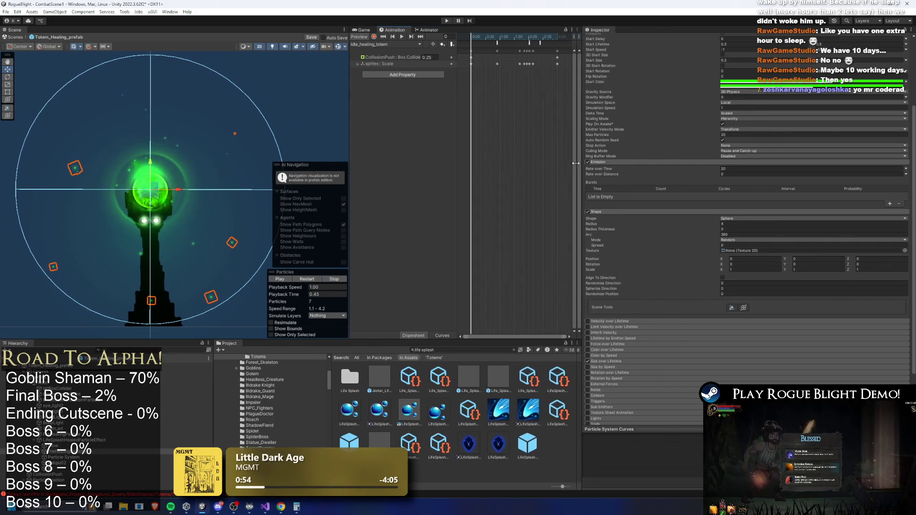
Step: Enable Size over Lifetime and open its descending size curve in Particle System Curves
{"action": "scroll", "coordinate": [626, 180], "scroll_direction": "down", "scroll_amount": 3}
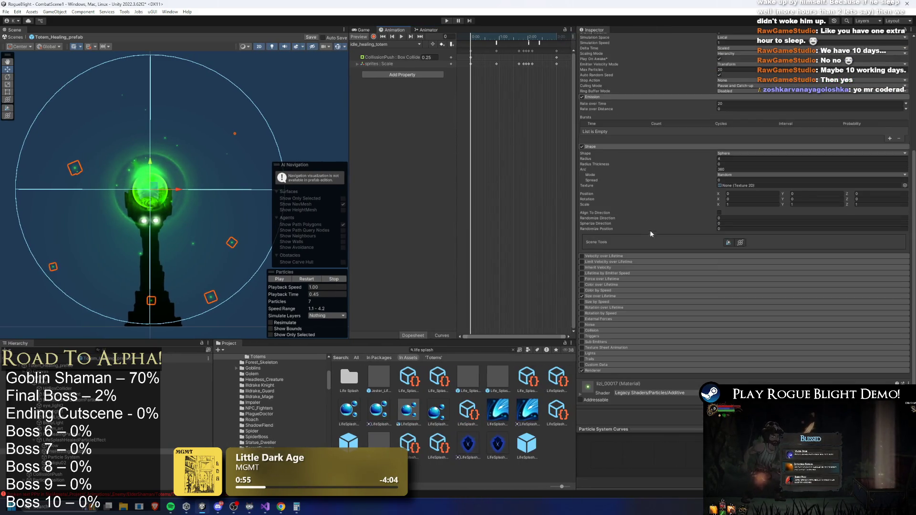
{"action": "left_click", "coordinate": [618, 296]}
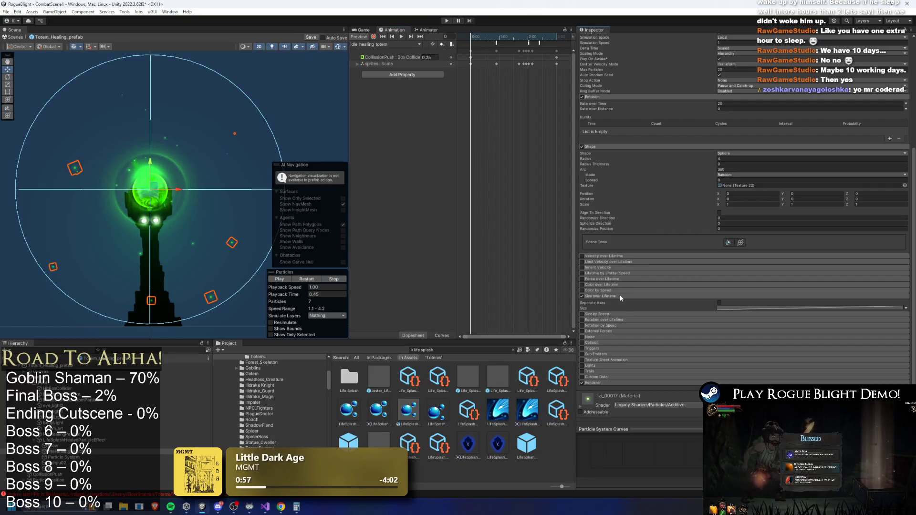
{"action": "left_click", "coordinate": [744, 310]}
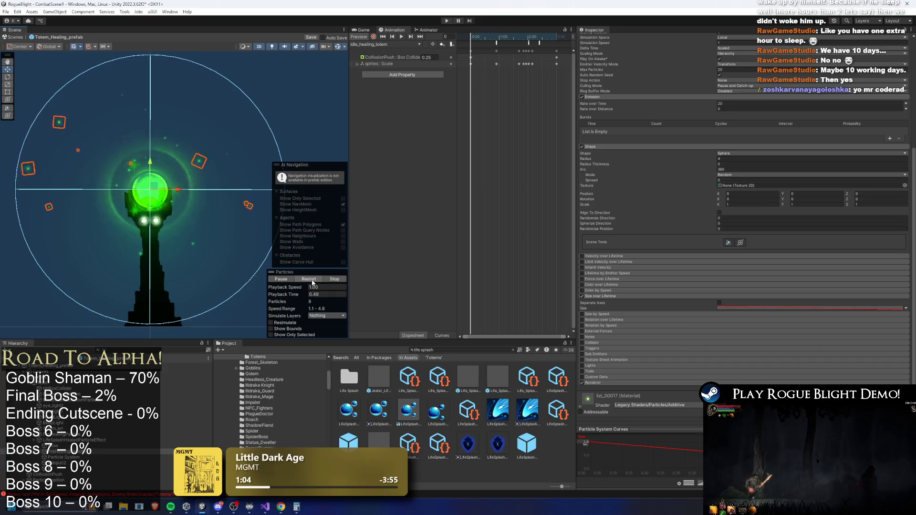
{"action": "scroll", "coordinate": [756, 187], "scroll_direction": "up", "scroll_amount": 3}
{"action": "scroll", "coordinate": [754, 184], "scroll_direction": "up", "scroll_amount": 2}
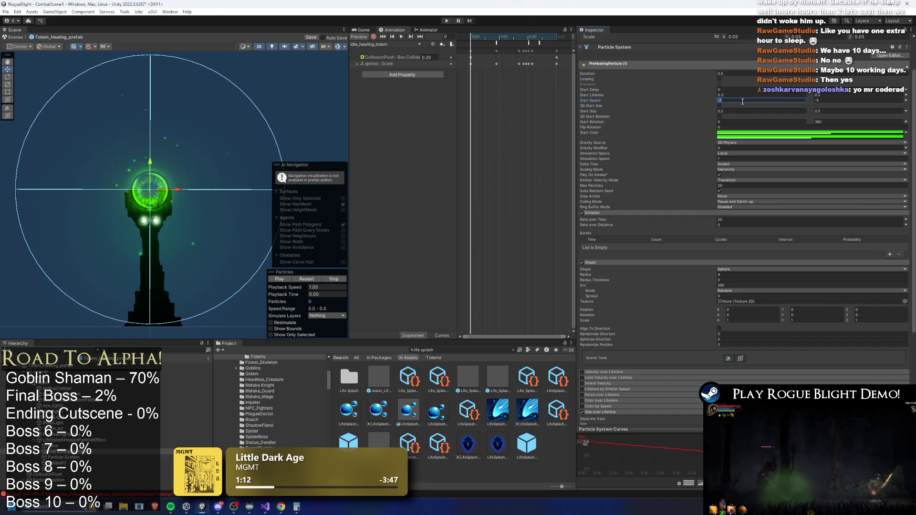
Step: Commit the new start speed and set Shape radius to 1, previewing each change
{"action": "key", "text": "Return"}
{"action": "left_click", "coordinate": [309, 279]}
{"action": "left_click", "coordinate": [308, 279]}
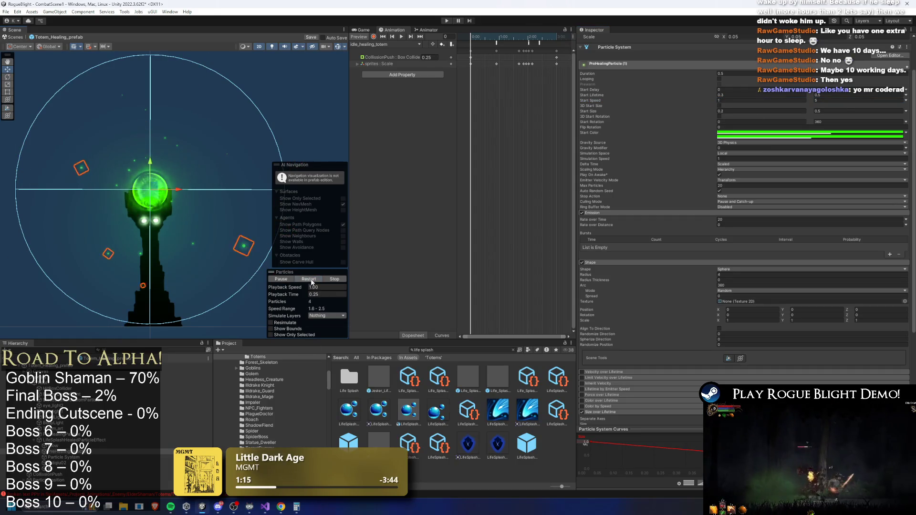
{"action": "left_click", "coordinate": [738, 275]}
{"action": "type", "text": "1"}
{"action": "left_click", "coordinate": [307, 279]}
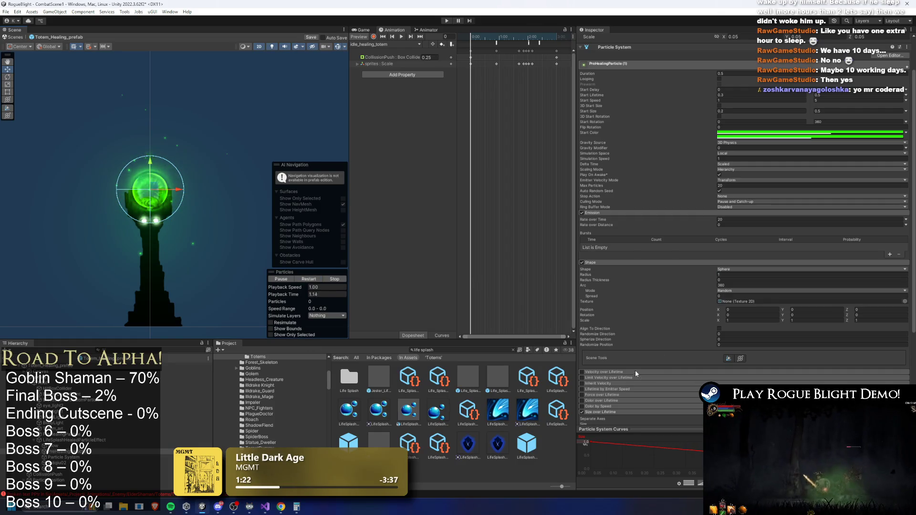
Step: Set Emission Rate over Time to 40, replay the preview, then select LifeSplashHealedParticleEffect
{"action": "left_click", "coordinate": [728, 185]}
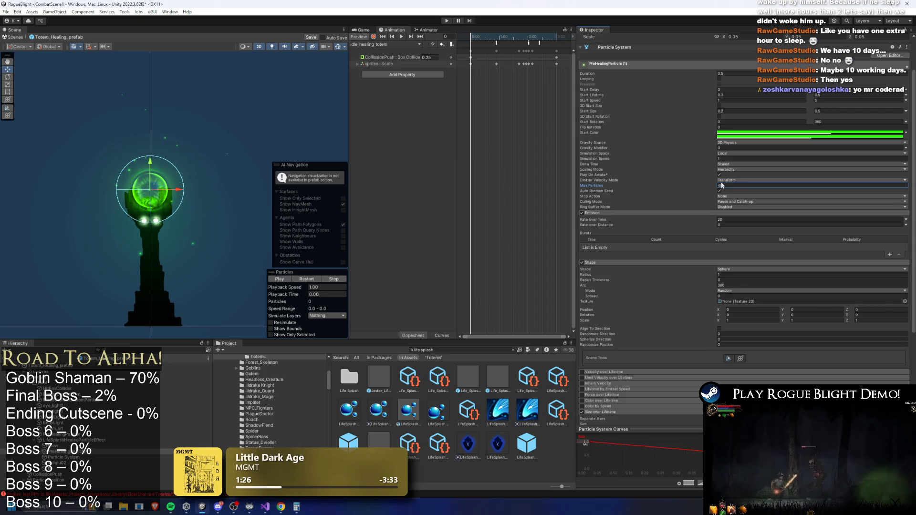
{"action": "left_click", "coordinate": [744, 220]}
{"action": "type", "text": "40"}
{"action": "left_click", "coordinate": [305, 279]}
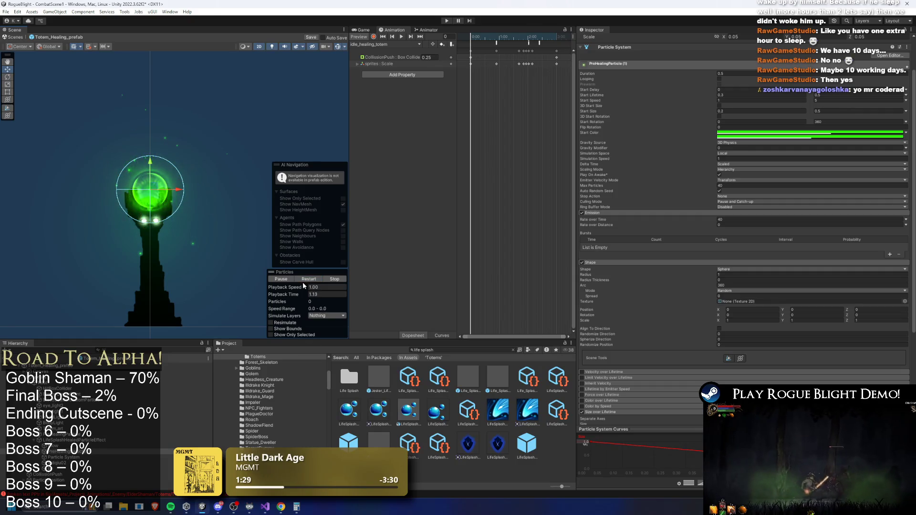
{"action": "left_click", "coordinate": [303, 281]}
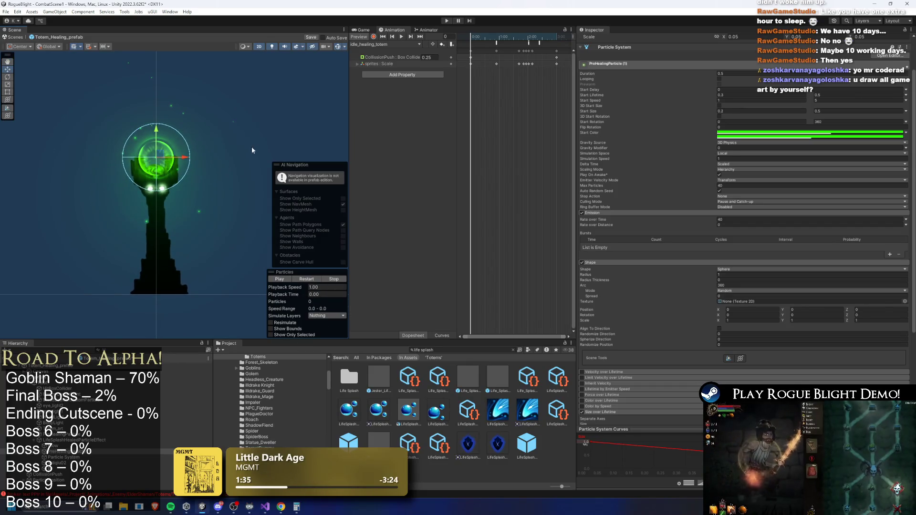
{"action": "right_click", "coordinate": [140, 144]}
{"action": "left_click", "coordinate": [93, 439]}
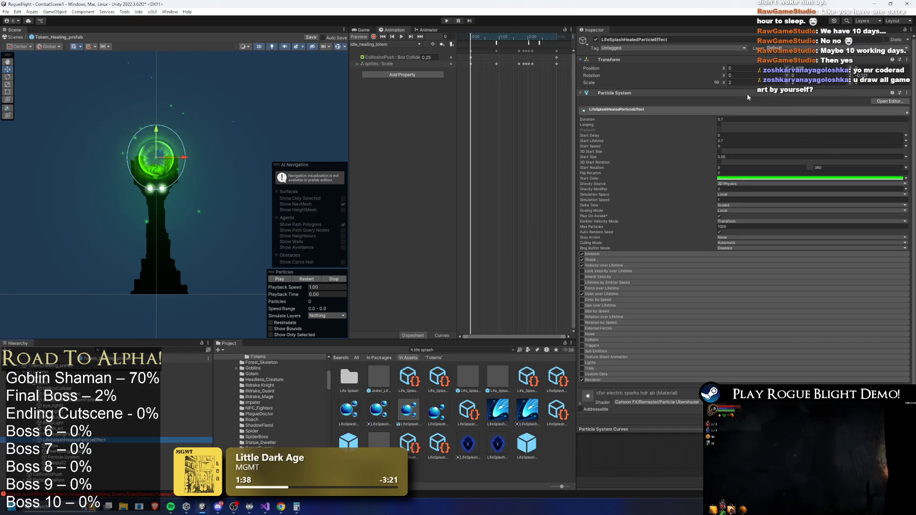
Step: Scale LifeSplashHealedParticleEffect to 3 on X, replay its burst, then select Glow
{"action": "left_click", "coordinate": [753, 83]}
{"action": "type", "text": "3"}
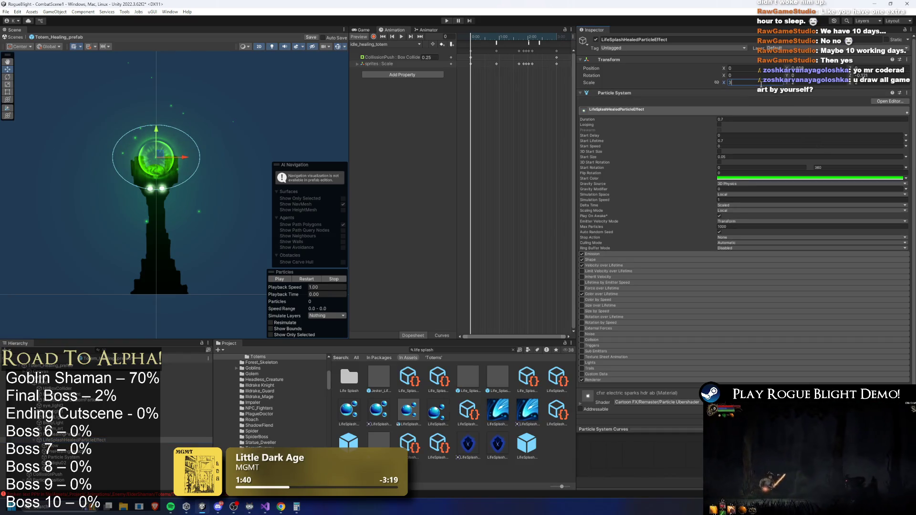
{"action": "left_click", "coordinate": [302, 280]}
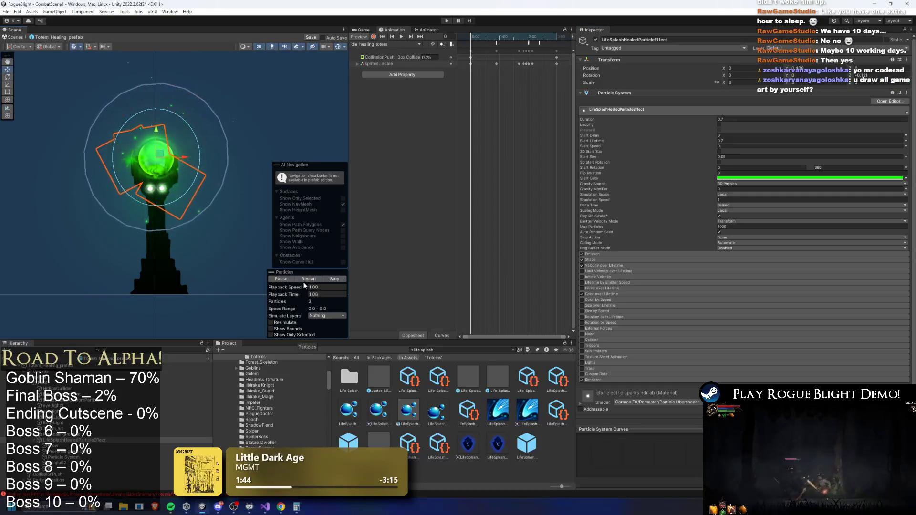
{"action": "left_click", "coordinate": [304, 279]}
{"action": "left_click", "coordinate": [305, 280]}
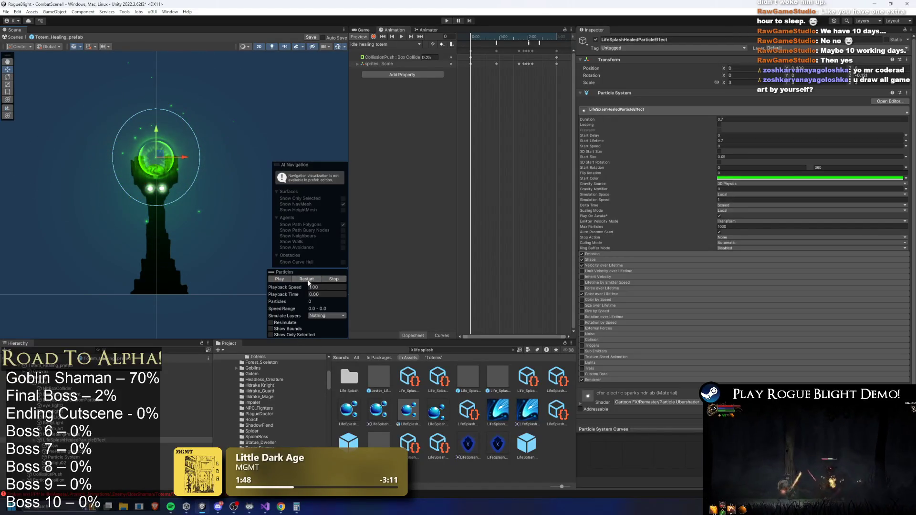
{"action": "left_click", "coordinate": [55, 447]}
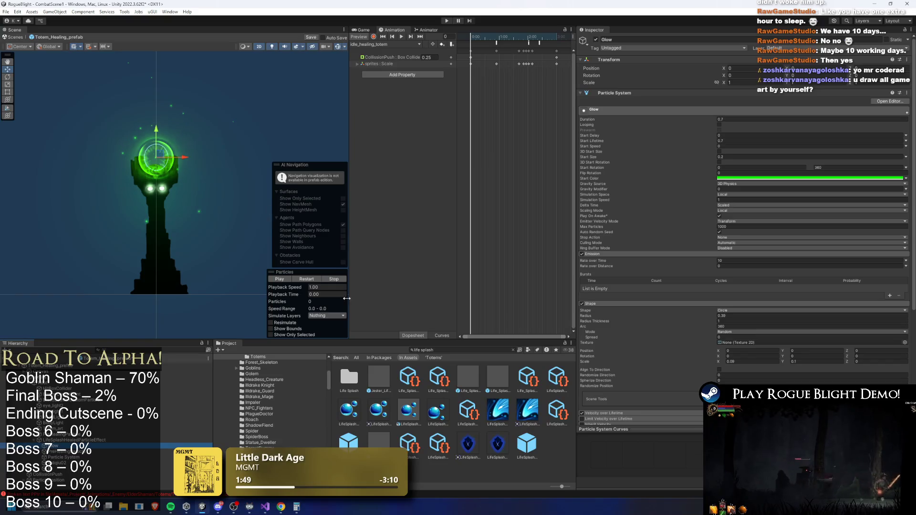
Step: Nudge the Glow emitter right of the totem and set its Shape radius to 0.5
{"action": "left_click_drag", "start_coordinate": [306, 295], "coordinate": [350, 294]}
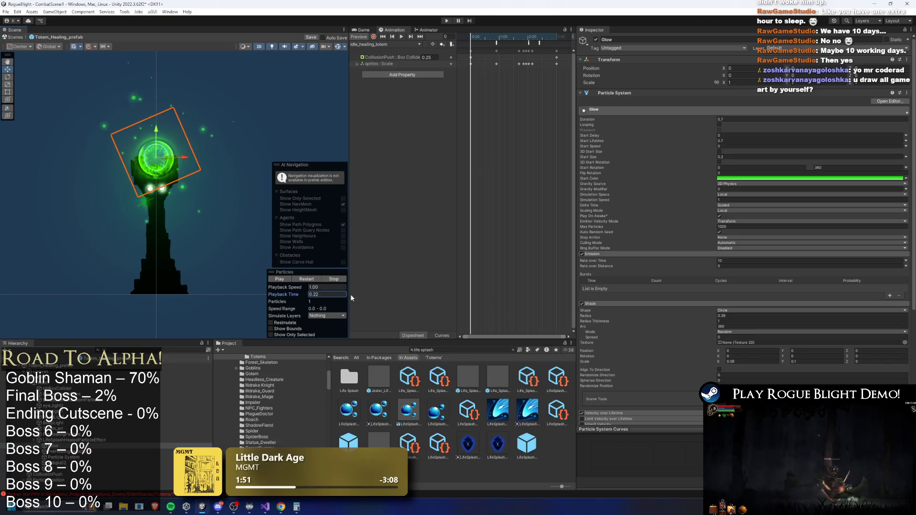
{"action": "left_click_drag", "start_coordinate": [155, 146], "coordinate": [245, 145]}
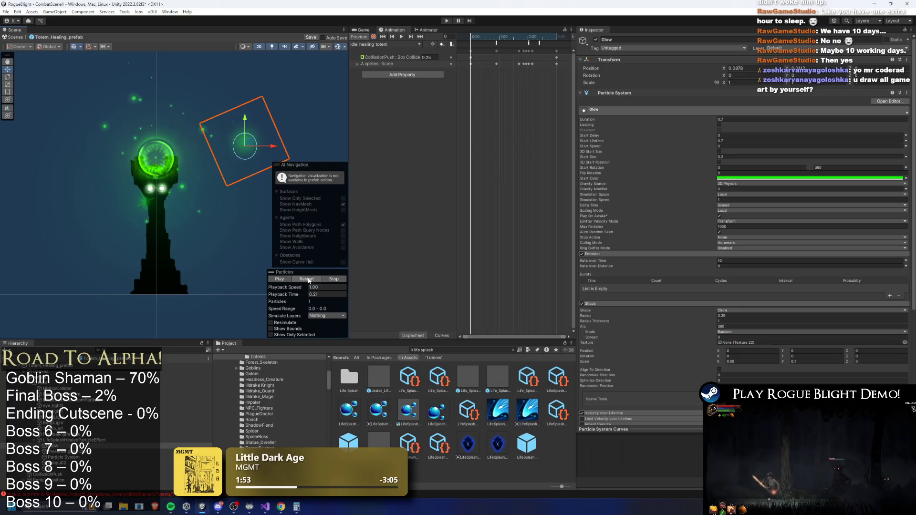
{"action": "left_click_drag", "start_coordinate": [302, 296], "coordinate": [422, 296]}
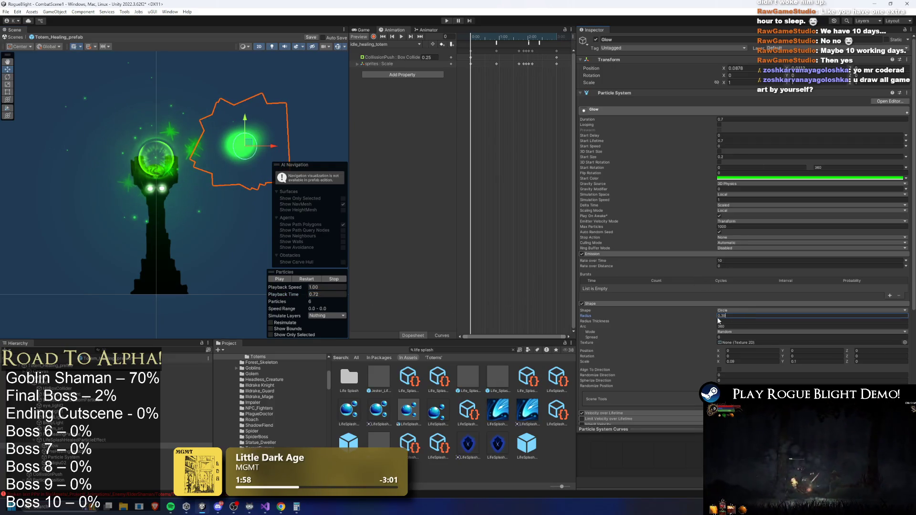
{"action": "left_click_drag", "start_coordinate": [705, 316], "coordinate": [714, 318]}
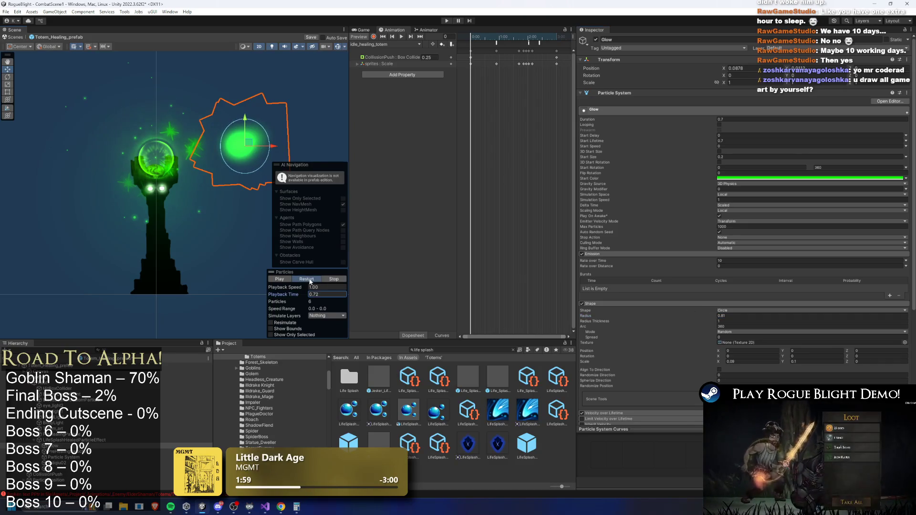
{"action": "left_click", "coordinate": [315, 279]}
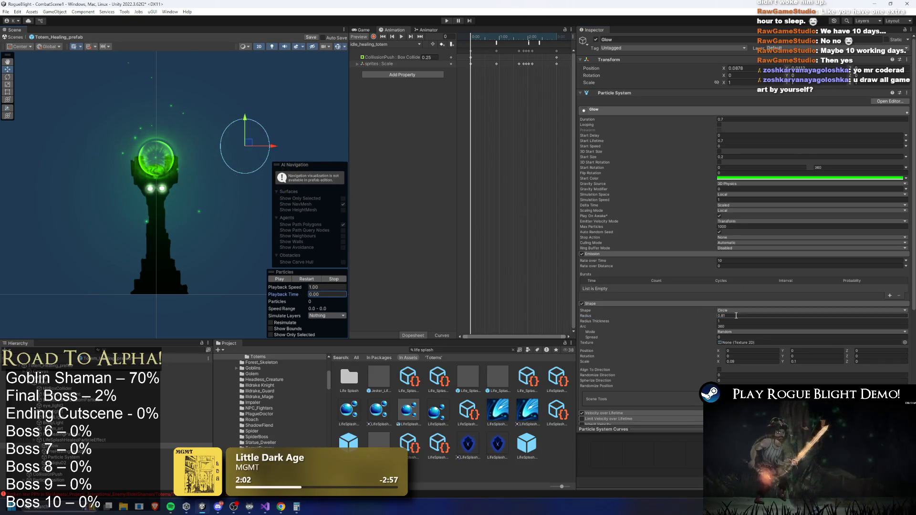
{"action": "type", "text": "0.5"}
{"action": "scroll", "coordinate": [675, 368], "scroll_direction": "down", "scroll_amount": 5}
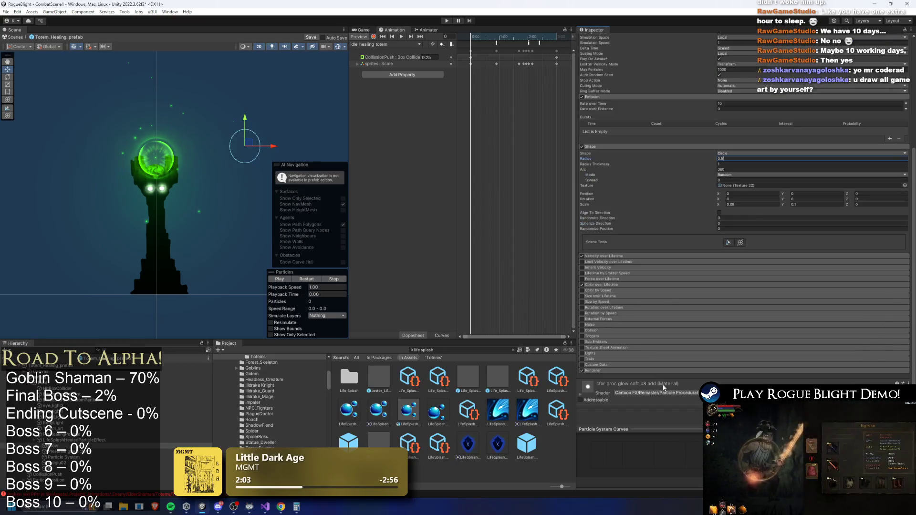
{"action": "left_click", "coordinate": [642, 372]}
Step: Ping the Glow material in the Project, then move Glow back to Position X 0
{"action": "left_click", "coordinate": [720, 388]}
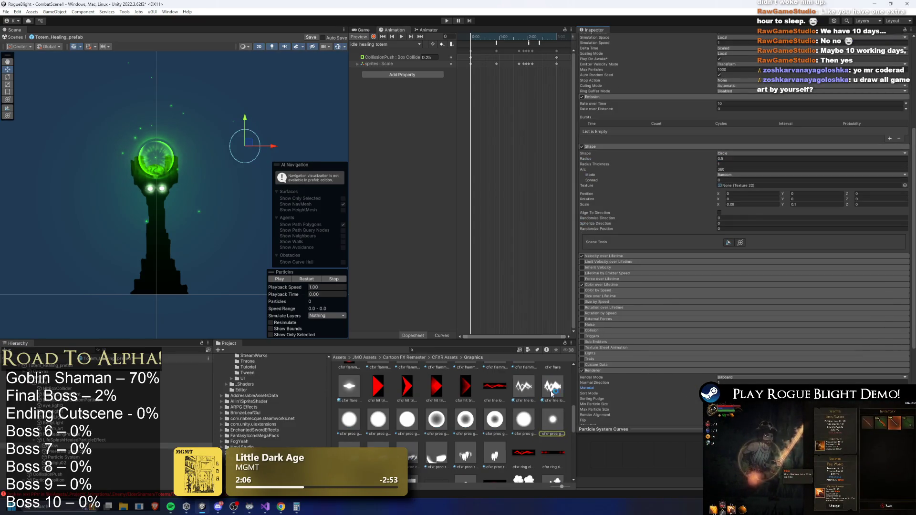
{"action": "scroll", "coordinate": [506, 429], "scroll_direction": "down", "scroll_amount": 4}
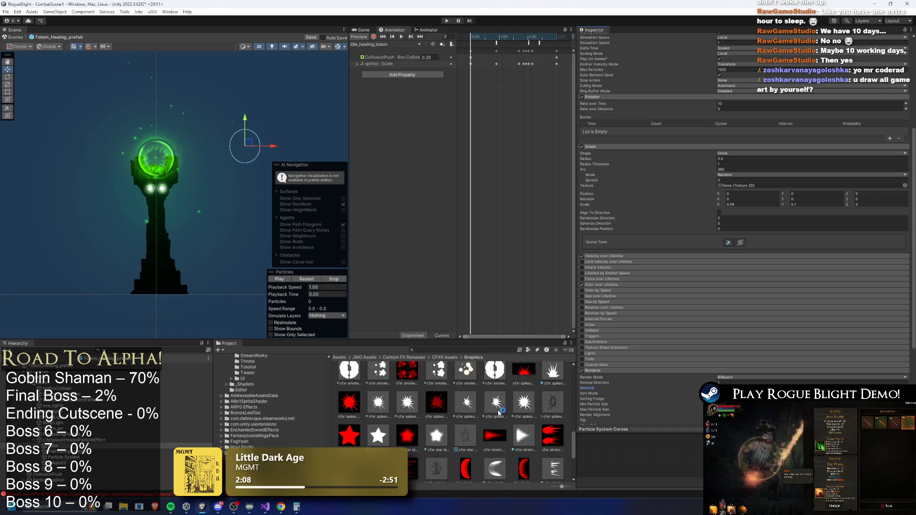
{"action": "scroll", "coordinate": [475, 429], "scroll_direction": "up", "scroll_amount": 3}
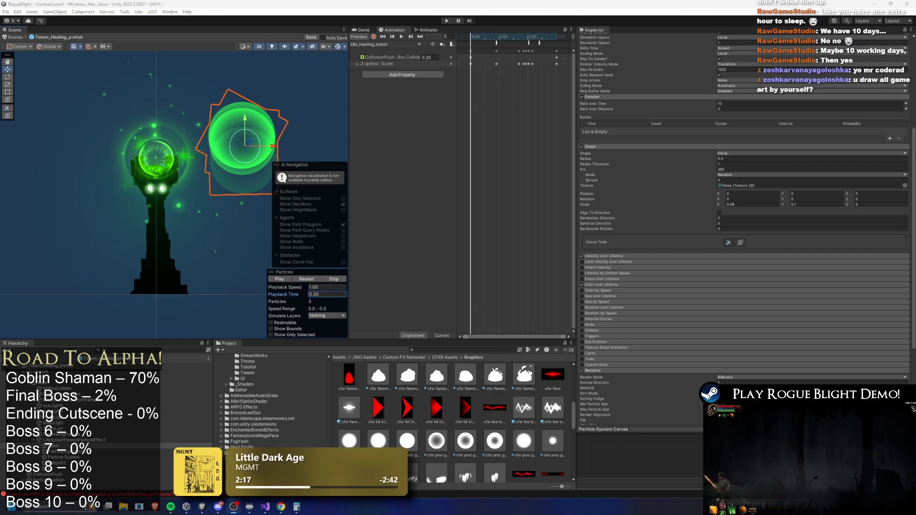
{"action": "scroll", "coordinate": [493, 413], "scroll_direction": "down", "scroll_amount": 1}
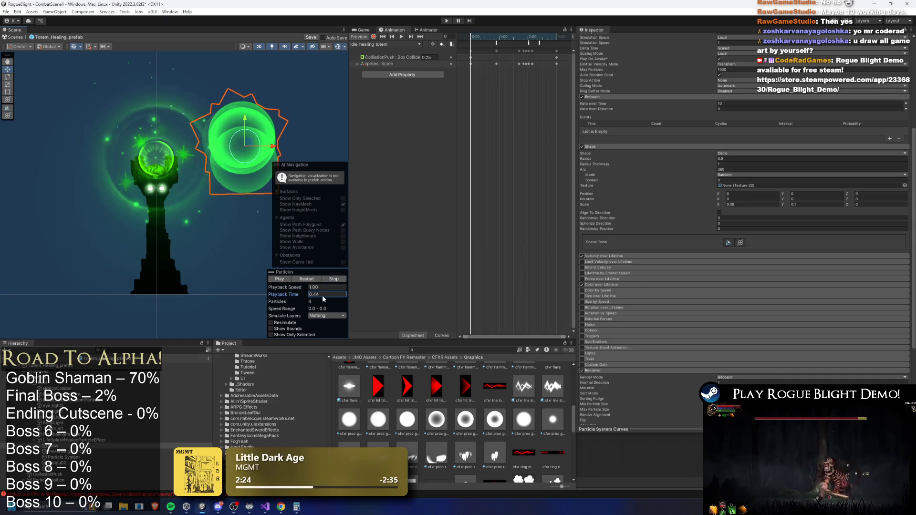
{"action": "left_click_drag", "start_coordinate": [311, 297], "coordinate": [336, 285]}
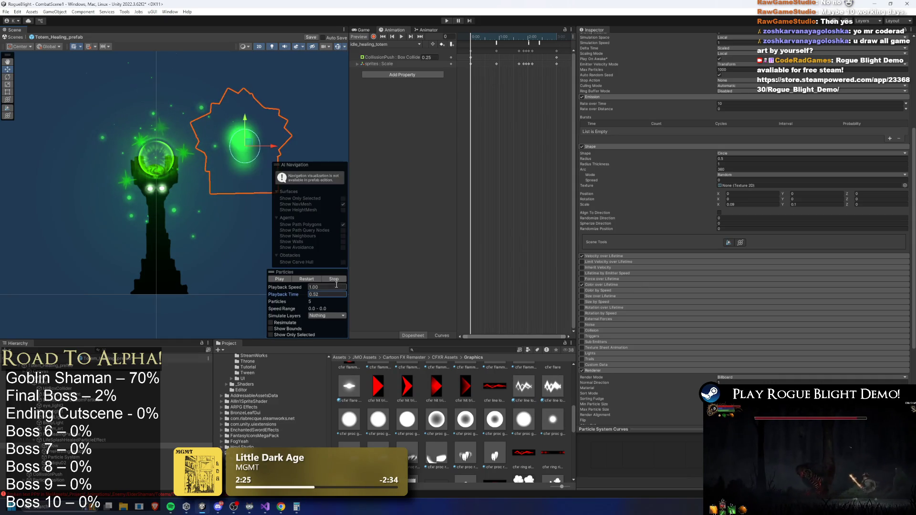
{"action": "scroll", "coordinate": [762, 92], "scroll_direction": "up", "scroll_amount": 5}
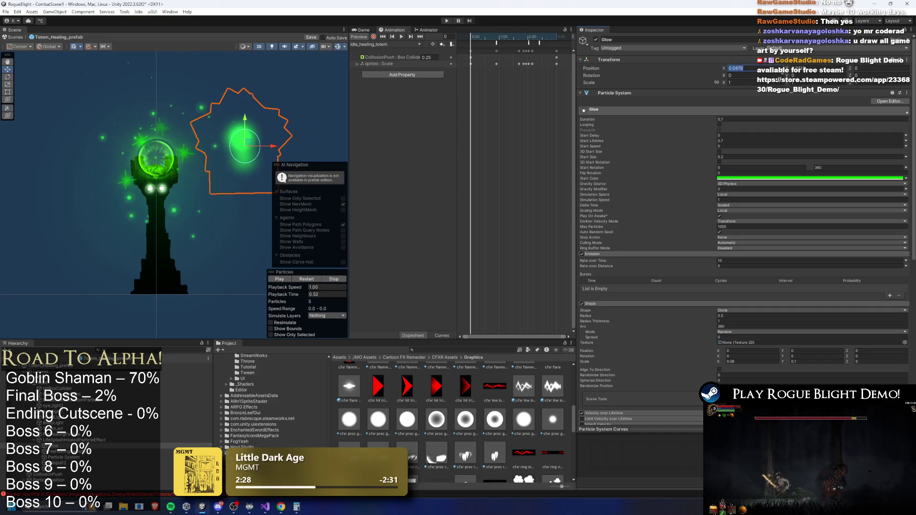
{"action": "type", "text": "0"}
{"action": "key", "text": "Return"}
{"action": "left_click", "coordinate": [801, 178]}
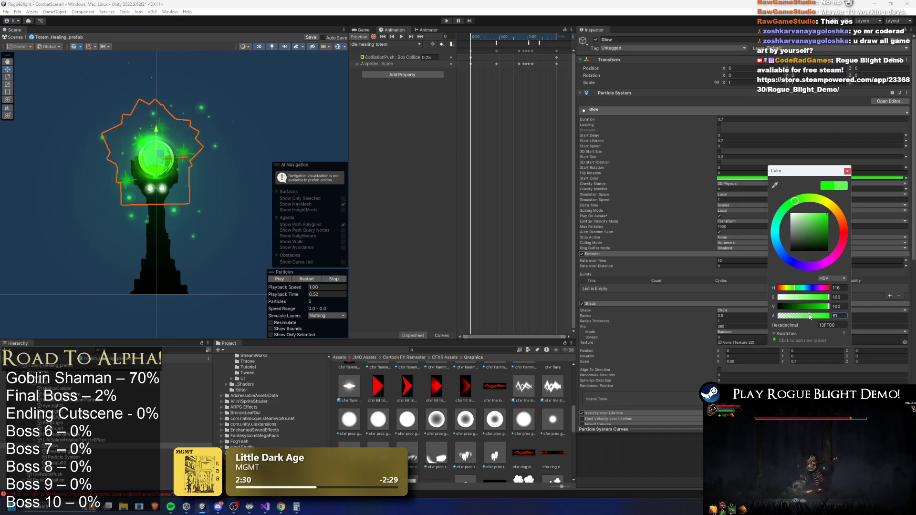
Step: Edit the Glow's Start Size value and stop the particle preview
{"action": "left_click", "coordinate": [735, 156]}
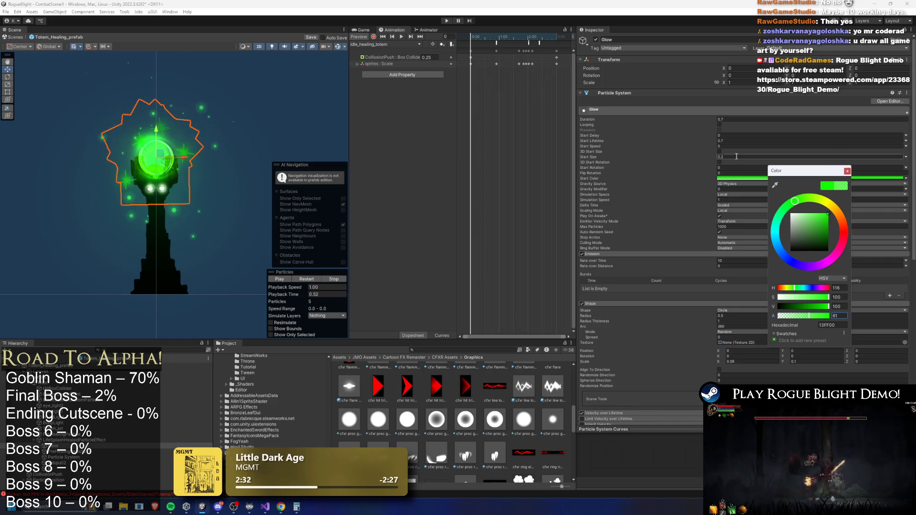
{"action": "type", "text": "0"}
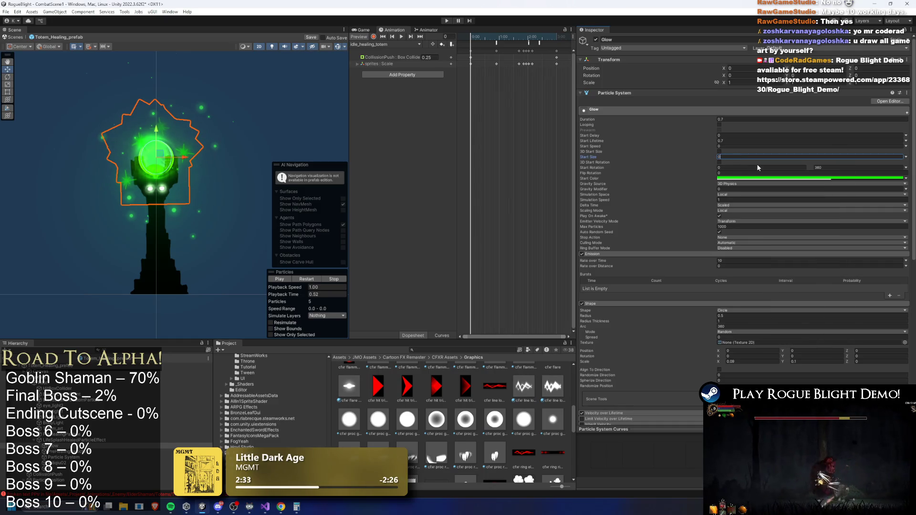
{"action": "left_click", "coordinate": [304, 302]}
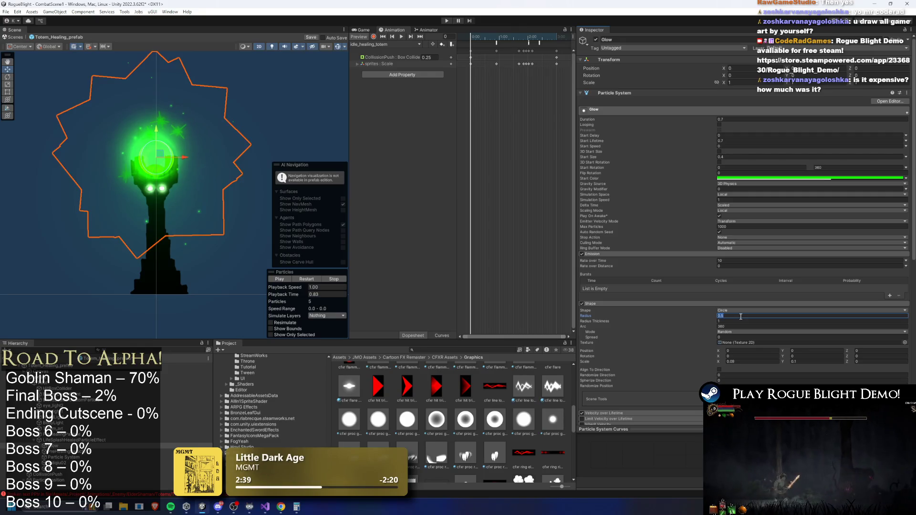
{"action": "left_click", "coordinate": [302, 282]}
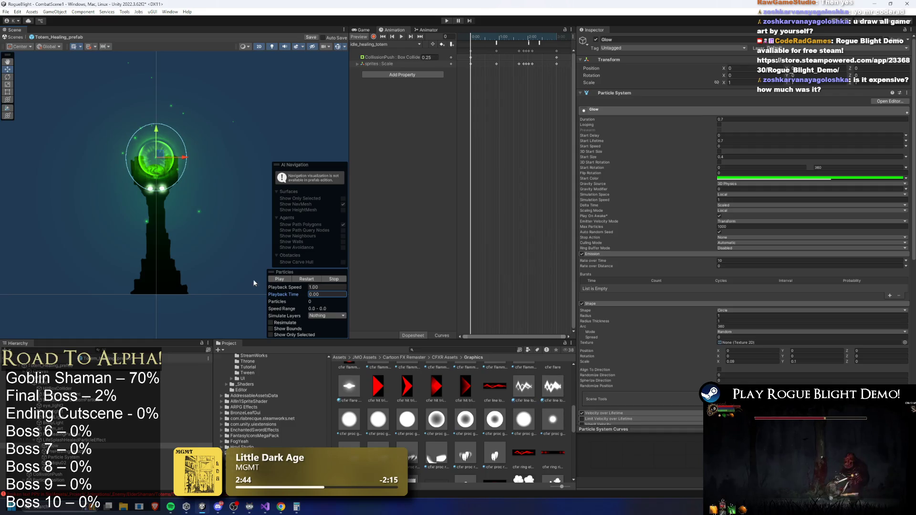
Step: Inspect PreHealingParticle (1) and its child Particle System, scrubbing each preview
{"action": "left_click", "coordinate": [120, 451]}
{"action": "mouse_move", "coordinate": [293, 297]}
{"action": "left_mouse_down"}
{"action": "mouse_move", "coordinate": [430, 289]}
{"action": "mouse_move", "coordinate": [395, 294]}
{"action": "left_mouse_up"}
{"action": "left_click", "coordinate": [91, 457]}
{"action": "mouse_move", "coordinate": [298, 296]}
{"action": "left_mouse_down"}
{"action": "mouse_move", "coordinate": [384, 291]}
{"action": "mouse_move", "coordinate": [360, 292]}
{"action": "left_mouse_up"}
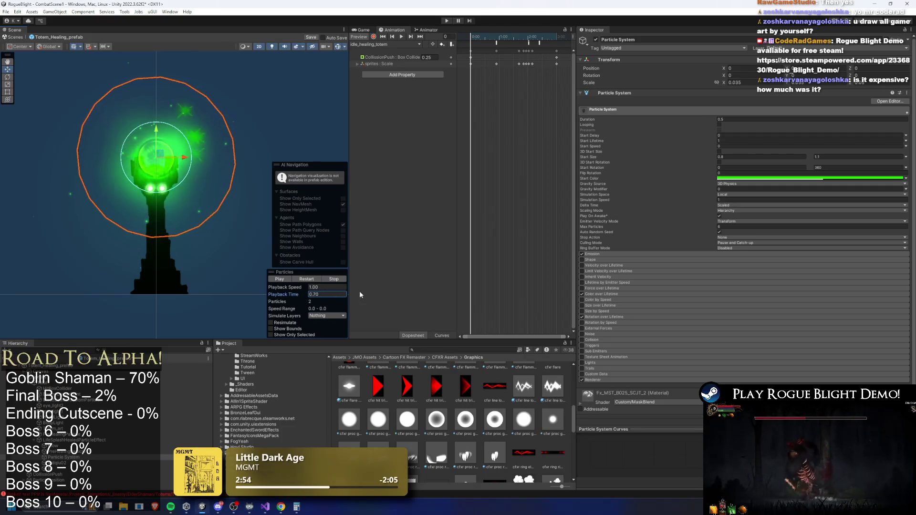
Step: Select LifeSplashHealedParticleEffect and ping its current Renderer material in the Project
{"action": "left_click", "coordinate": [131, 445]}
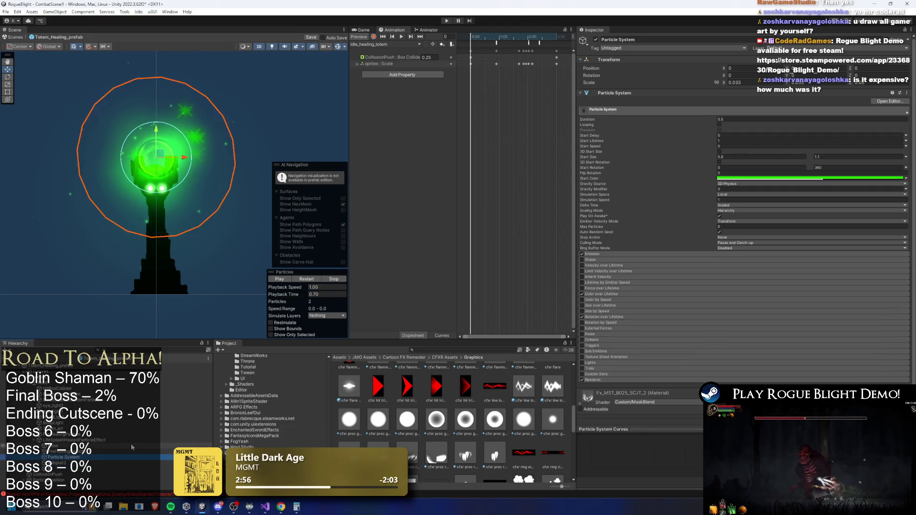
{"action": "left_click", "coordinate": [134, 440]}
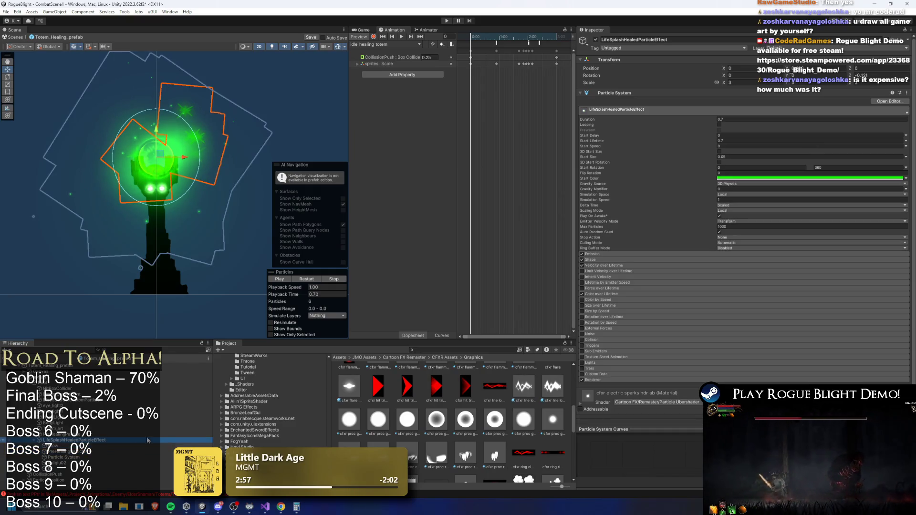
{"action": "left_click", "coordinate": [614, 378]}
{"action": "left_click", "coordinate": [763, 397]}
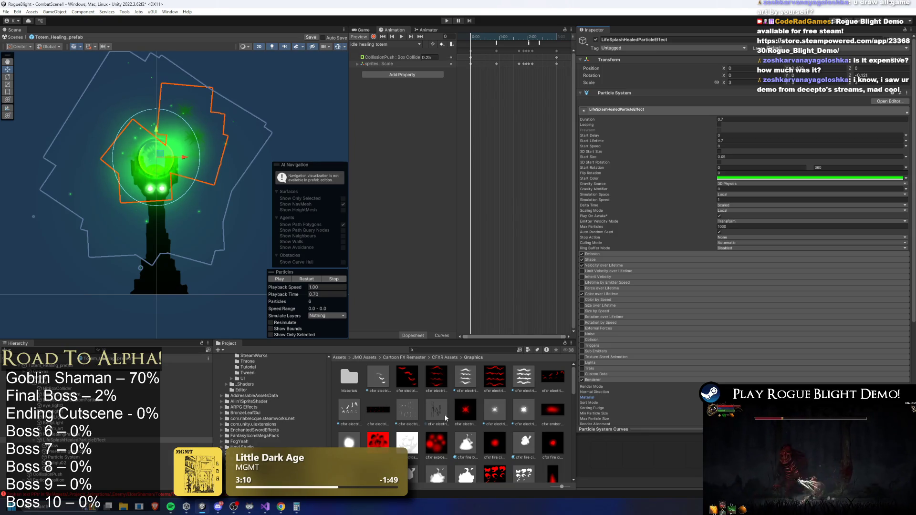
{"action": "scroll", "coordinate": [355, 388], "scroll_direction": "down", "scroll_amount": 3}
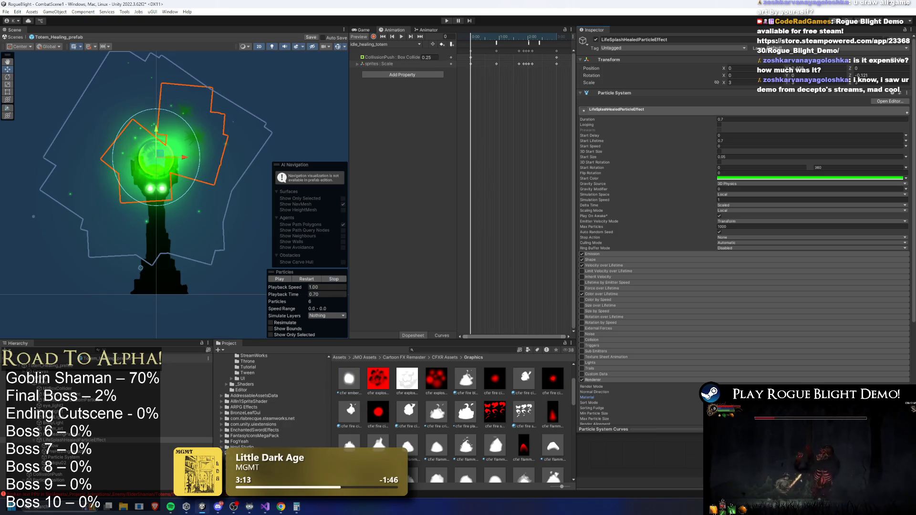
{"action": "scroll", "coordinate": [509, 378], "scroll_direction": "down", "scroll_amount": 5}
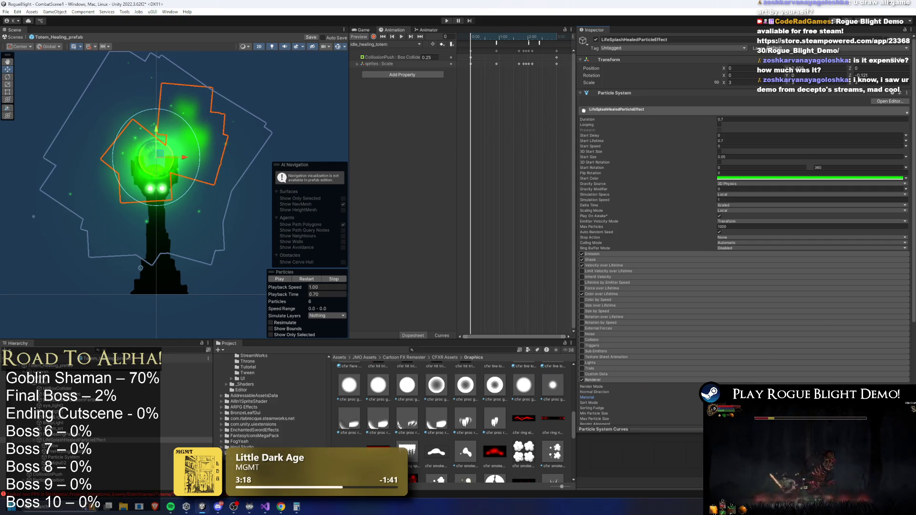
Step: Replay the splash burst several times and scroll down to its Renderer settings
{"action": "left_click", "coordinate": [306, 279]}
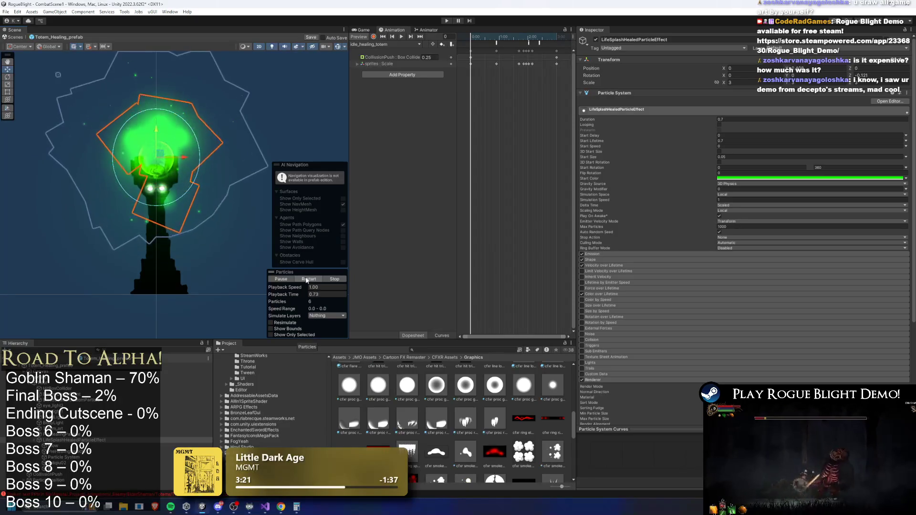
{"action": "left_click", "coordinate": [307, 280]}
{"action": "left_click", "coordinate": [309, 279]}
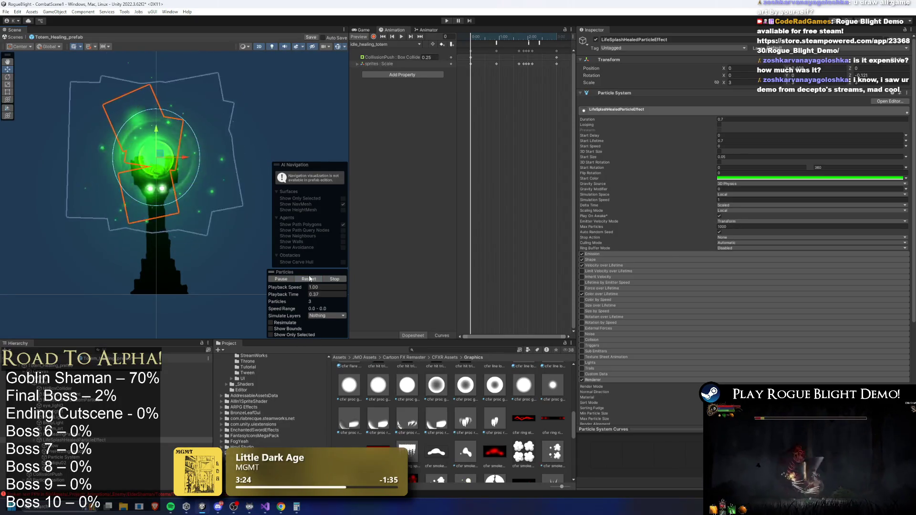
{"action": "left_click", "coordinate": [309, 279]}
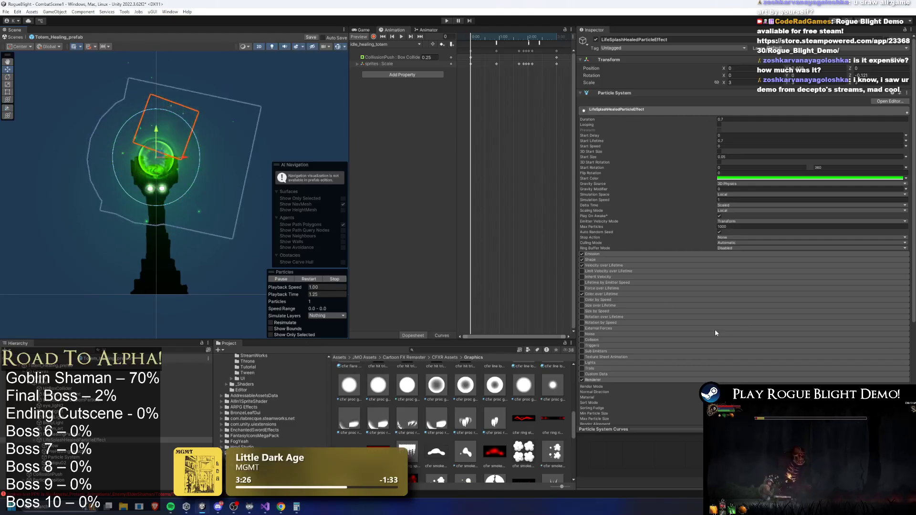
{"action": "scroll", "coordinate": [716, 332], "scroll_direction": "down", "scroll_amount": 3}
{"action": "scroll", "coordinate": [546, 415], "scroll_direction": "down", "scroll_amount": 3}
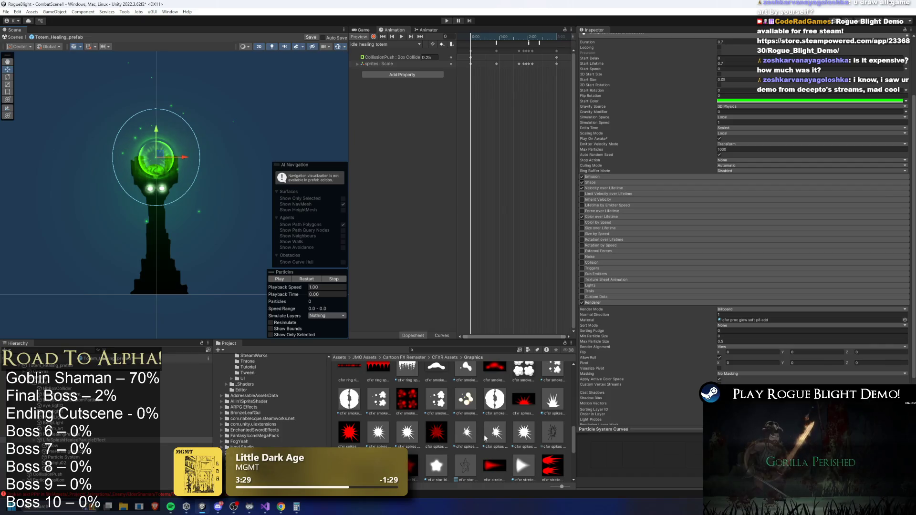
Step: Browse the Project materials and preview the splash with its current material
{"action": "scroll", "coordinate": [486, 417], "scroll_direction": "down", "scroll_amount": 3}
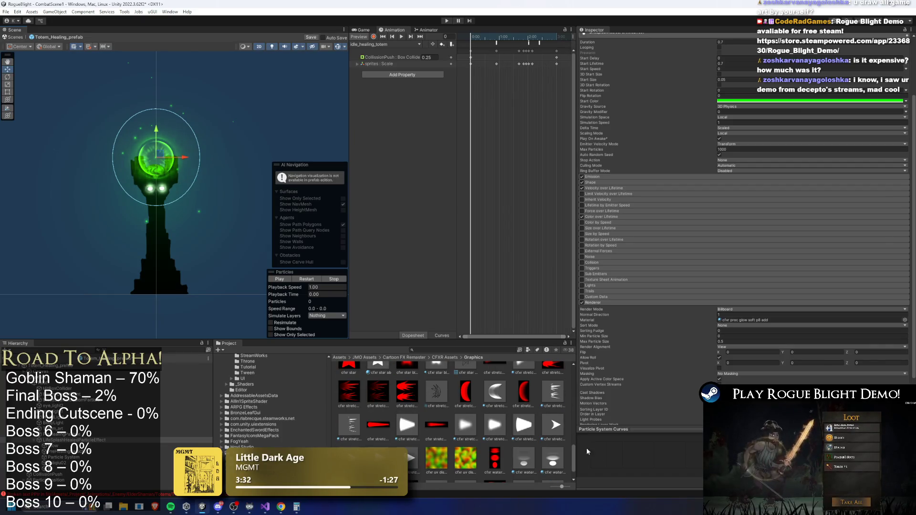
{"action": "left_click_drag", "start_coordinate": [574, 458], "coordinate": [580, 430]}
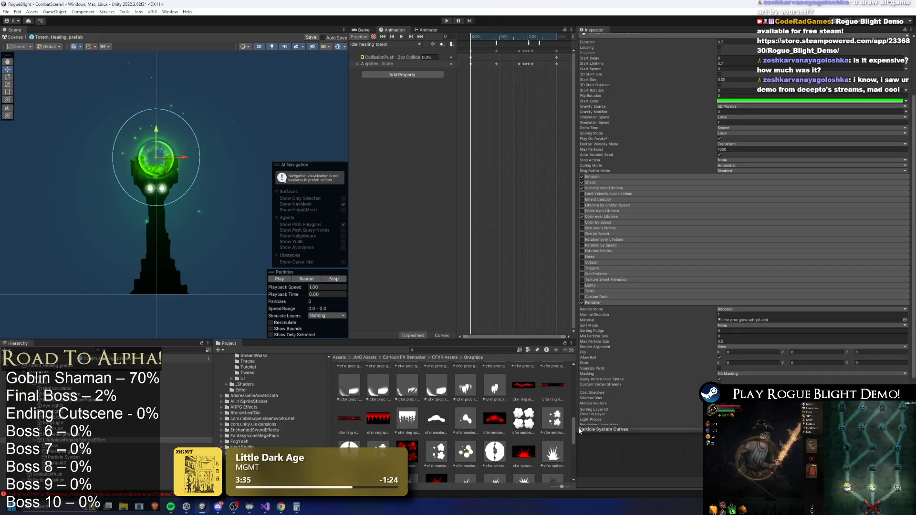
{"action": "left_click_drag", "start_coordinate": [584, 431], "coordinate": [587, 432]}
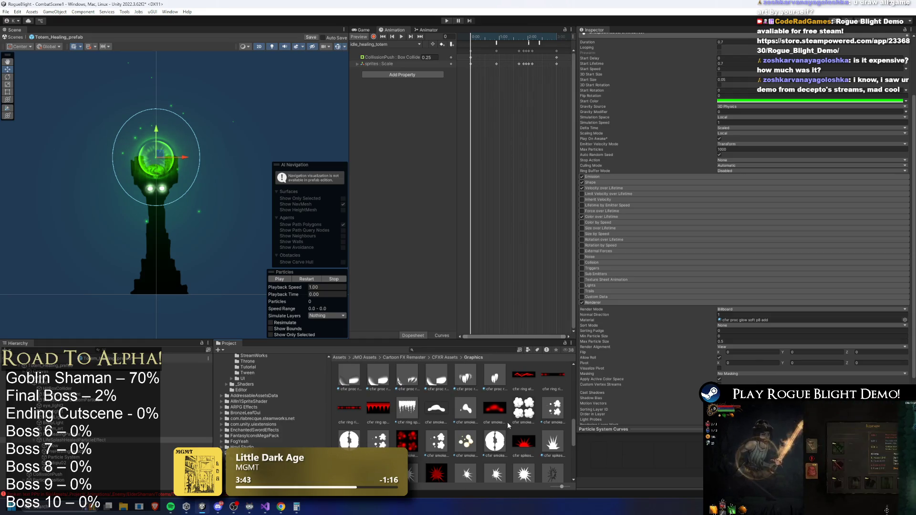
{"action": "scroll", "coordinate": [503, 422], "scroll_direction": "up", "scroll_amount": 3}
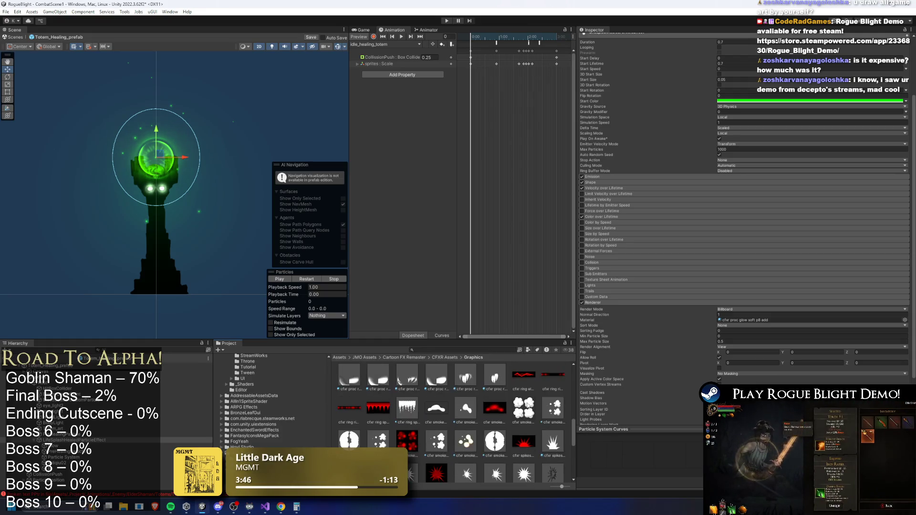
{"action": "scroll", "coordinate": [530, 418], "scroll_direction": "up", "scroll_amount": 2}
{"action": "left_click", "coordinate": [811, 320]}
{"action": "left_click", "coordinate": [319, 282]}
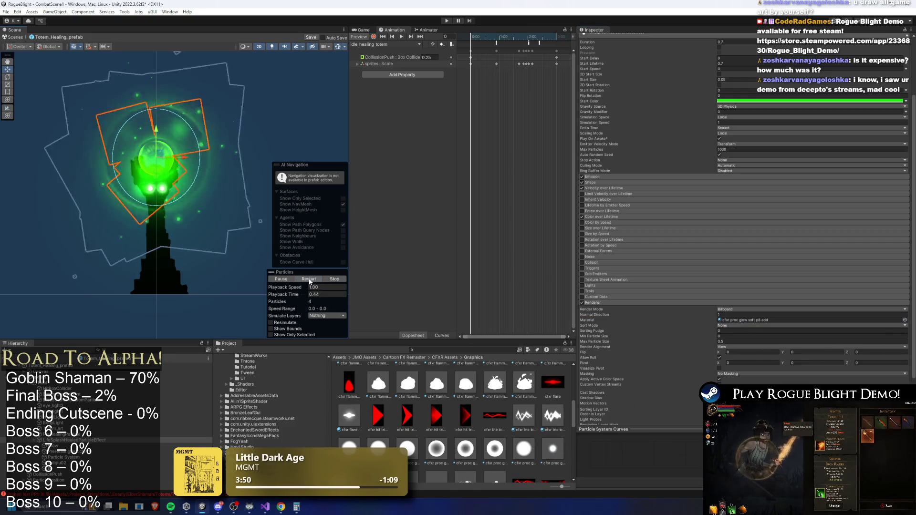
{"action": "left_click", "coordinate": [318, 282]}
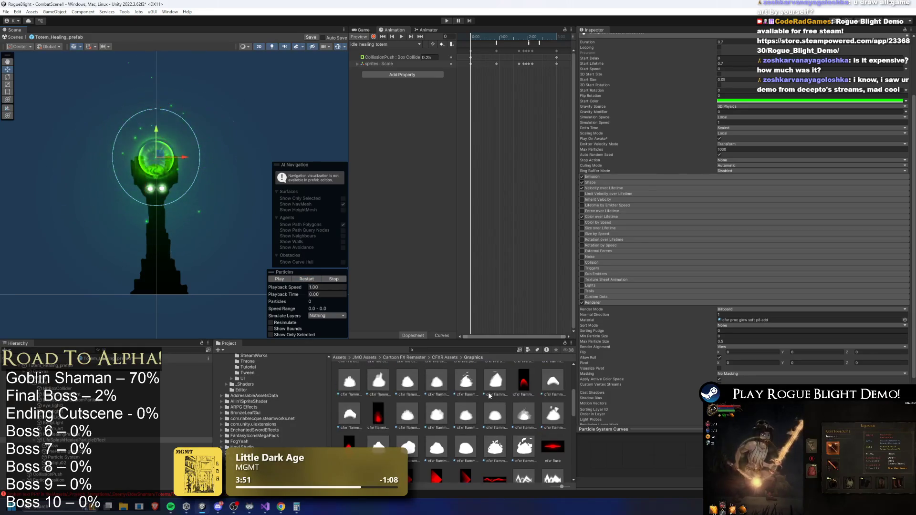
{"action": "scroll", "coordinate": [483, 408], "scroll_direction": "up", "scroll_amount": 3}
{"action": "scroll", "coordinate": [470, 418], "scroll_direction": "up", "scroll_amount": 1}
Step: Assign cfxr ember blur hdr ab as the Renderer material and open the material picker
{"action": "left_click_drag", "start_coordinate": [350, 442], "coordinate": [739, 323]}
{"action": "left_click", "coordinate": [315, 281]}
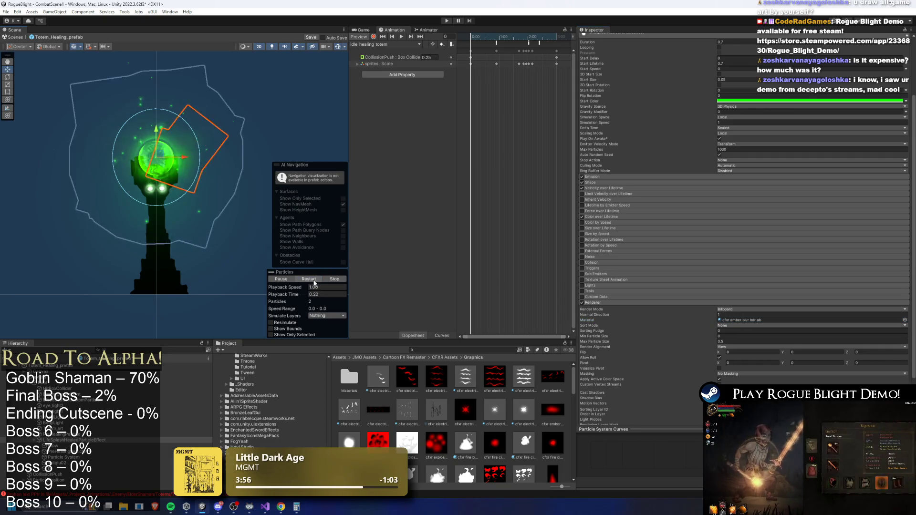
{"action": "scroll", "coordinate": [454, 409], "scroll_direction": "down", "scroll_amount": 5}
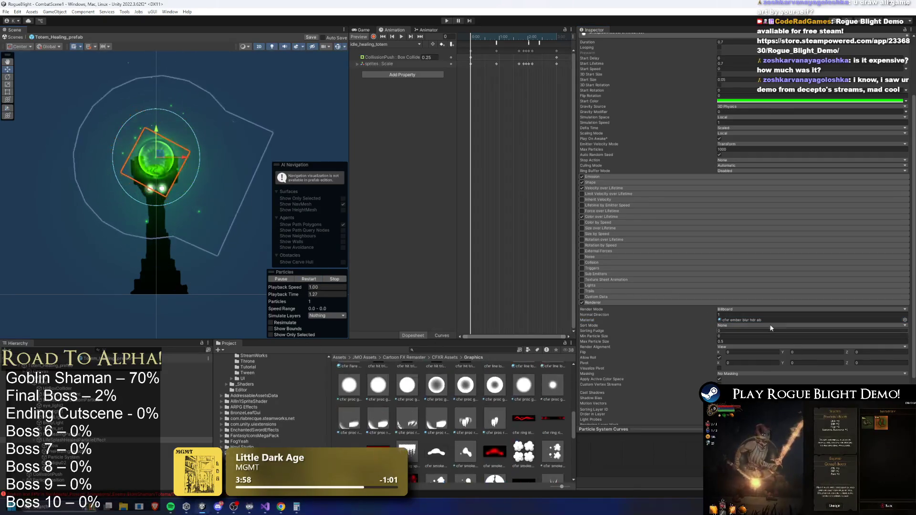
{"action": "scroll", "coordinate": [453, 408], "scroll_direction": "down", "scroll_amount": 3}
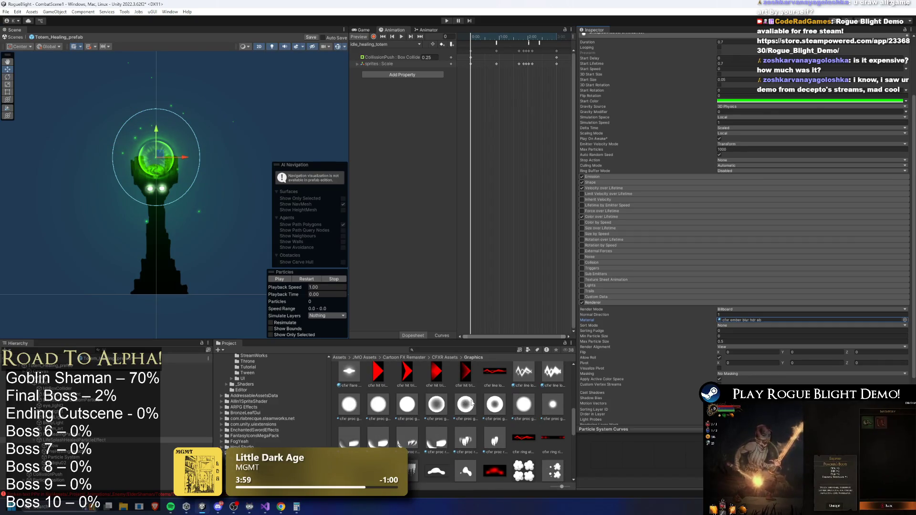
{"action": "scroll", "coordinate": [556, 405], "scroll_direction": "down", "scroll_amount": 5}
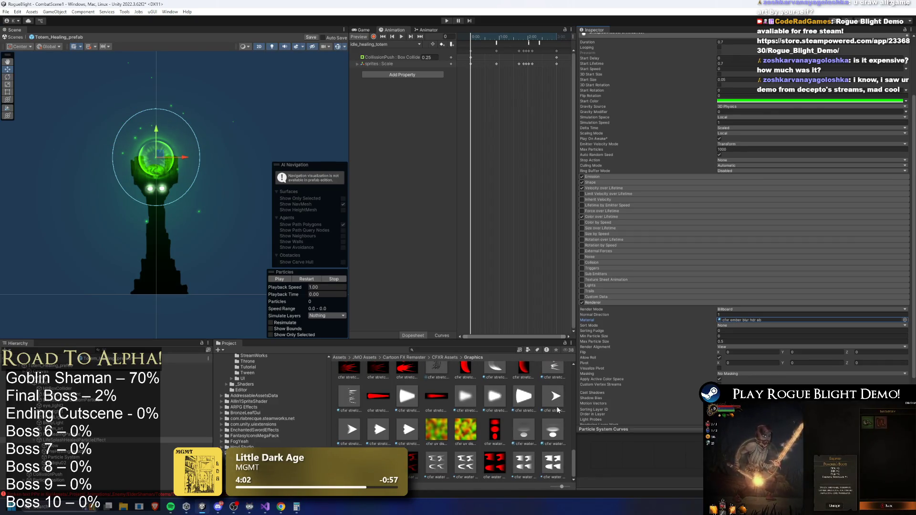
{"action": "scroll", "coordinate": [529, 408], "scroll_direction": "up", "scroll_amount": 5}
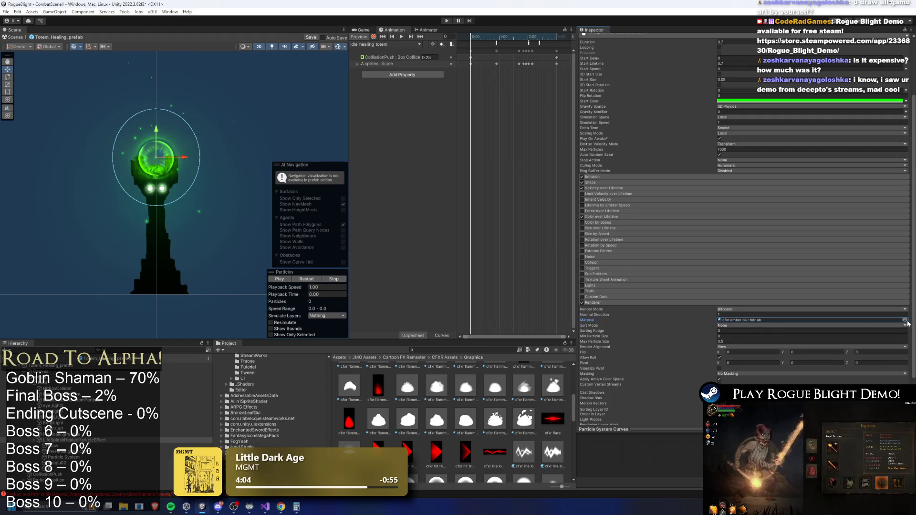
{"action": "left_click", "coordinate": [904, 320]}
{"action": "left_click_drag", "start_coordinate": [604, 192], "coordinate": [267, 80]}
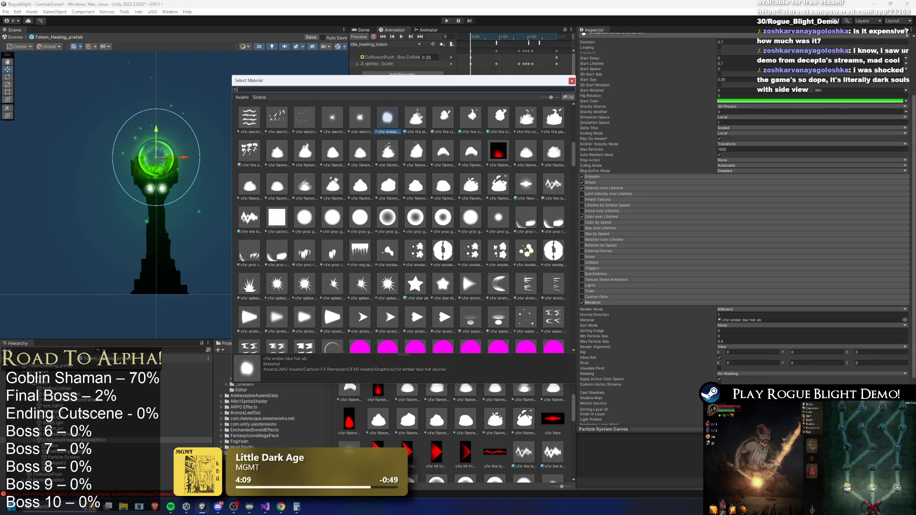
Step: Pick Flash3cg from the Select Material list as the splash's Renderer material
{"action": "scroll", "coordinate": [494, 244], "scroll_direction": "down", "scroll_amount": 3}
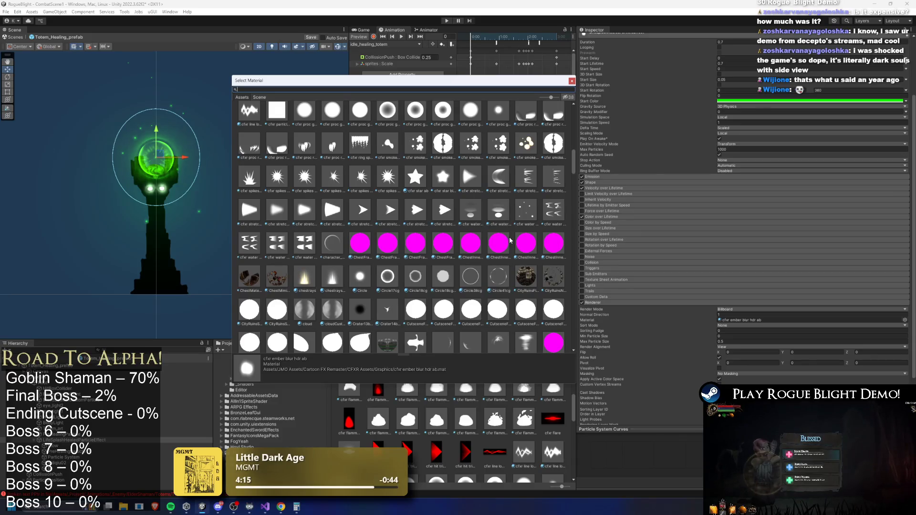
{"action": "scroll", "coordinate": [511, 241], "scroll_direction": "down", "scroll_amount": 10}
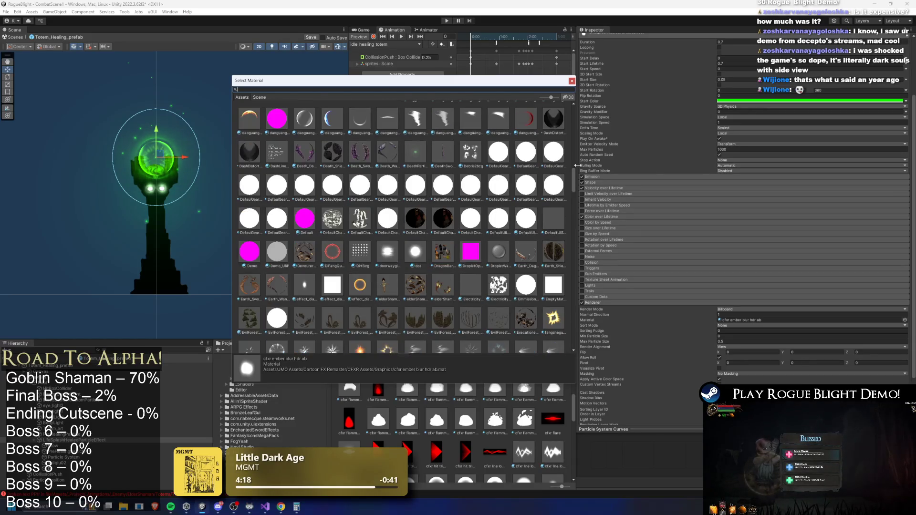
{"action": "left_click_drag", "start_coordinate": [574, 188], "coordinate": [576, 204]}
{"action": "scroll", "coordinate": [576, 204], "scroll_direction": "down", "scroll_amount": 3}
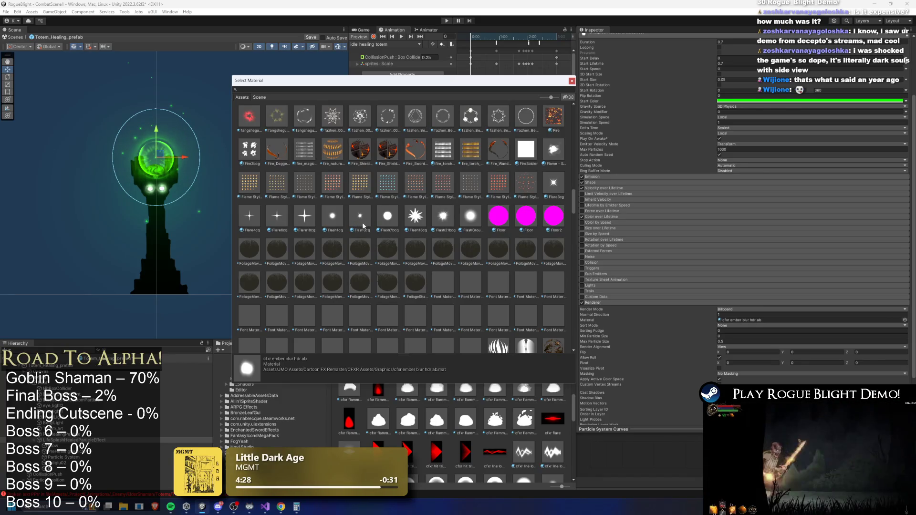
{"action": "double_click", "coordinate": [360, 220]}
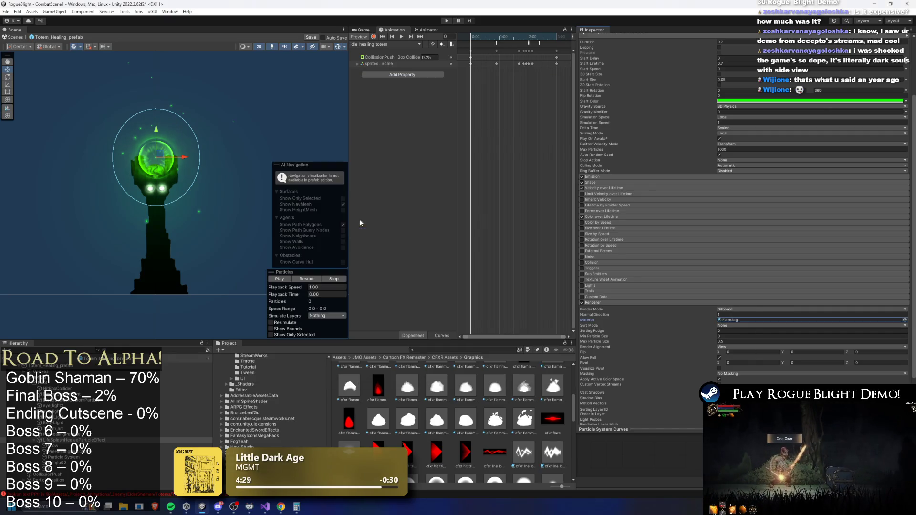
Step: Replay the particle preview with Flash3cg applied
{"action": "left_click", "coordinate": [320, 278]}
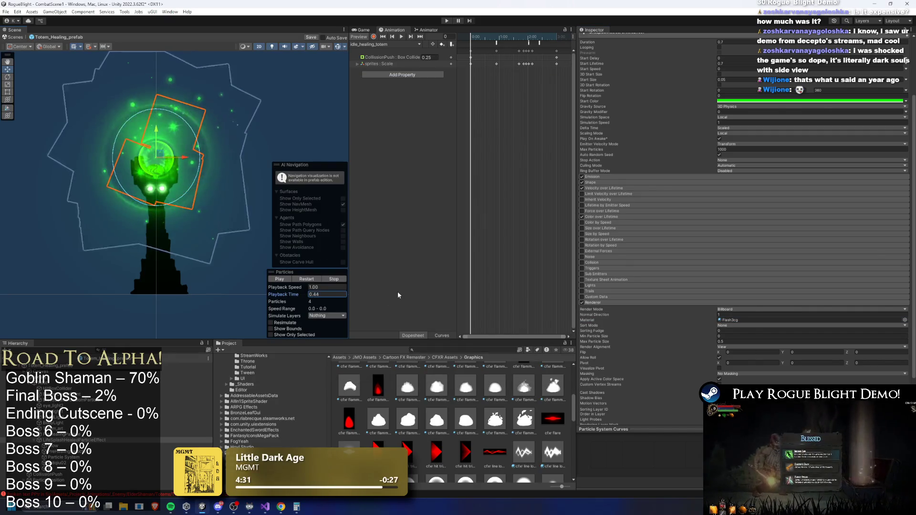
{"action": "left_click", "coordinate": [310, 279]}
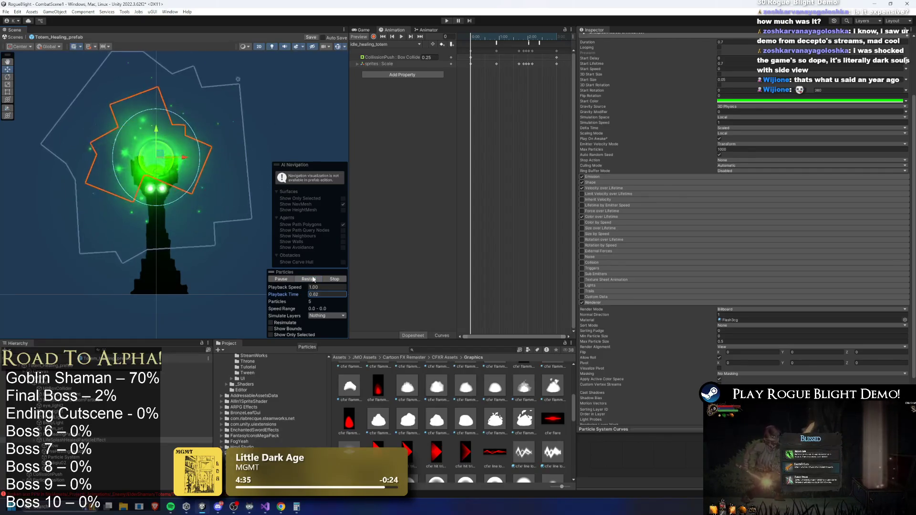
{"action": "left_click", "coordinate": [313, 280]}
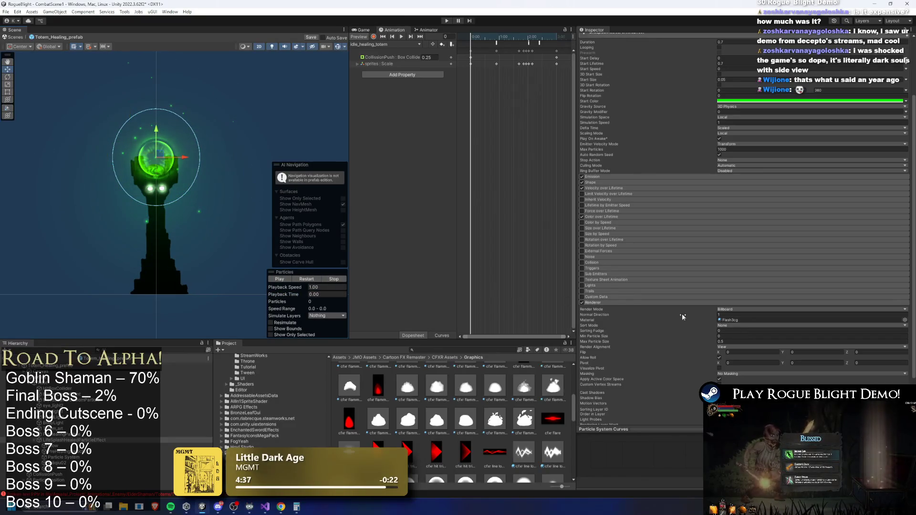
Step: Locate the Flash3cg material in the Project and reopen the Select Material picker
{"action": "left_click", "coordinate": [746, 322]}
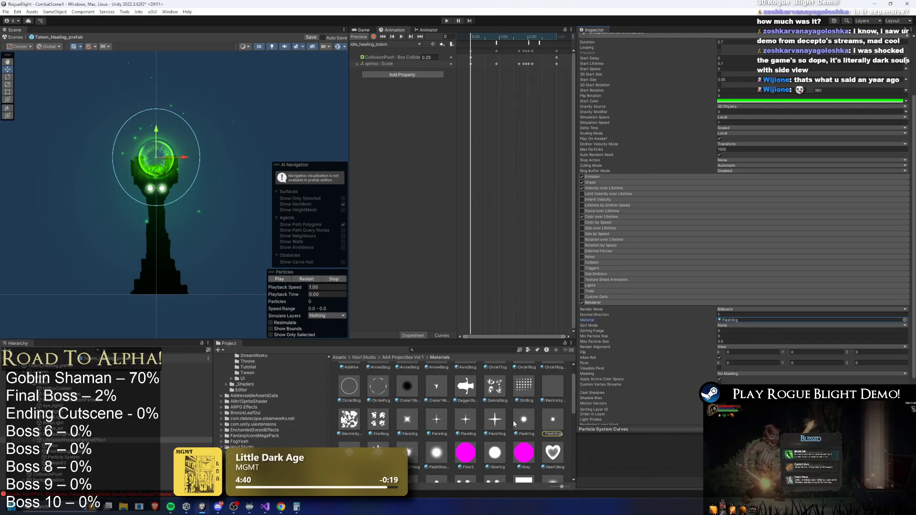
{"action": "scroll", "coordinate": [474, 419], "scroll_direction": "down", "scroll_amount": 2}
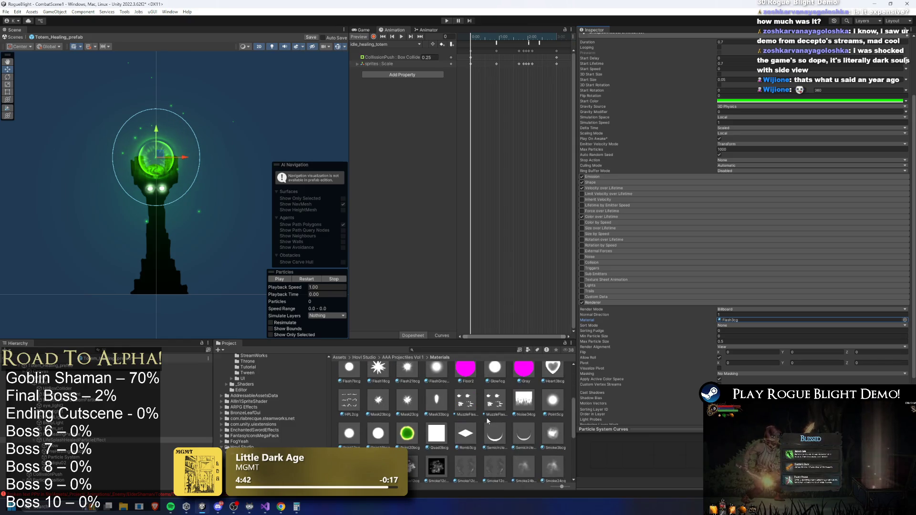
{"action": "left_click_drag", "start_coordinate": [575, 419], "coordinate": [578, 377]}
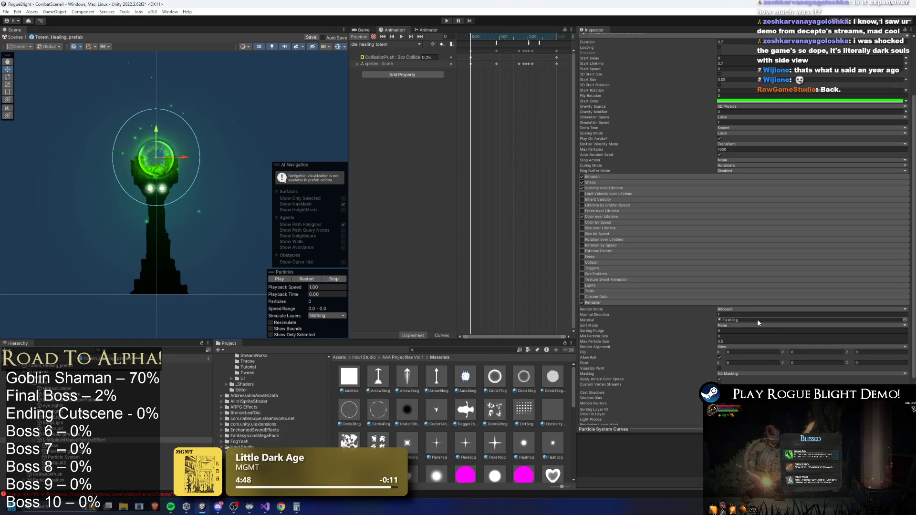
{"action": "left_click", "coordinate": [794, 321]}
{"action": "left_click", "coordinate": [905, 321]}
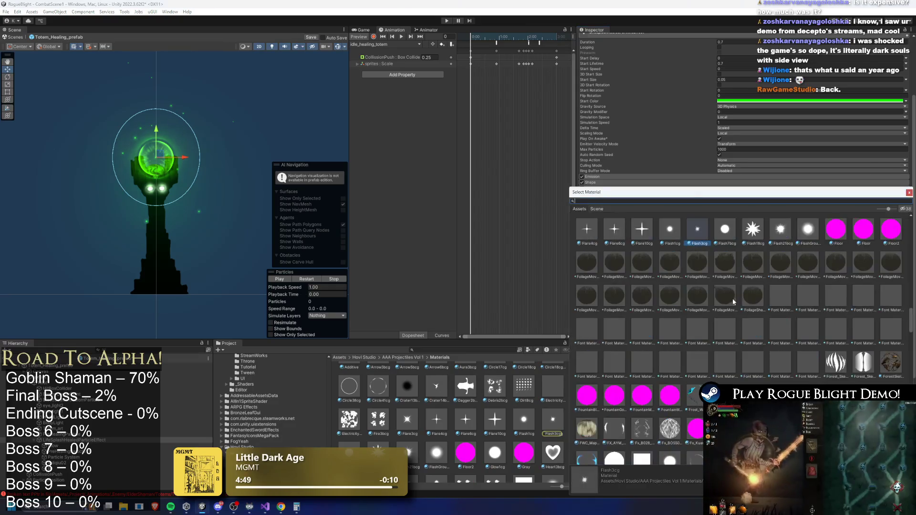
Step: Choose lizi_00017 in the Select Material window as the totem particles' material
{"action": "left_click_drag", "start_coordinate": [728, 196], "coordinate": [407, 168]}
{"action": "scroll", "coordinate": [488, 269], "scroll_direction": "down", "scroll_amount": 5}
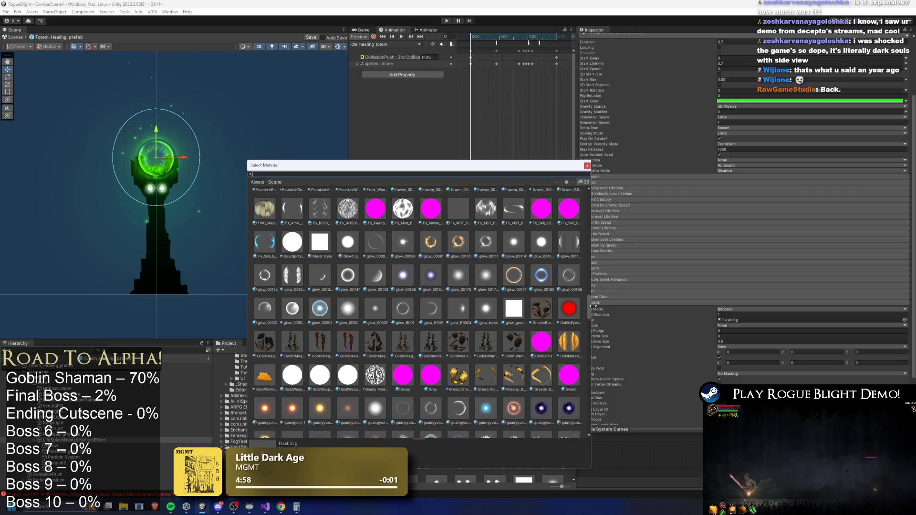
{"action": "left_click_drag", "start_coordinate": [591, 310], "coordinate": [593, 316]}
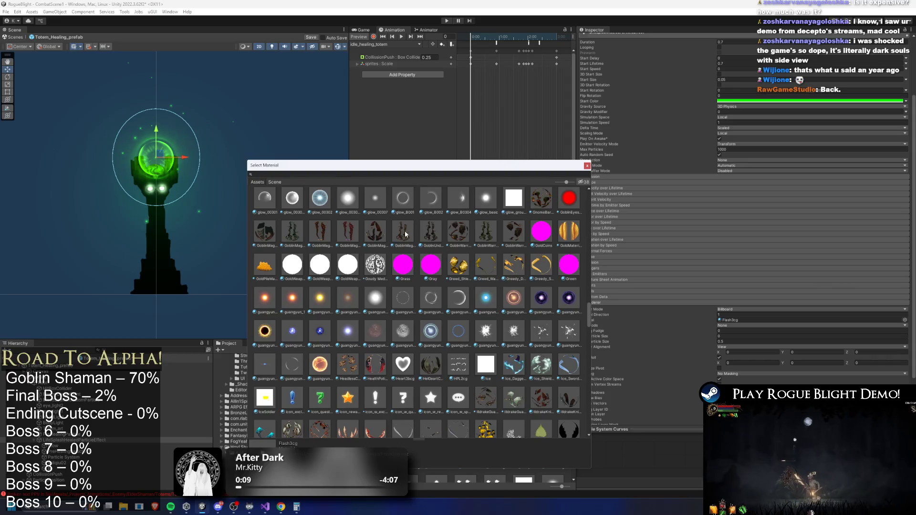
{"action": "scroll", "coordinate": [405, 235], "scroll_direction": "down", "scroll_amount": 6}
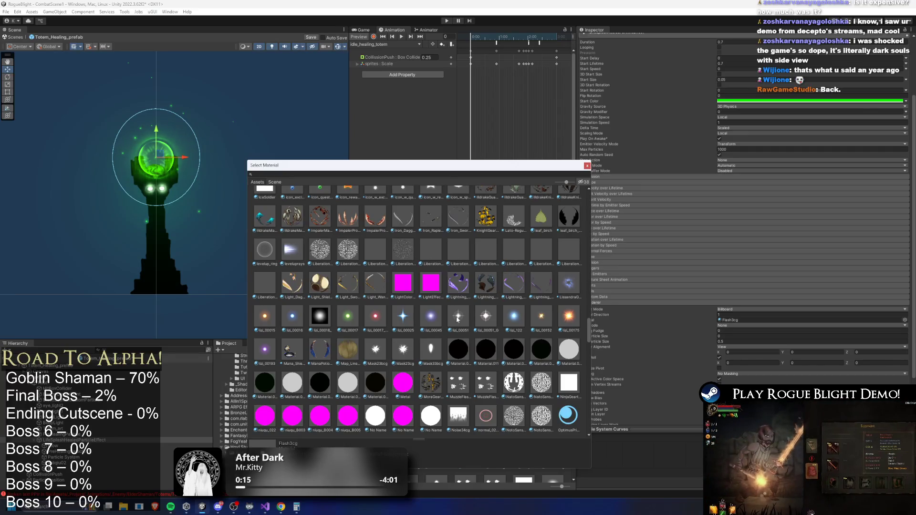
{"action": "scroll", "coordinate": [460, 319], "scroll_direction": "down", "scroll_amount": 2}
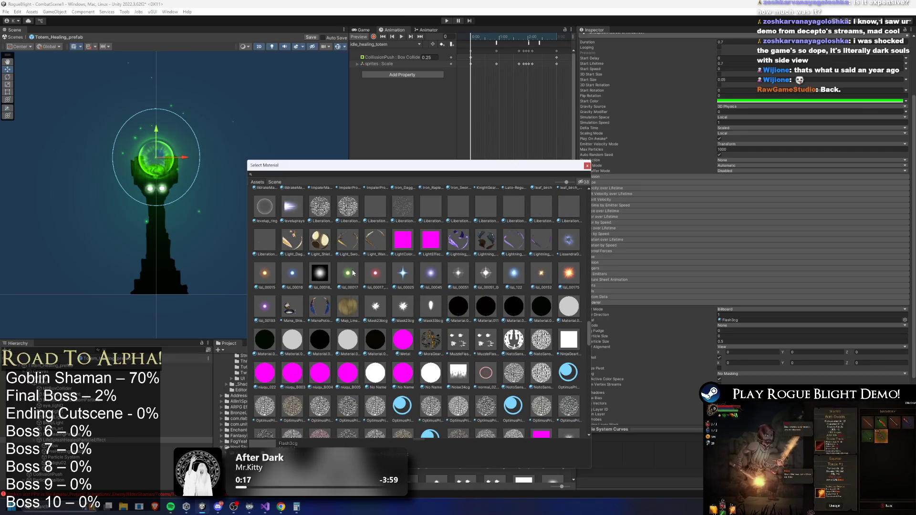
{"action": "double_click", "coordinate": [353, 273]}
Step: Replay the glow particle preview with the new material and scrub it to about 0.62 seconds
{"action": "left_click", "coordinate": [313, 282]}
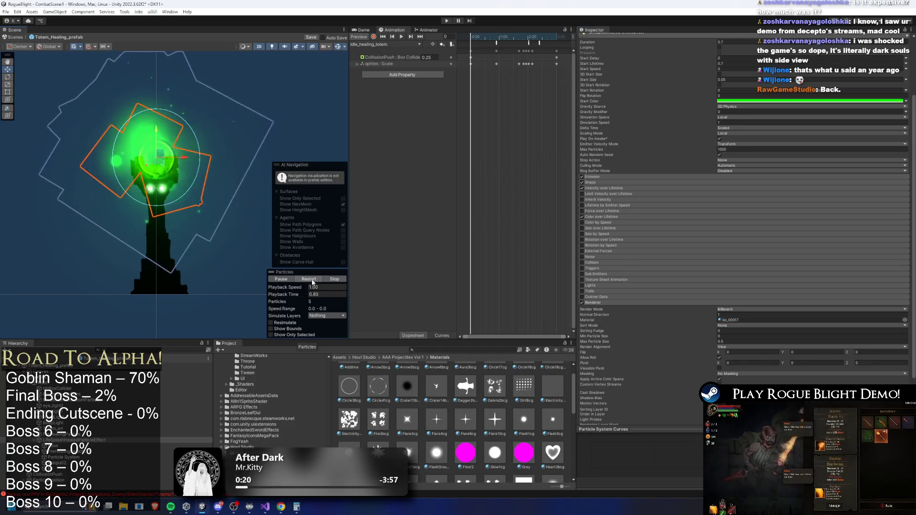
{"action": "left_click", "coordinate": [315, 282]}
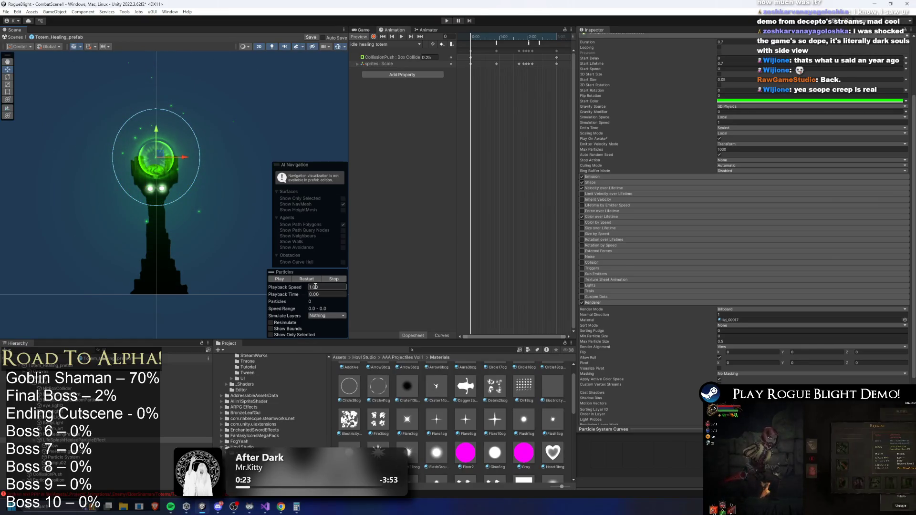
{"action": "mouse_move", "coordinate": [302, 293]}
{"action": "left_mouse_down"}
{"action": "mouse_move", "coordinate": [455, 294]}
{"action": "mouse_move", "coordinate": [368, 302]}
{"action": "mouse_move", "coordinate": [421, 303]}
{"action": "left_mouse_up"}
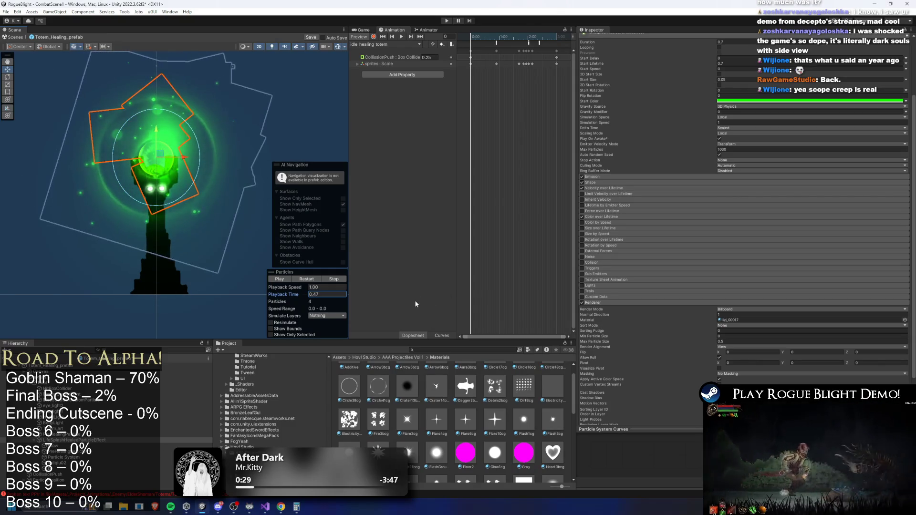
Step: Select the next Particle System object in the totem prefab's Hierarchy
{"action": "left_click", "coordinate": [72, 446]}
{"action": "key", "text": "Down"}
{"action": "key", "text": "Down"}
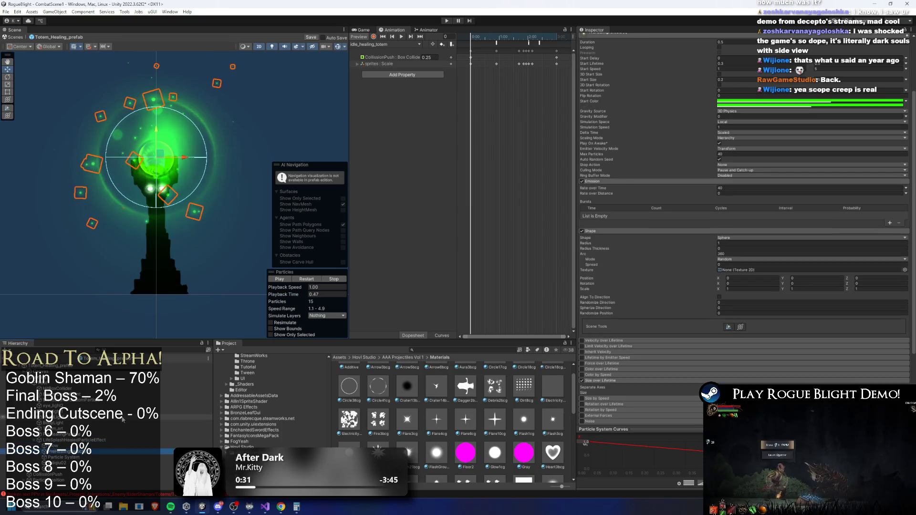
{"action": "right_click", "coordinate": [133, 439]}
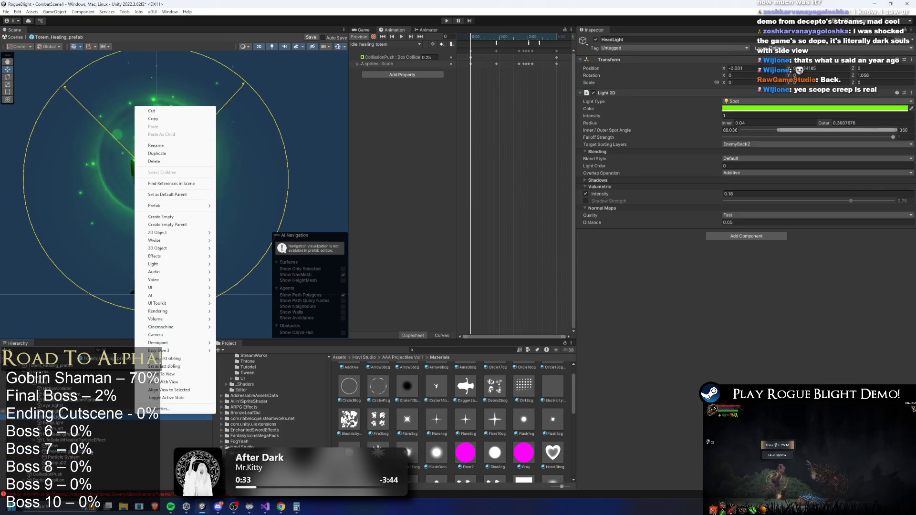
Step: Check the xuliqiu02 particle system's Renderer, which uses the glow_00199 material
{"action": "key", "text": "Escape"}
{"action": "key", "text": "Down"}
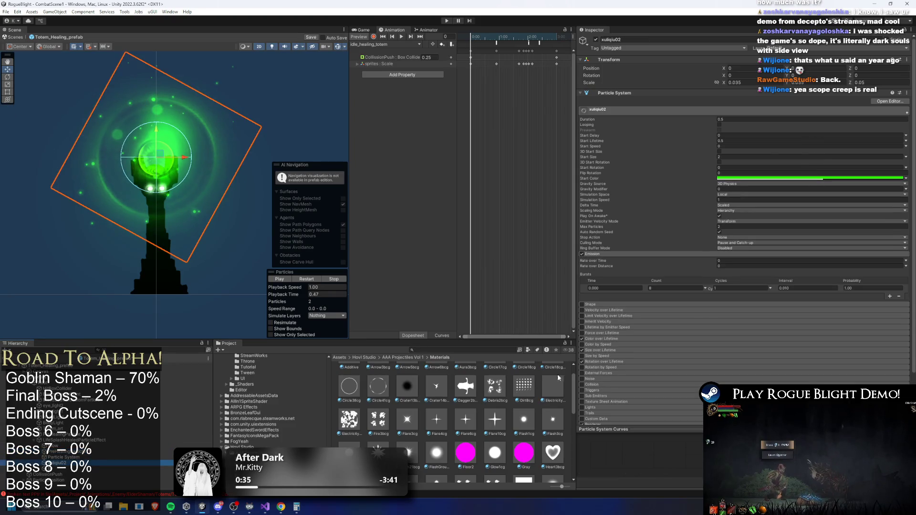
{"action": "scroll", "coordinate": [701, 323], "scroll_direction": "down", "scroll_amount": 3}
{"action": "left_click", "coordinate": [607, 371]}
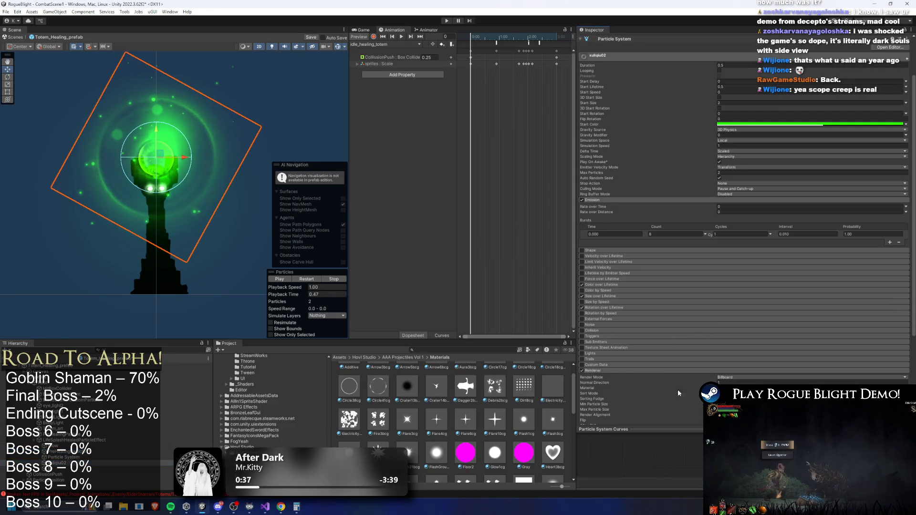
{"action": "left_click", "coordinate": [726, 388]}
{"action": "left_click_drag", "start_coordinate": [466, 404], "coordinate": [752, 370]}
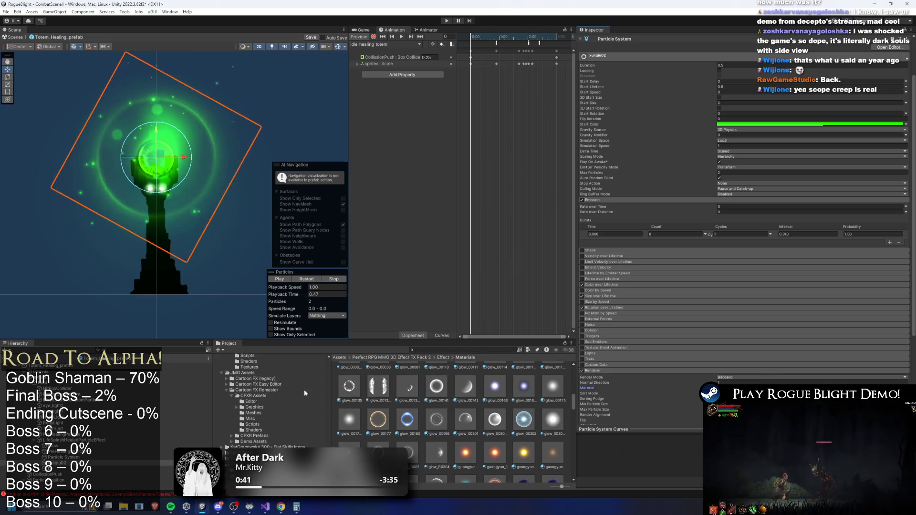
Step: Undo the material drop, recheck xuliqiu02's glow_00199 material, and select another particle system
{"action": "key", "text": "ctrl+z"}
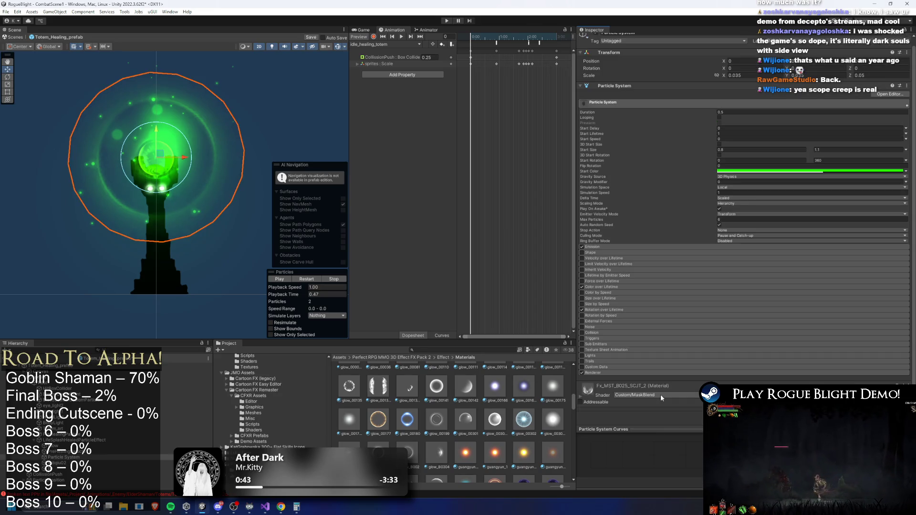
{"action": "key", "text": "Down"}
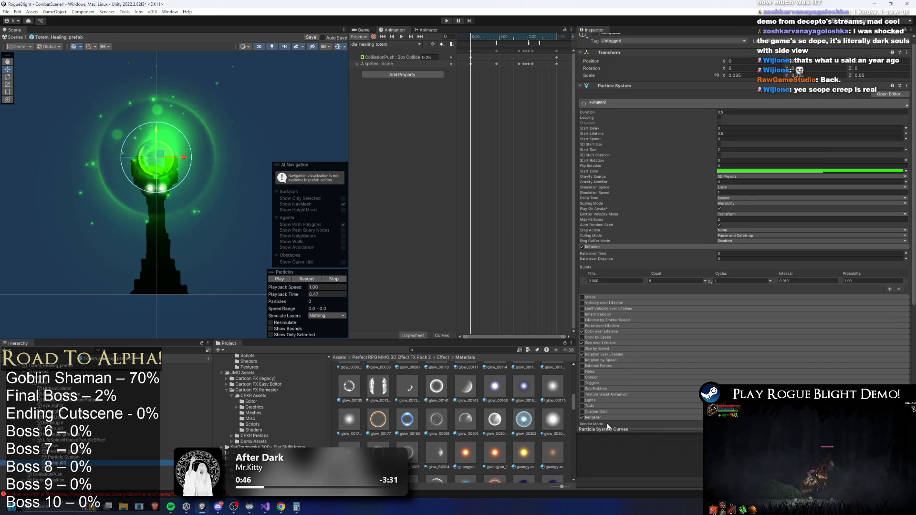
{"action": "left_click", "coordinate": [691, 419]}
{"action": "scroll", "coordinate": [716, 381], "scroll_direction": "down", "scroll_amount": 5}
{"action": "left_click", "coordinate": [748, 339]}
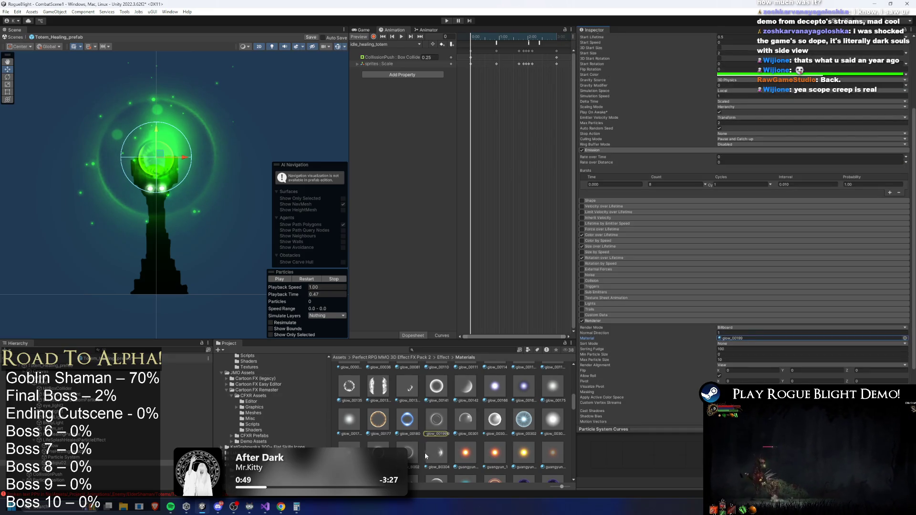
{"action": "left_click", "coordinate": [69, 469]}
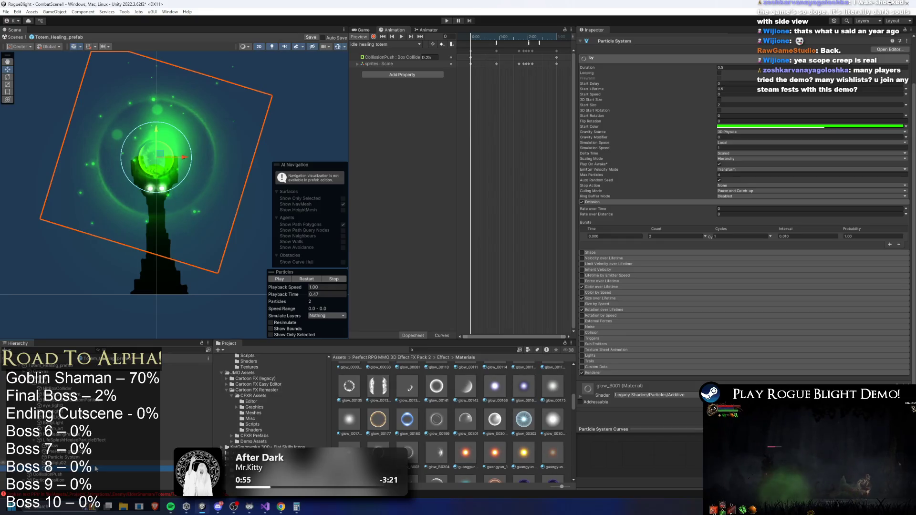
Step: Inspect this particle system's glow_B001 Renderer material and scrub its preview to about 0.44
{"action": "left_click", "coordinate": [614, 373]}
{"action": "left_click", "coordinate": [744, 390]}
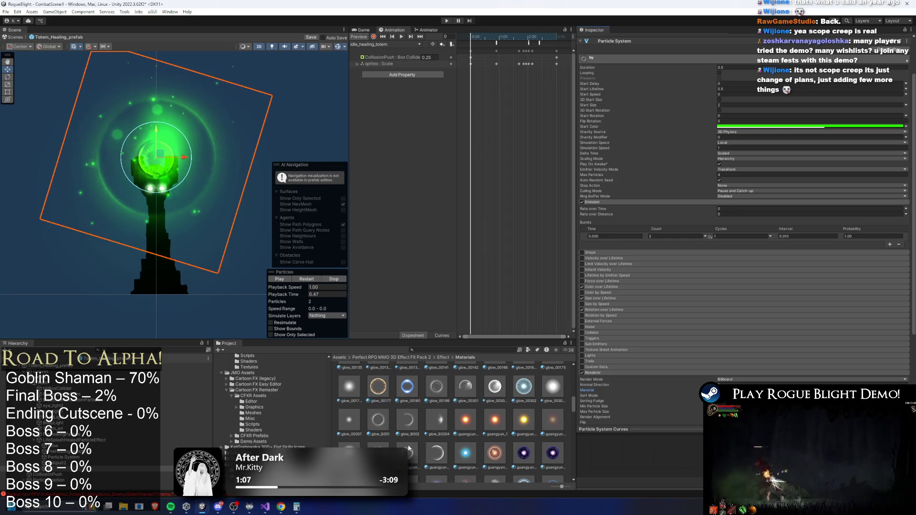
{"action": "left_click", "coordinate": [307, 280]}
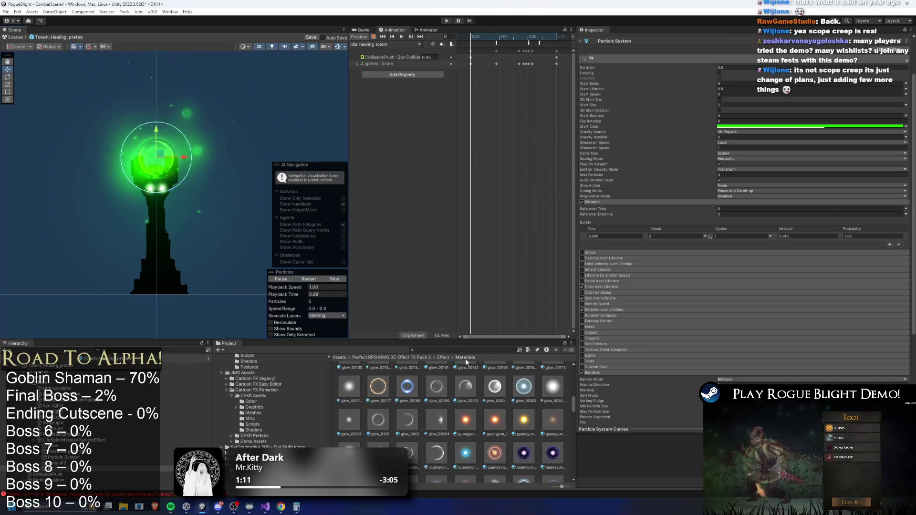
{"action": "left_click", "coordinate": [323, 279]}
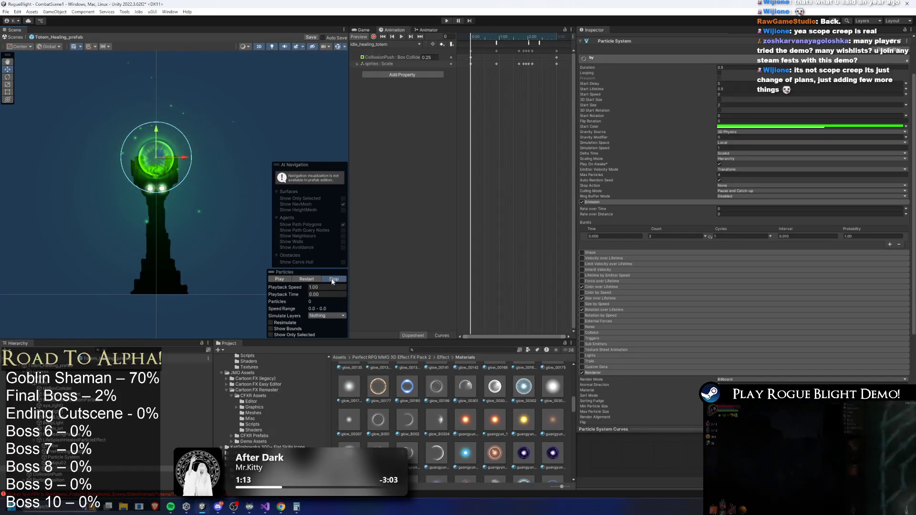
{"action": "mouse_move", "coordinate": [307, 297]}
{"action": "left_mouse_down"}
{"action": "mouse_move", "coordinate": [381, 291]}
{"action": "mouse_move", "coordinate": [404, 299]}
{"action": "mouse_move", "coordinate": [416, 291]}
{"action": "left_mouse_up"}
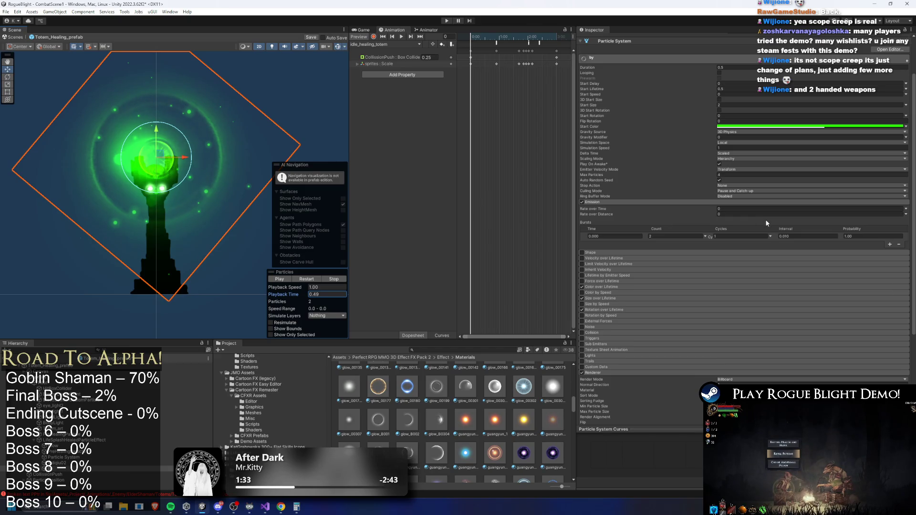
Step: Expand Size over Lifetime and fine-tune the particle preview time
{"action": "scroll", "coordinate": [792, 235], "scroll_direction": "down", "scroll_amount": 5}
{"action": "scroll", "coordinate": [797, 232], "scroll_direction": "down", "scroll_amount": 2}
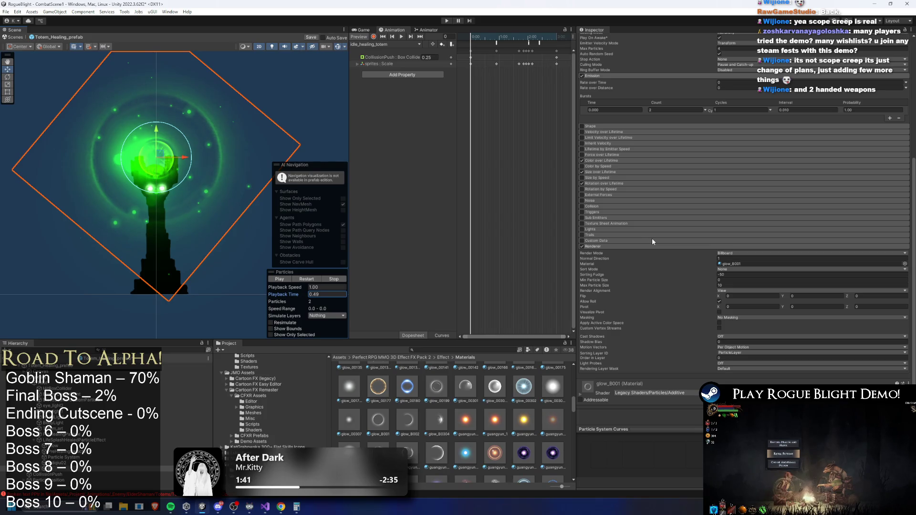
{"action": "left_click", "coordinate": [619, 172]}
{"action": "left_click", "coordinate": [307, 293]}
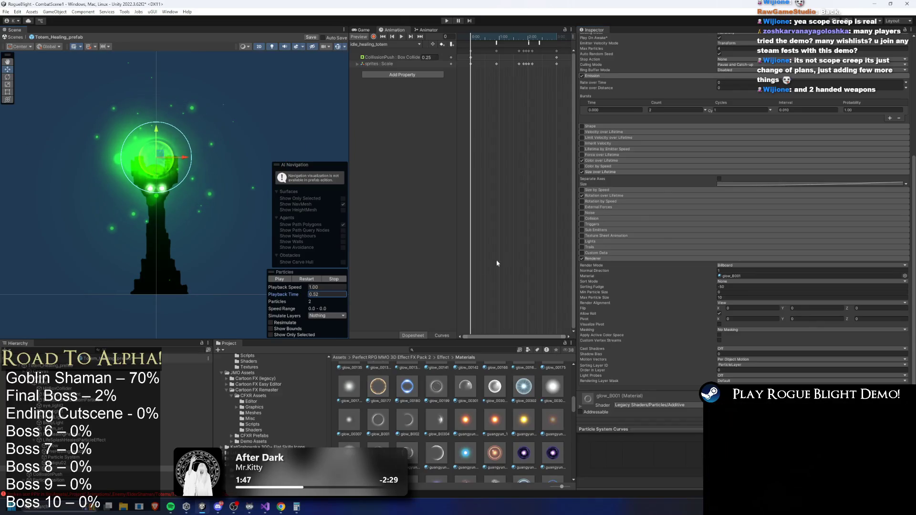
{"action": "left_click_drag", "start_coordinate": [306, 294], "coordinate": [299, 294]}
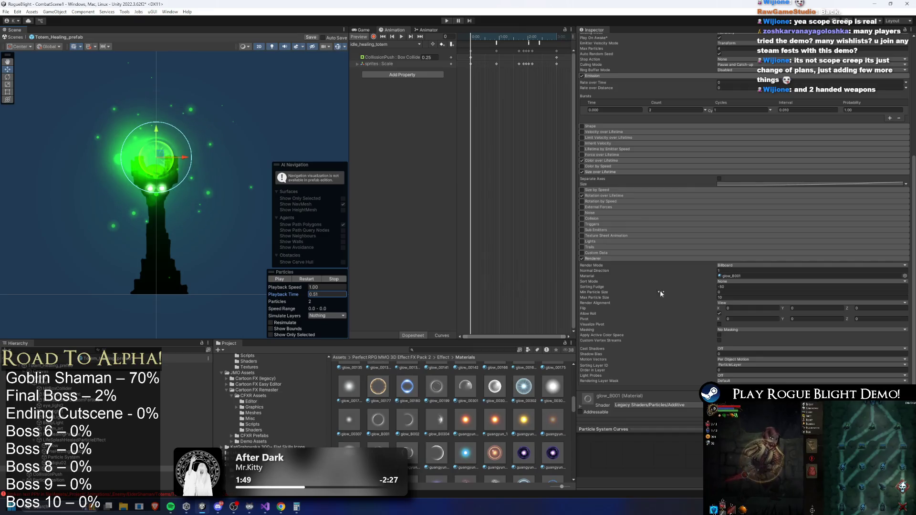
Step: Replace the glow_B001 material with glow_00199 in the Renderer's Material slot
{"action": "left_click", "coordinate": [740, 276]}
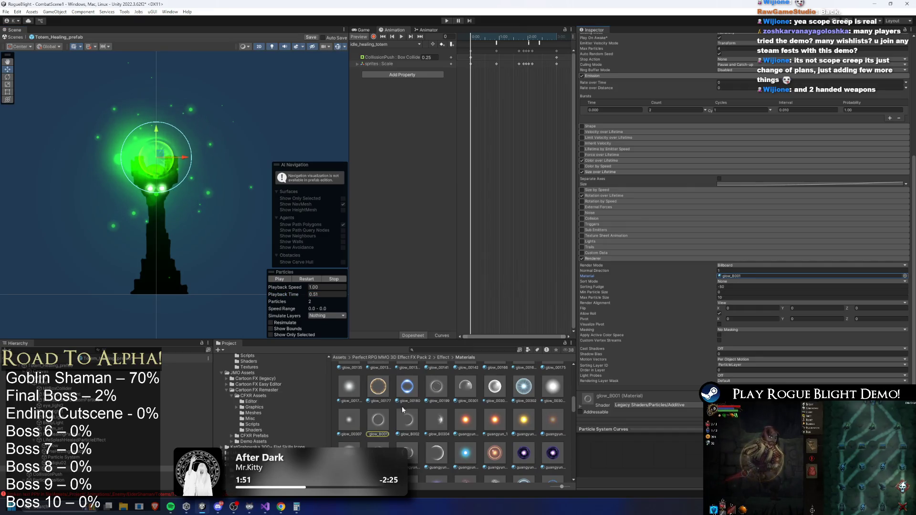
{"action": "scroll", "coordinate": [436, 420], "scroll_direction": "up", "scroll_amount": 2}
{"action": "mouse_move", "coordinate": [436, 430]}
{"action": "left_mouse_down"}
{"action": "mouse_move", "coordinate": [626, 346]}
{"action": "mouse_move", "coordinate": [744, 276]}
{"action": "left_mouse_up"}
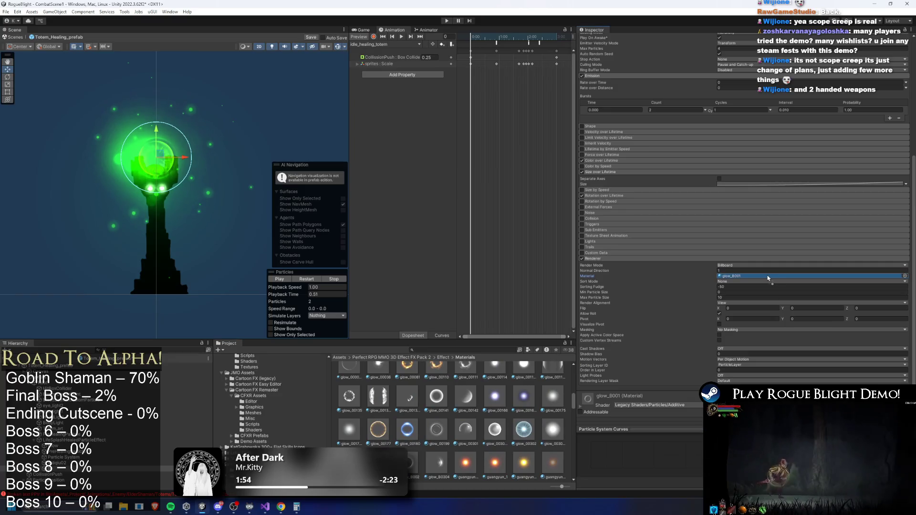
{"action": "left_click", "coordinate": [296, 295]}
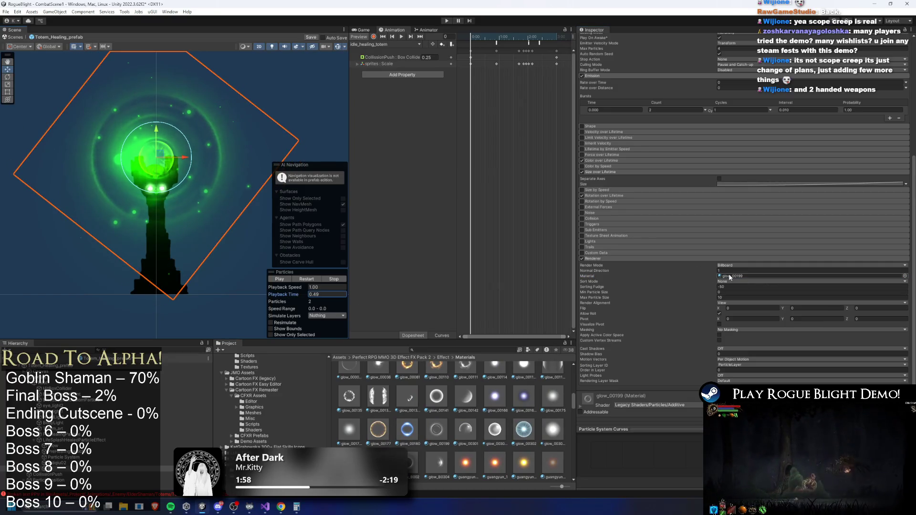
Step: Set the Color over Lifetime end alpha to 0 and move that key earlier, then restart the preview
{"action": "scroll", "coordinate": [720, 270], "scroll_direction": "up", "scroll_amount": 4}
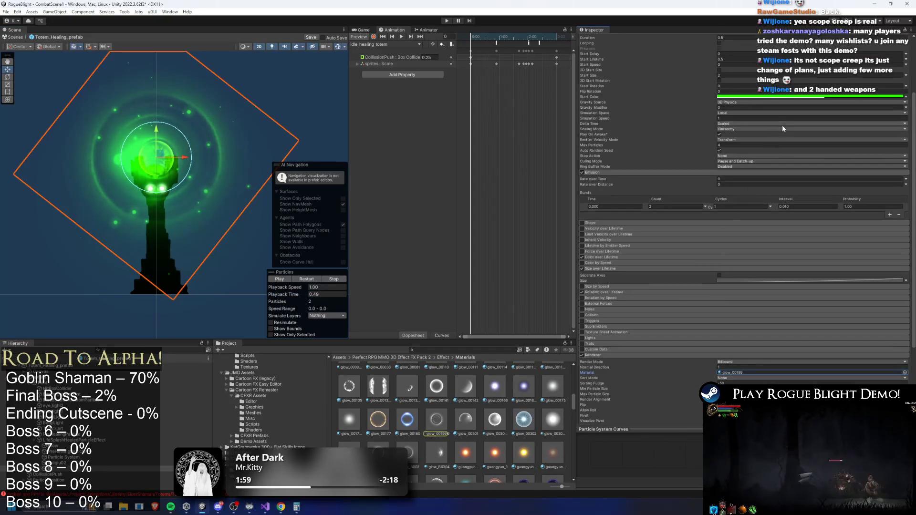
{"action": "scroll", "coordinate": [782, 127], "scroll_direction": "up", "scroll_amount": 2}
{"action": "left_click", "coordinate": [615, 314]}
{"action": "left_click", "coordinate": [842, 323]}
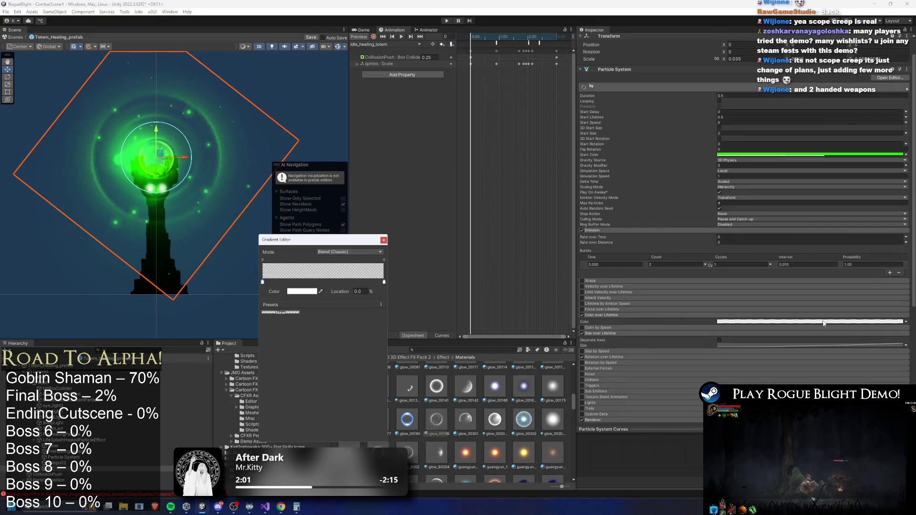
{"action": "left_click", "coordinate": [384, 260]}
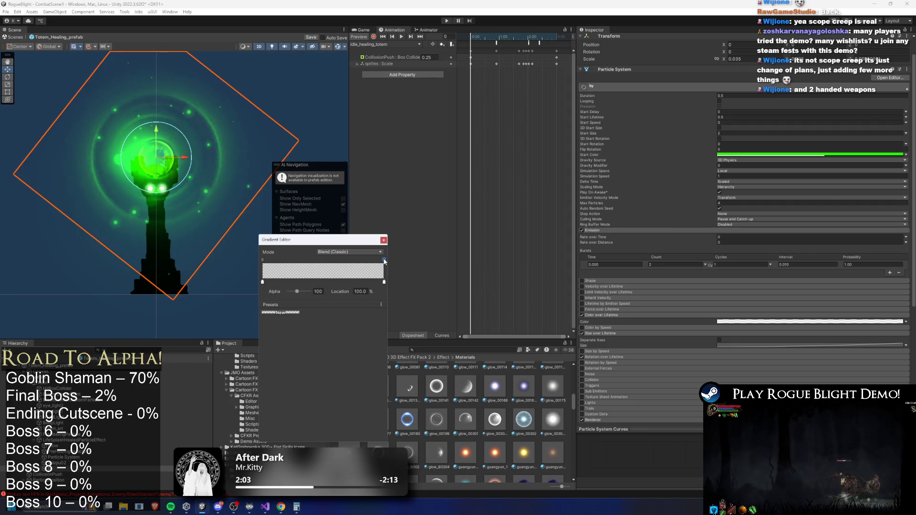
{"action": "mouse_move", "coordinate": [305, 290]}
{"action": "left_mouse_down"}
{"action": "mouse_move", "coordinate": [286, 291]}
{"action": "mouse_move", "coordinate": [306, 291]}
{"action": "left_mouse_up"}
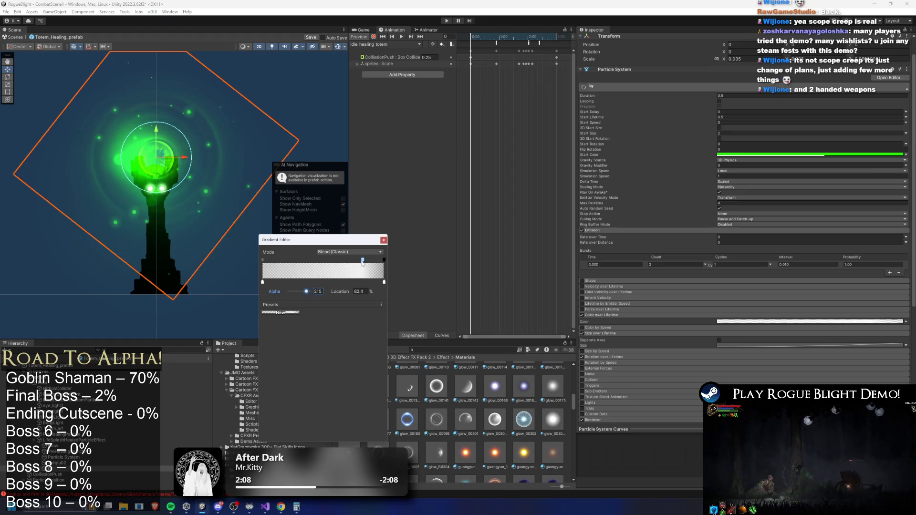
{"action": "left_click_drag", "start_coordinate": [362, 261], "coordinate": [332, 261]}
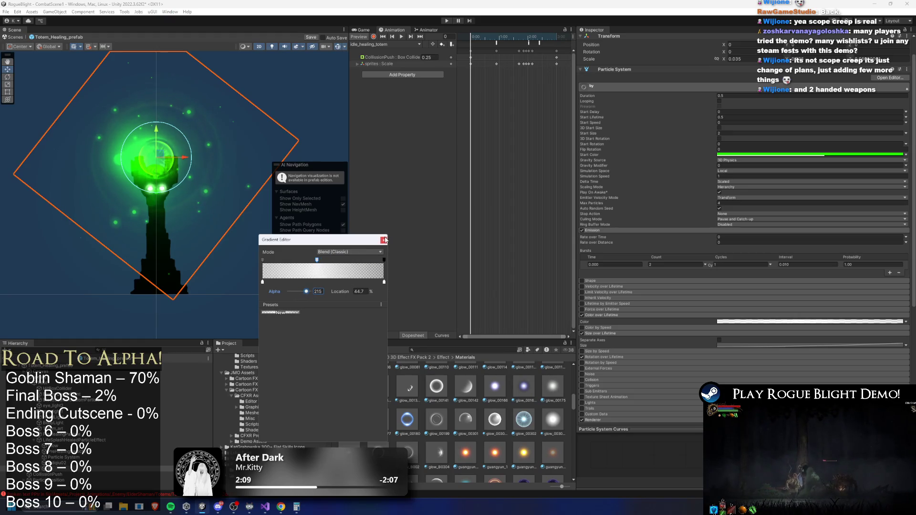
{"action": "left_click", "coordinate": [384, 239]}
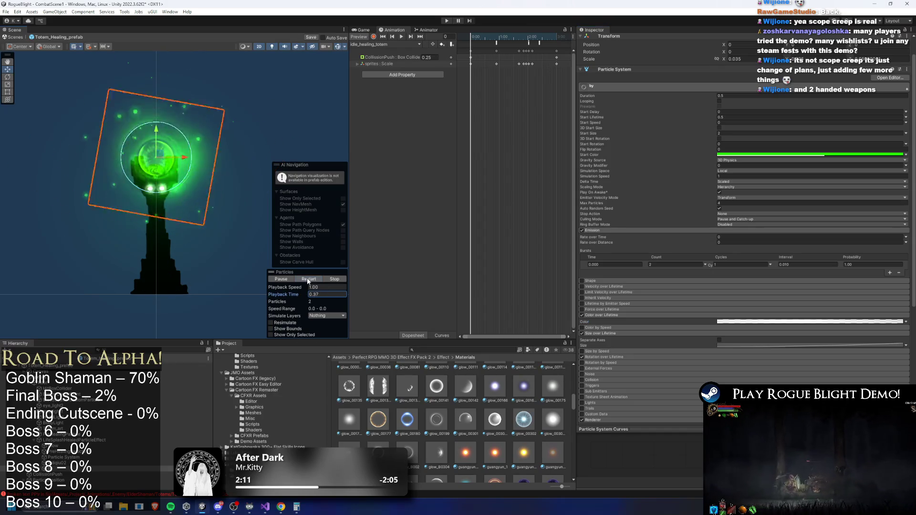
{"action": "left_click", "coordinate": [308, 280]}
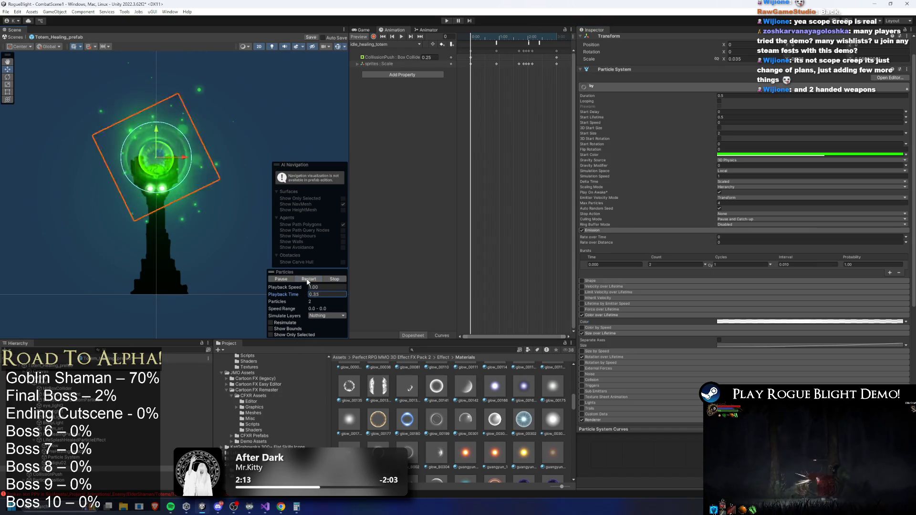
{"action": "scroll", "coordinate": [755, 82], "scroll_direction": "up", "scroll_amount": 1}
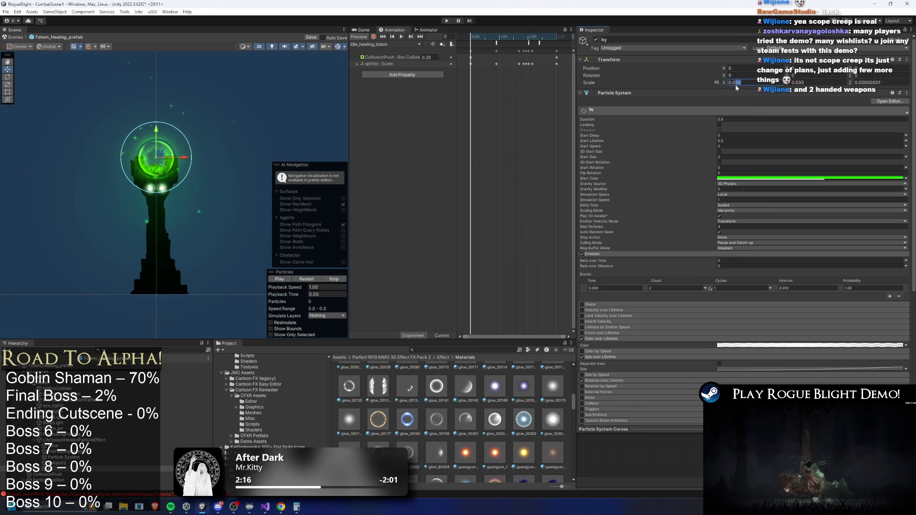
{"action": "key", "text": "ctrl+z"}
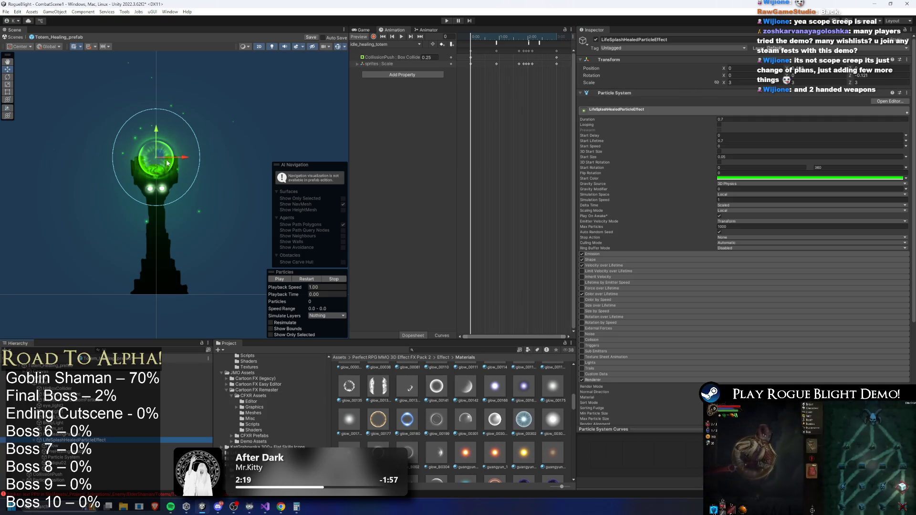
Step: Set the LifeSplashHealedParticleEffect Shape module's X scale to 0.1
{"action": "scroll", "coordinate": [157, 164], "scroll_direction": "up", "scroll_amount": 2}
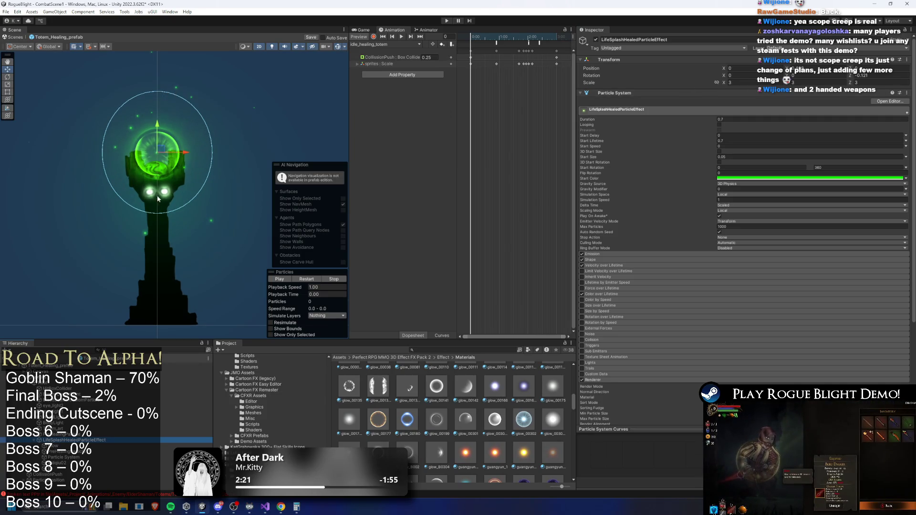
{"action": "left_click", "coordinate": [681, 260]}
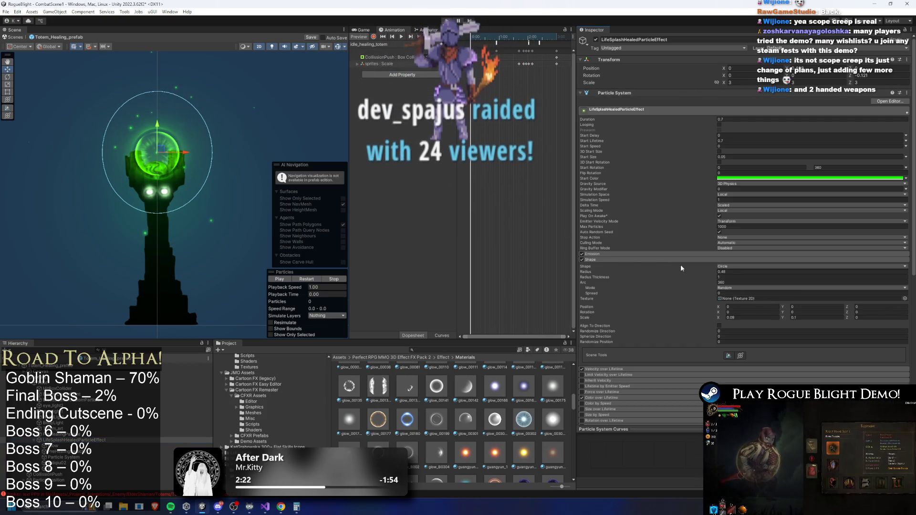
{"action": "left_click", "coordinate": [804, 318]}
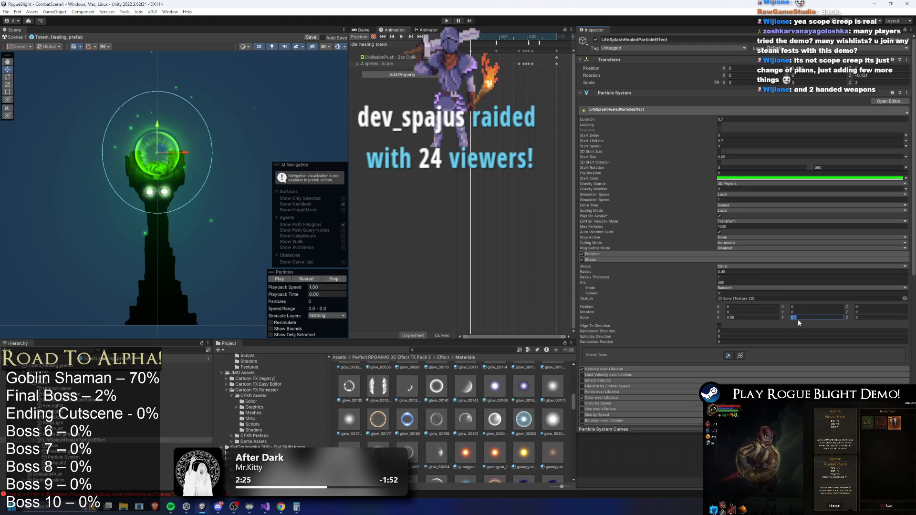
{"action": "left_click", "coordinate": [763, 318]}
{"action": "type", "text": "0.1"}
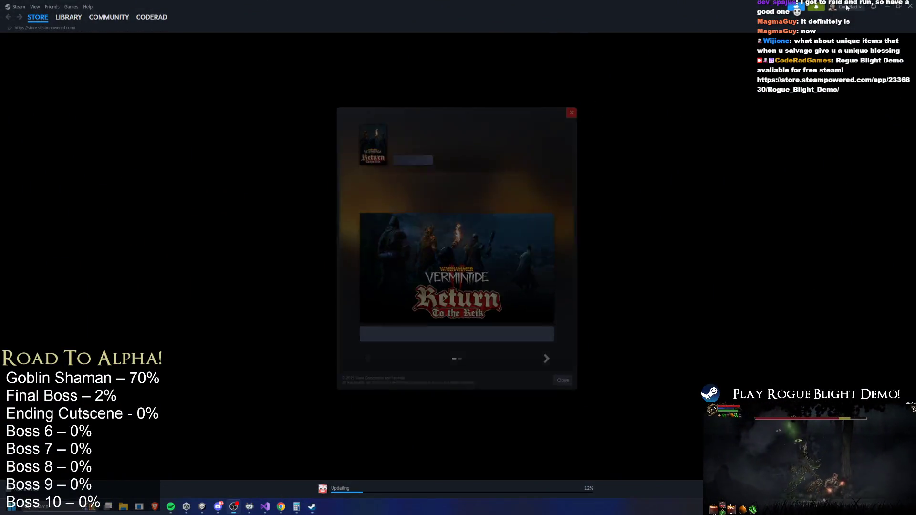
Step: Dismiss the promo and search the Steam store for Stardeus
{"action": "left_click", "coordinate": [578, 106]}
{"action": "left_click", "coordinate": [819, 7]}
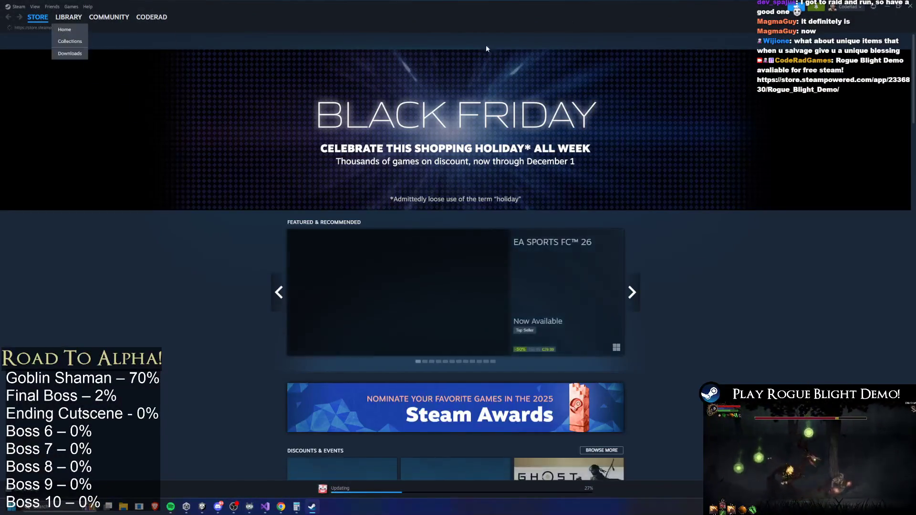
{"action": "left_click", "coordinate": [557, 42]}
{"action": "type", "text": "Stardeus"}
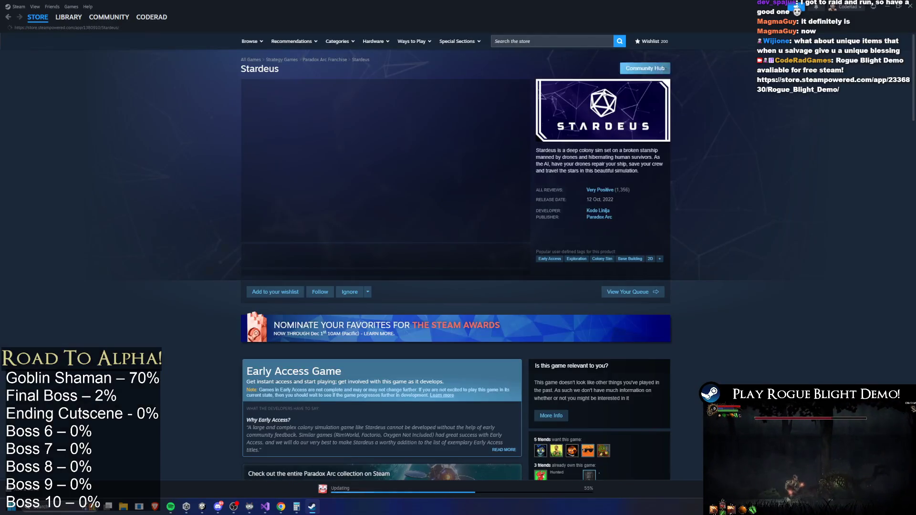
Step: Browse the Stardeus screenshots, then wishlist and follow the game
{"action": "left_click", "coordinate": [347, 257]}
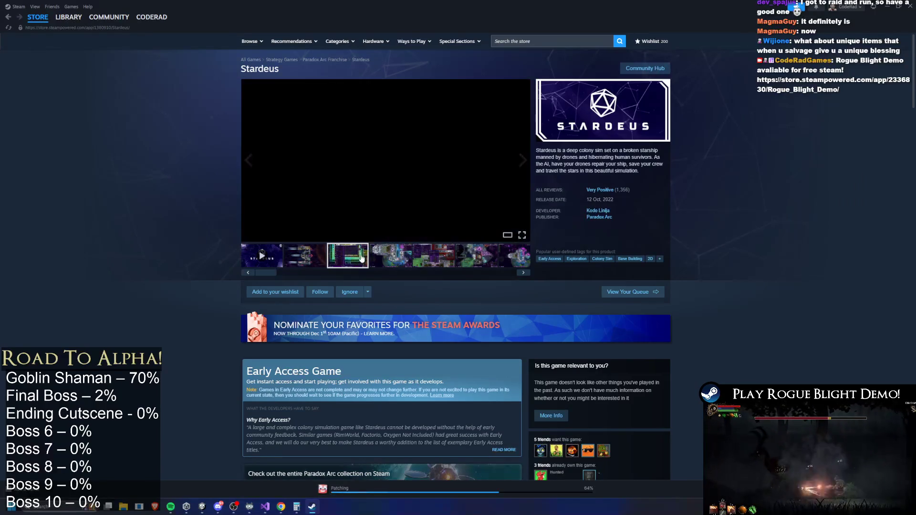
{"action": "left_click", "coordinate": [447, 232]}
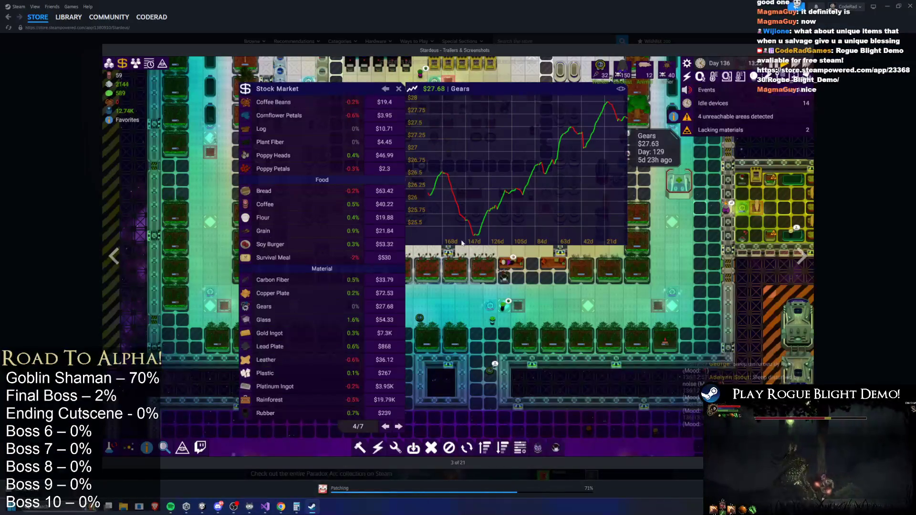
{"action": "key", "text": "Escape"}
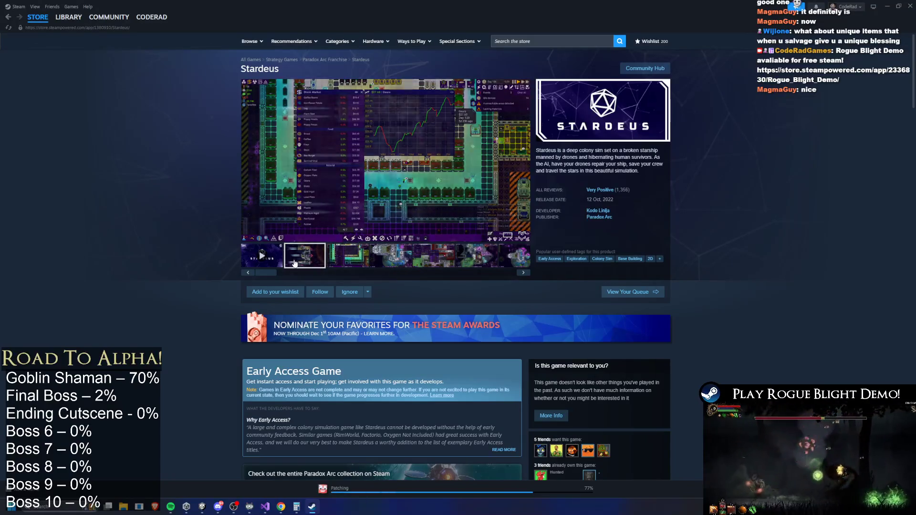
{"action": "scroll", "coordinate": [400, 319], "scroll_direction": "down", "scroll_amount": 5}
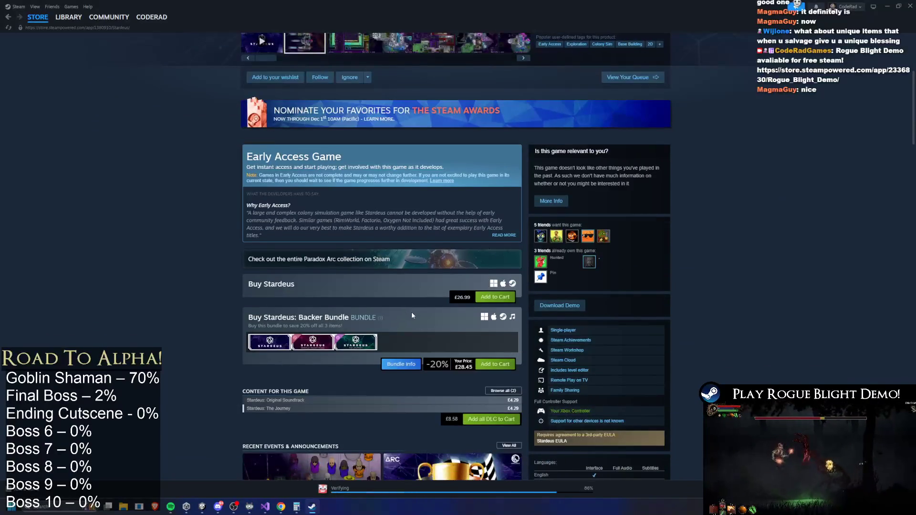
{"action": "scroll", "coordinate": [413, 312], "scroll_direction": "up", "scroll_amount": 5}
{"action": "left_click", "coordinate": [276, 291]}
{"action": "left_click", "coordinate": [320, 292]}
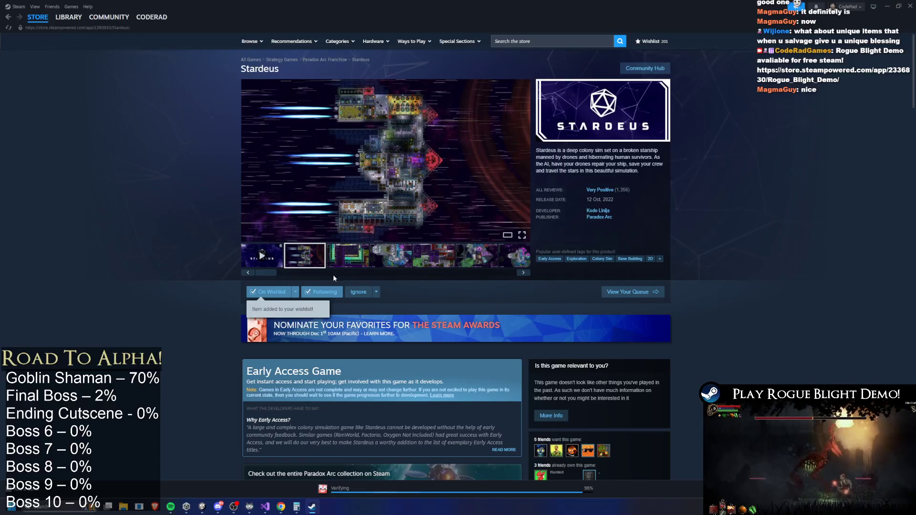
Step: Play the Stardeus trailer unmuted in fullscreen
{"action": "left_click", "coordinate": [261, 256]}
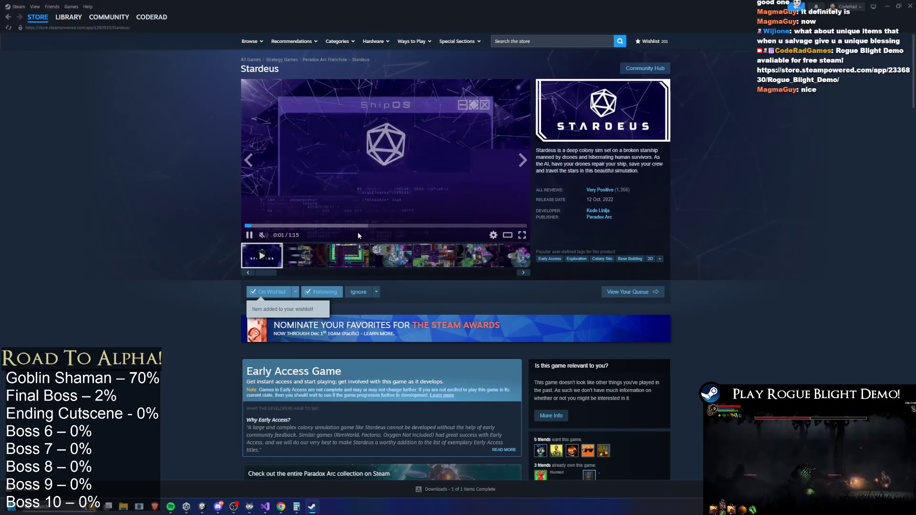
{"action": "left_click", "coordinate": [262, 235]}
{"action": "left_click", "coordinate": [522, 235]}
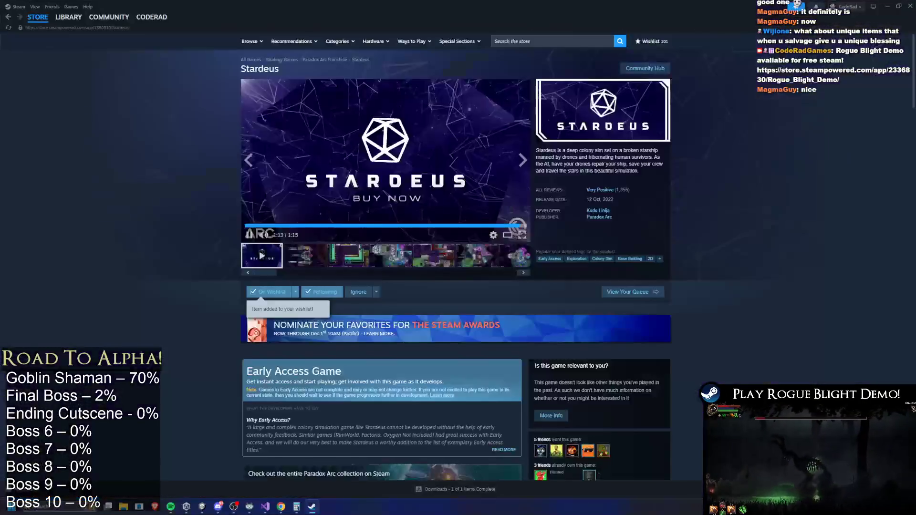
Step: Leave the trailer, browse the Paradox Arc publisher page, and return to the Stardeus page
{"action": "key", "text": "Escape"}
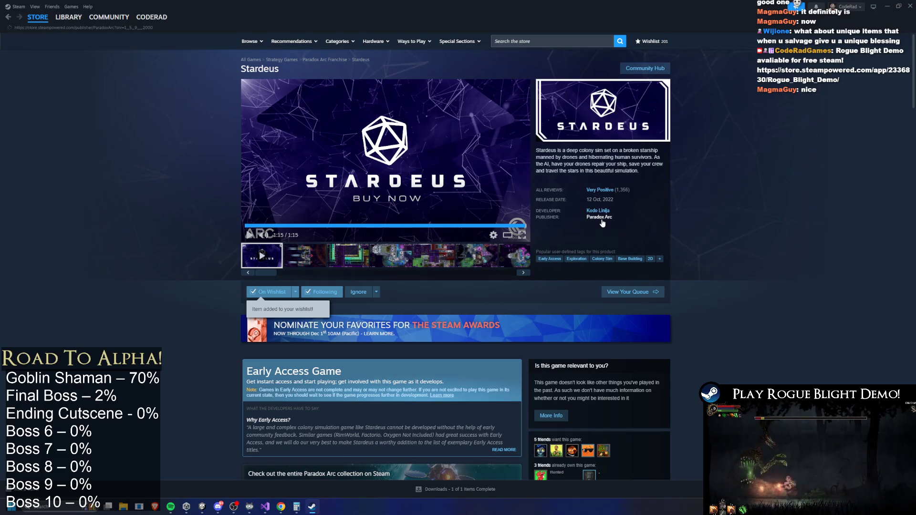
{"action": "left_click", "coordinate": [602, 218]}
{"action": "scroll", "coordinate": [553, 236], "scroll_direction": "down", "scroll_amount": 3}
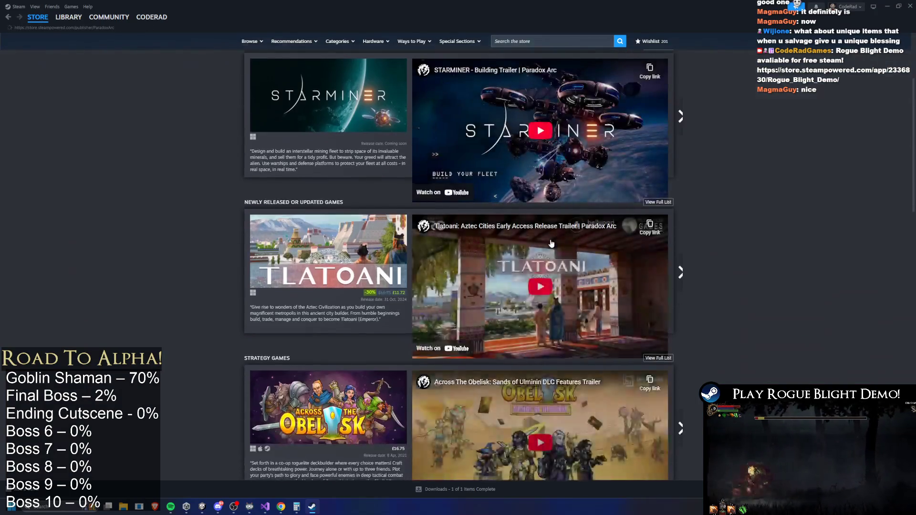
{"action": "scroll", "coordinate": [551, 244], "scroll_direction": "down", "scroll_amount": 3}
{"action": "scroll", "coordinate": [551, 244], "scroll_direction": "up", "scroll_amount": 5}
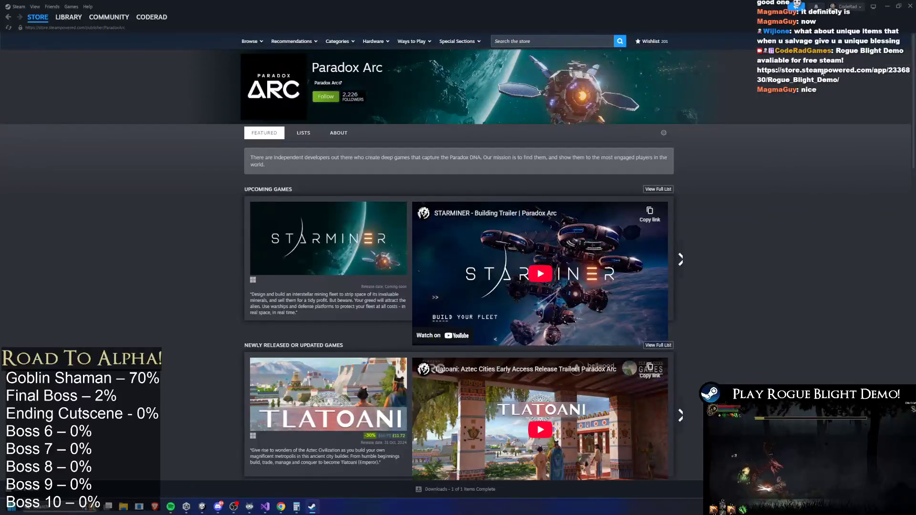
{"action": "left_click", "coordinate": [655, 133]}
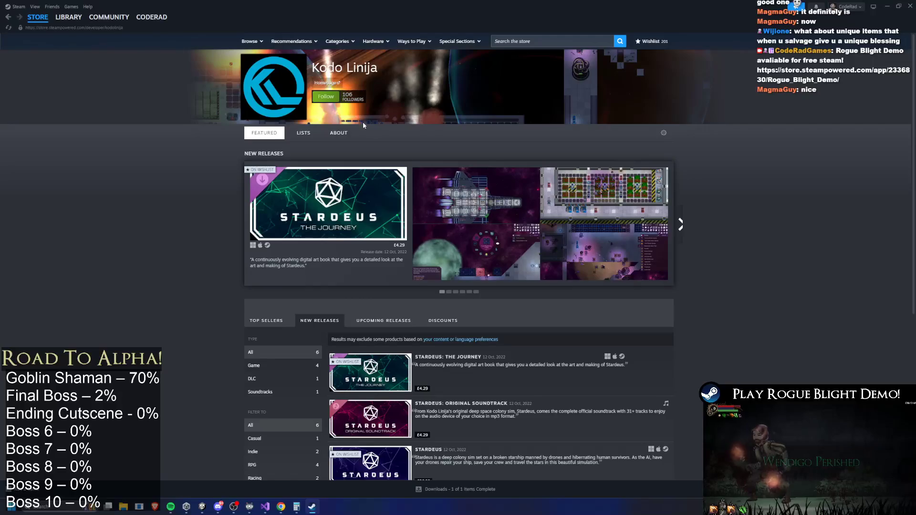
{"action": "scroll", "coordinate": [581, 189], "scroll_direction": "down", "scroll_amount": 5}
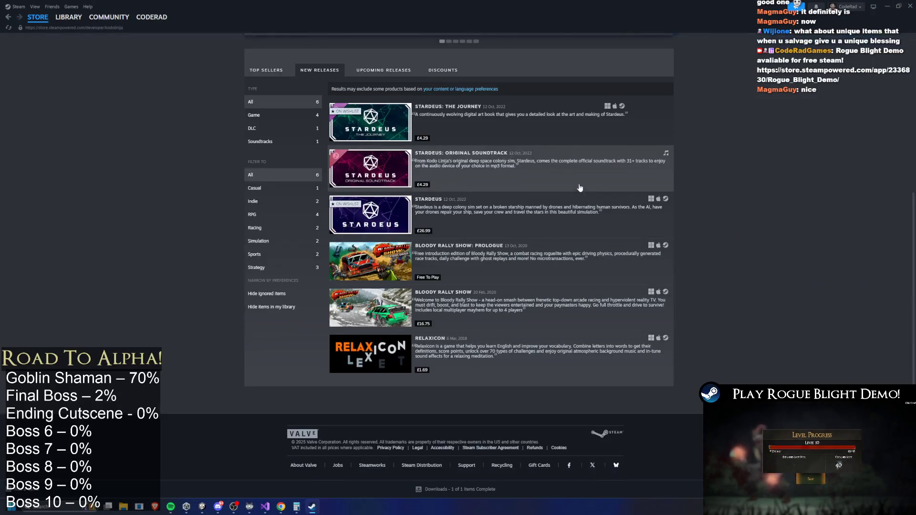
{"action": "key", "text": "alt+Left"}
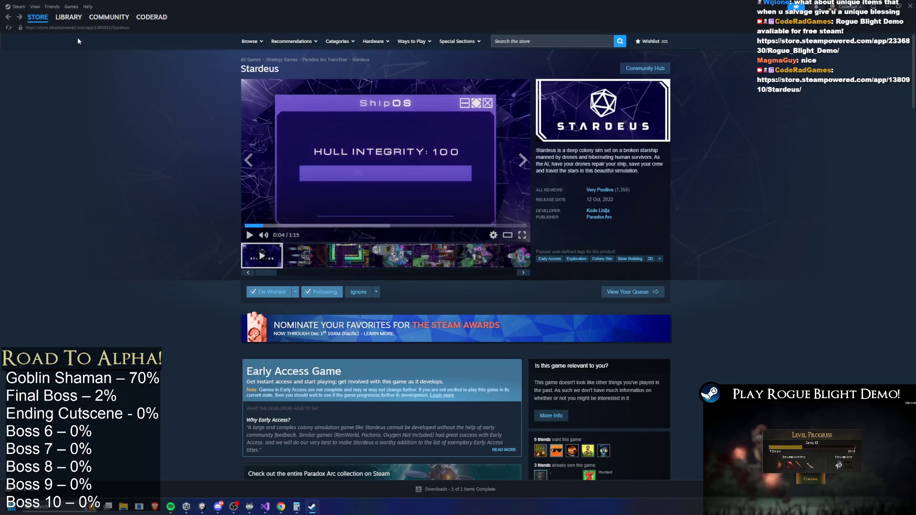
Step: Open Rogue Blight Playtest in the Steam Library, then close Steam
{"action": "left_click", "coordinate": [68, 17]}
{"action": "left_click", "coordinate": [40, 88]}
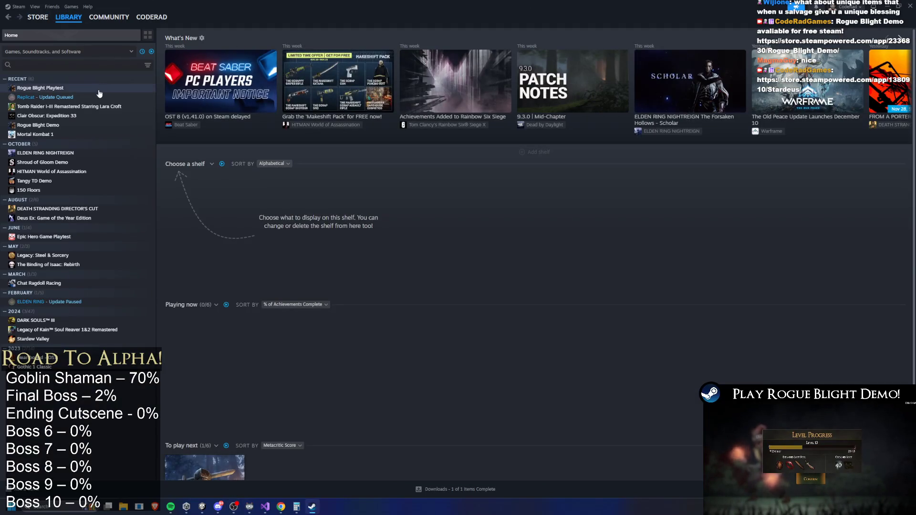
{"action": "left_click", "coordinate": [912, 4]}
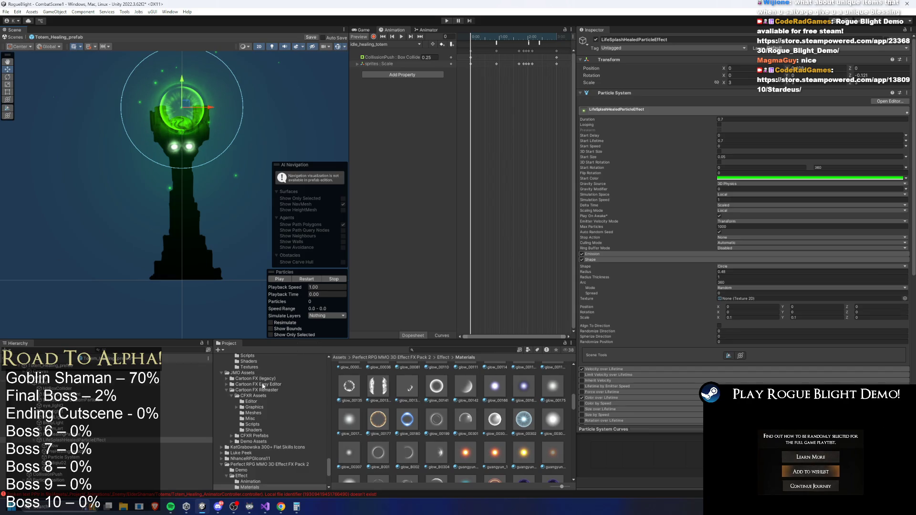
Step: Preview the idle animation at frames 95, 49 and 122, enlarge the Scene view, and select sprites
{"action": "key", "text": "XF86AudioPlay"}
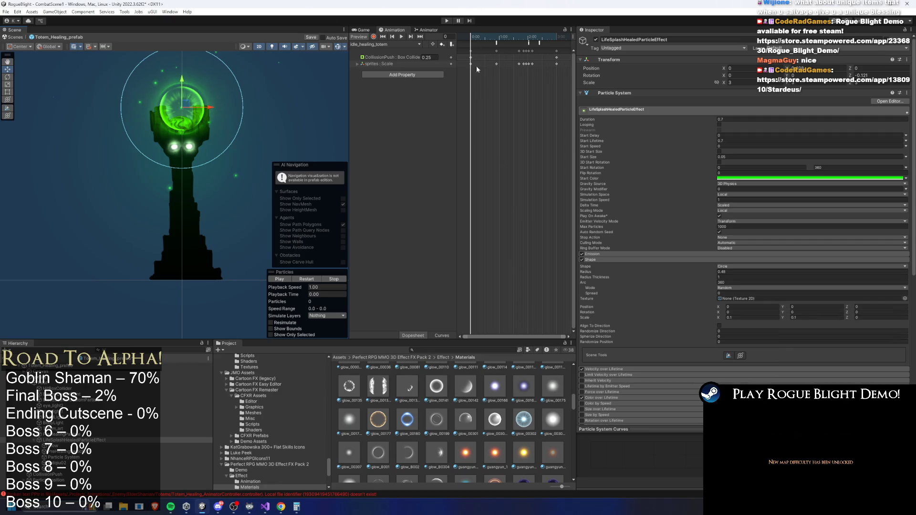
{"action": "mouse_move", "coordinate": [500, 37]}
{"action": "left_mouse_down"}
{"action": "mouse_move", "coordinate": [536, 36]}
{"action": "mouse_move", "coordinate": [516, 28]}
{"action": "left_mouse_up"}
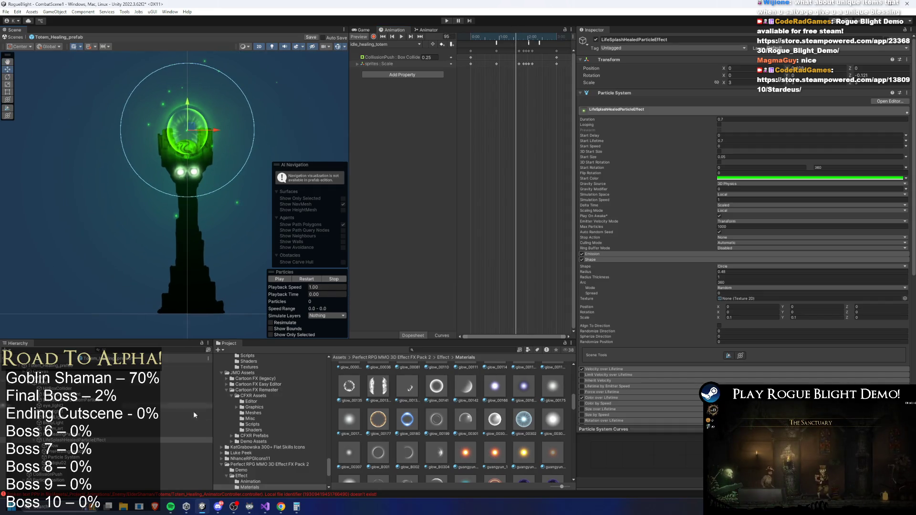
{"action": "left_click_drag", "start_coordinate": [193, 339], "coordinate": [196, 387]}
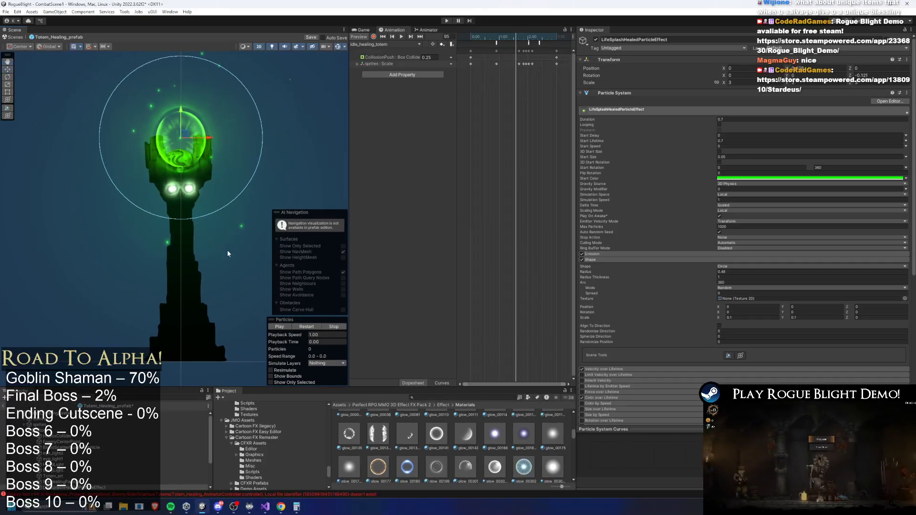
{"action": "mouse_move", "coordinate": [500, 36]}
{"action": "left_mouse_down"}
{"action": "mouse_move", "coordinate": [479, 36]}
{"action": "mouse_move", "coordinate": [527, 36]}
{"action": "left_mouse_up"}
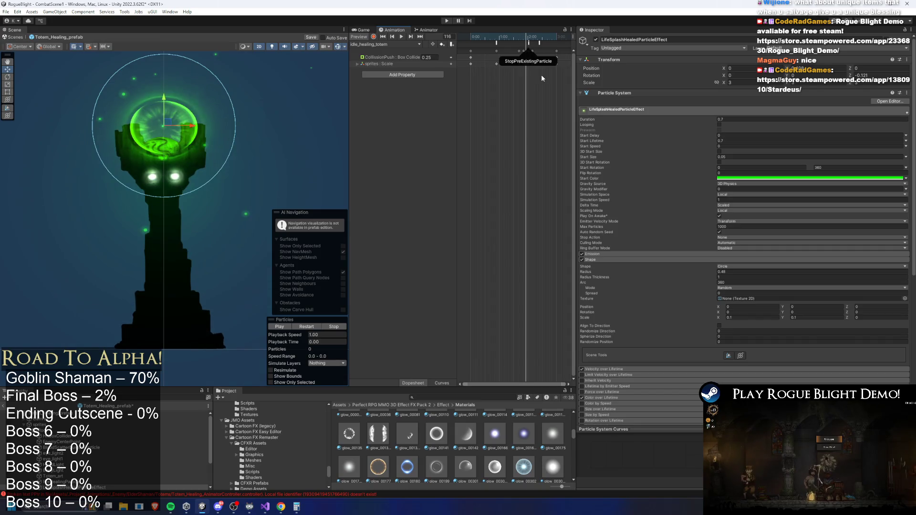
{"action": "left_click", "coordinate": [530, 38]}
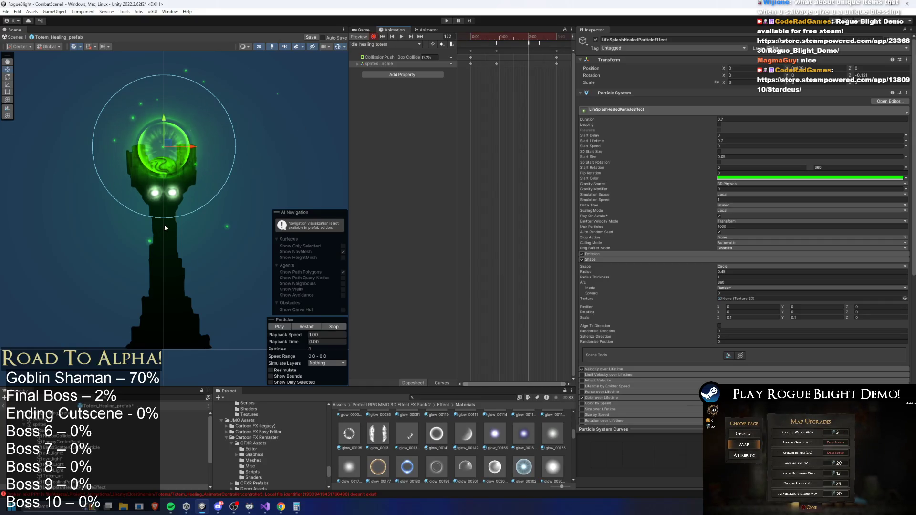
{"action": "key", "text": "e"}
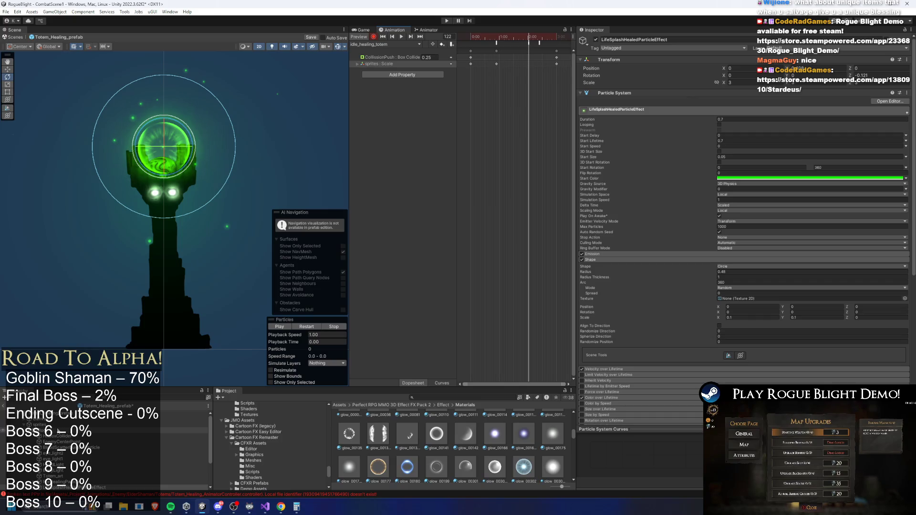
{"action": "left_click", "coordinate": [168, 240]}
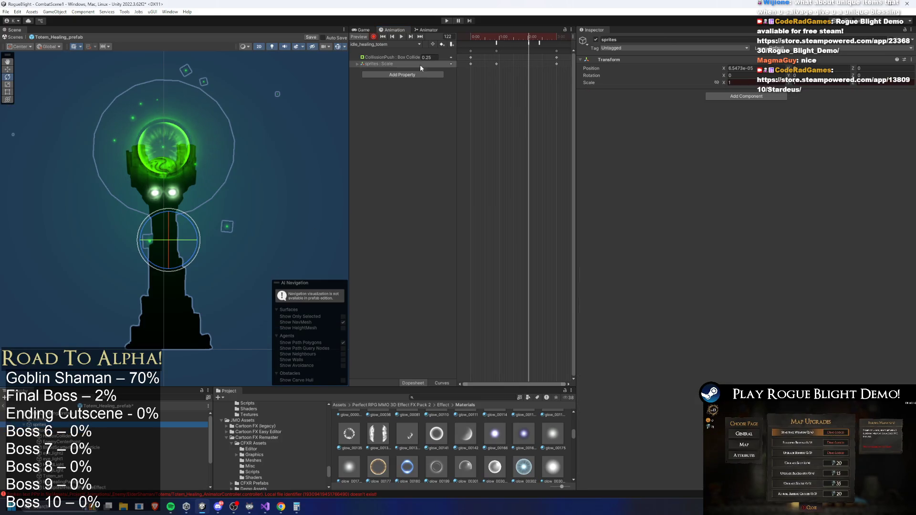
Step: Try and undo position shifts of the totem sprites at frames 40 and 98, then play the preview
{"action": "left_click_drag", "start_coordinate": [171, 209], "coordinate": [171, 221]}
{"action": "key", "text": "ctrl+z"}
{"action": "mouse_move", "coordinate": [471, 38]}
{"action": "left_mouse_down"}
{"action": "mouse_move", "coordinate": [493, 53]}
{"action": "mouse_move", "coordinate": [497, 38]}
{"action": "mouse_move", "coordinate": [531, 38]}
{"action": "mouse_move", "coordinate": [518, 38]}
{"action": "left_mouse_up"}
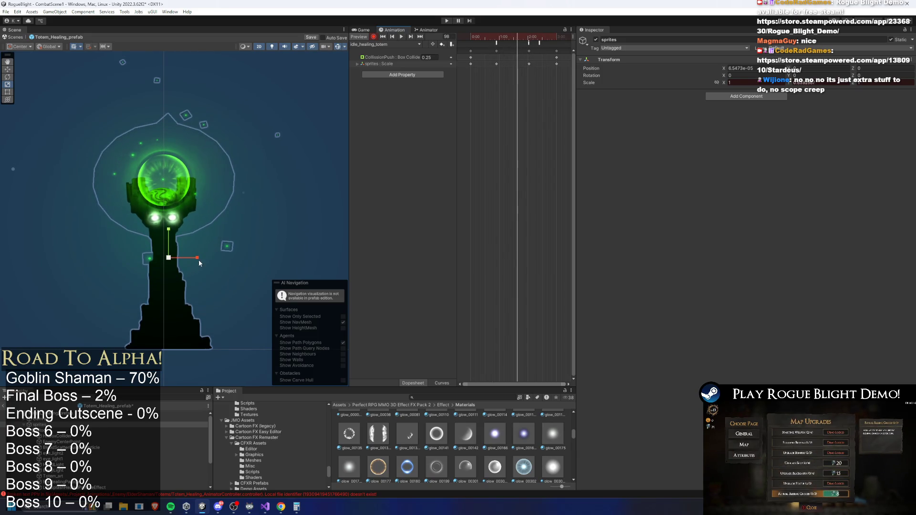
{"action": "left_click_drag", "start_coordinate": [200, 263], "coordinate": [201, 263]}
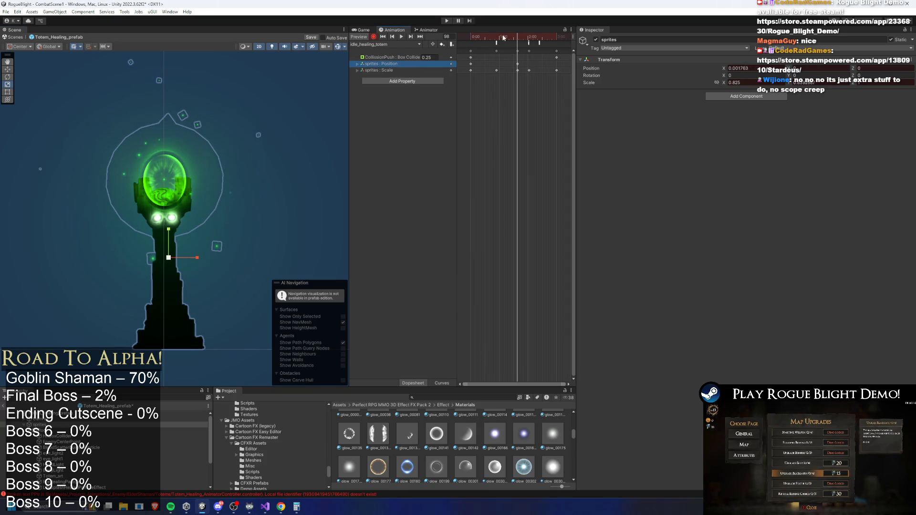
{"action": "key", "text": "ctrl+z"}
{"action": "key", "text": "space"}
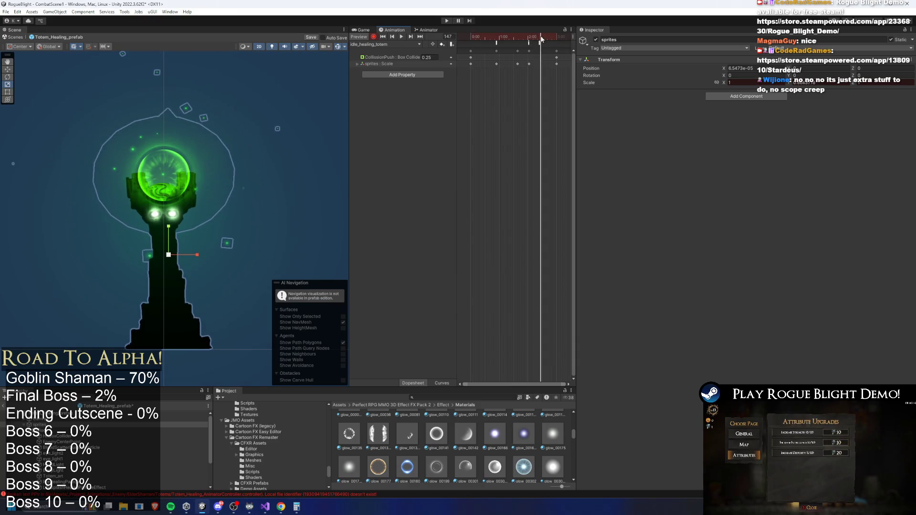
Step: Inspect the timeline event and Scale keyframes around frames 111–122, undoing an accidental Canvas stretch
{"action": "left_click", "coordinate": [539, 42]}
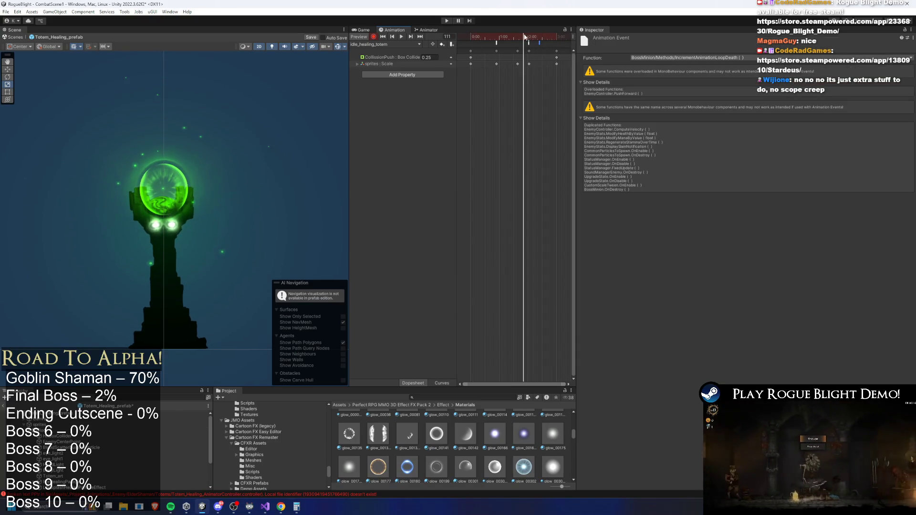
{"action": "left_click", "coordinate": [524, 64]}
{"action": "left_click", "coordinate": [529, 38]}
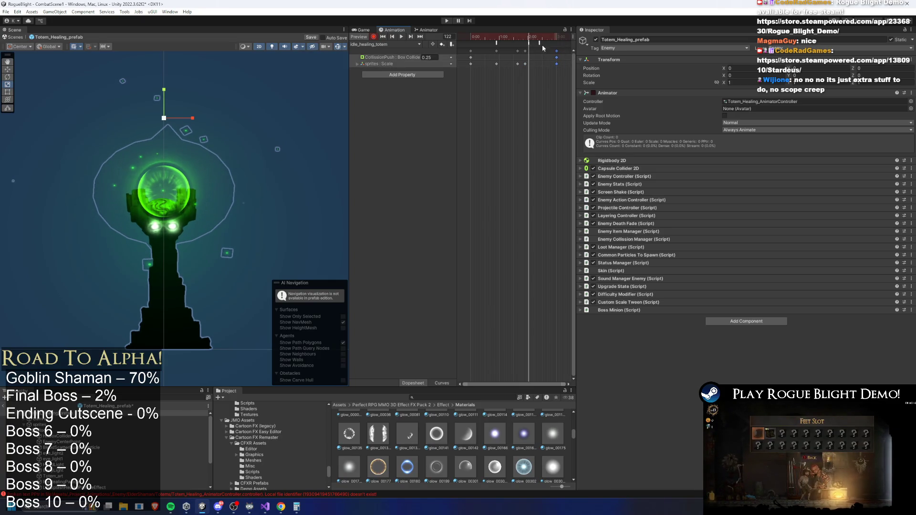
{"action": "left_click", "coordinate": [520, 35]}
{"action": "key", "text": "space"}
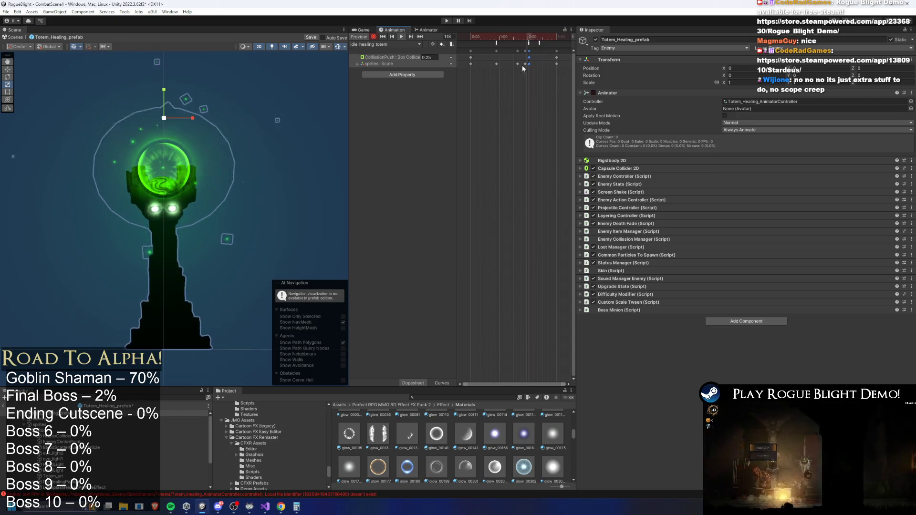
{"action": "left_click_drag", "start_coordinate": [514, 48], "coordinate": [521, 63]}
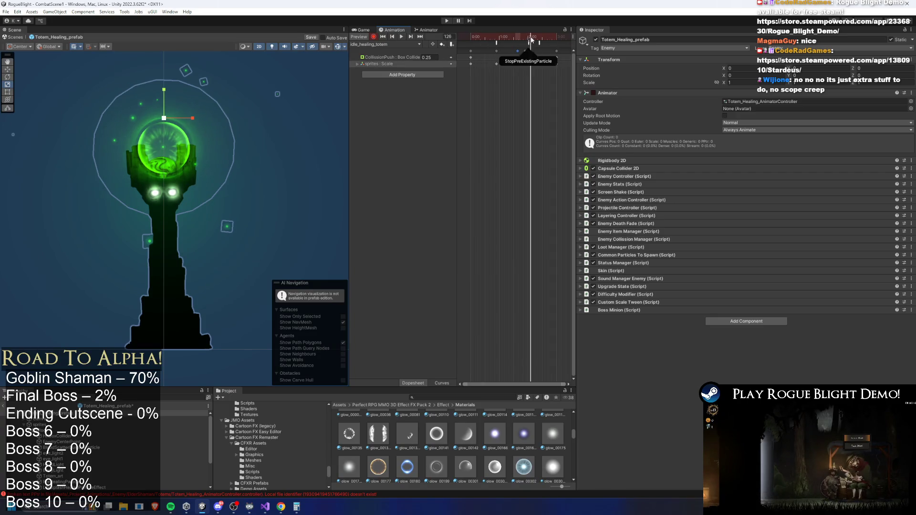
{"action": "left_click_drag", "start_coordinate": [165, 90], "coordinate": [165, 93]}
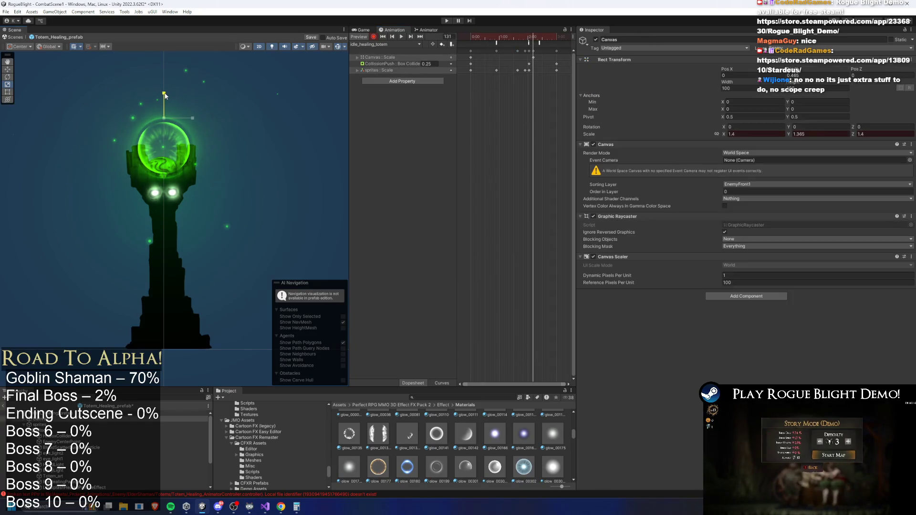
{"action": "key", "text": "ctrl+z"}
Step: Shift the sprites' position, delete the unwanted Position track, and replay the animation
{"action": "left_click", "coordinate": [390, 64]}
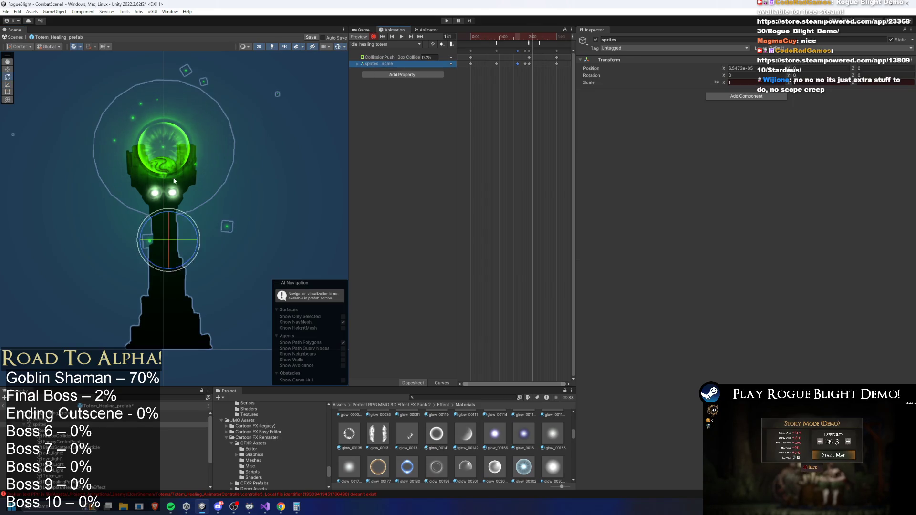
{"action": "left_click_drag", "start_coordinate": [168, 218], "coordinate": [192, 242]}
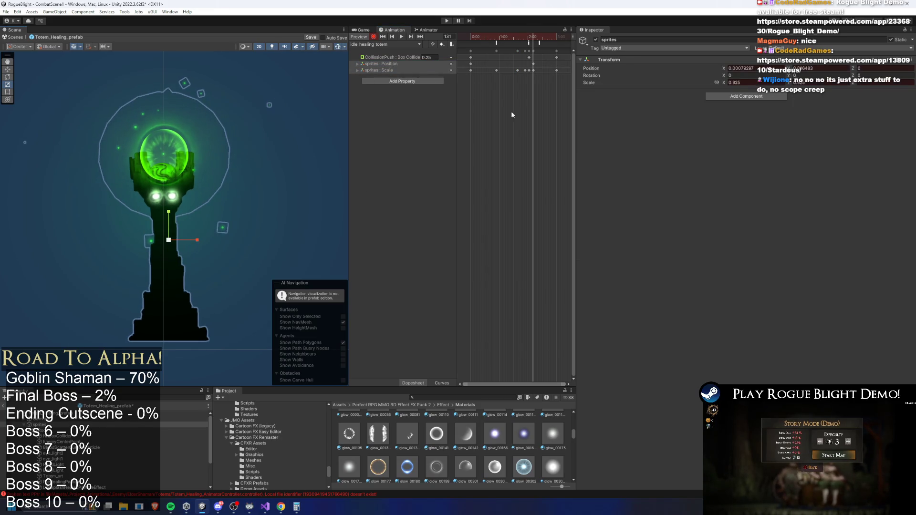
{"action": "key", "text": "Delete"}
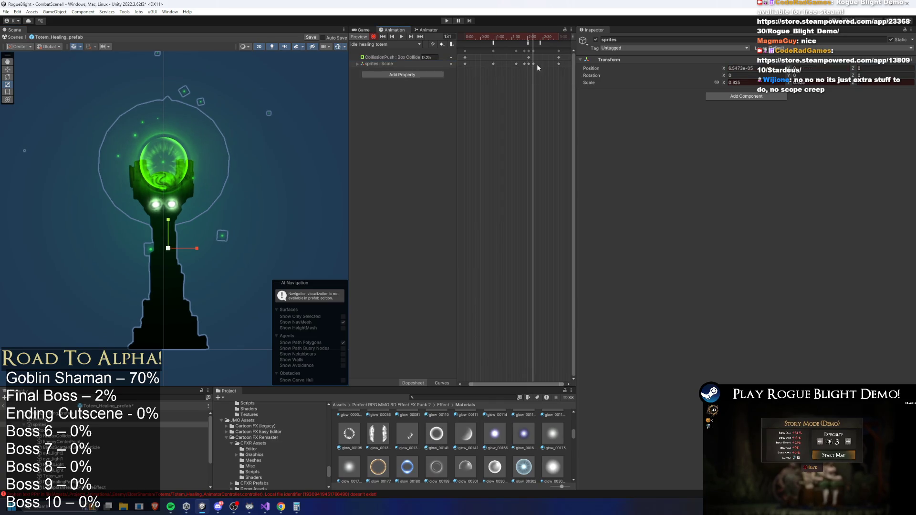
{"action": "key", "text": "space"}
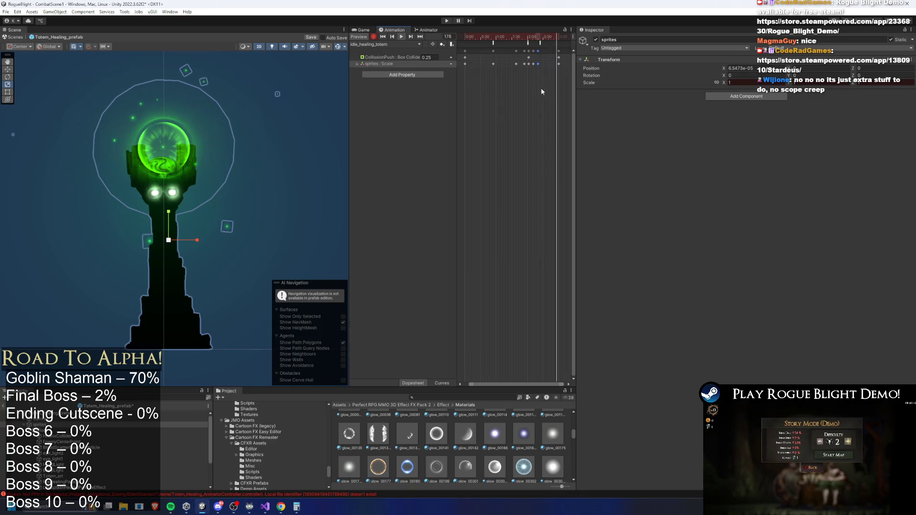
{"action": "scroll", "coordinate": [535, 70], "scroll_direction": "up", "scroll_amount": 3}
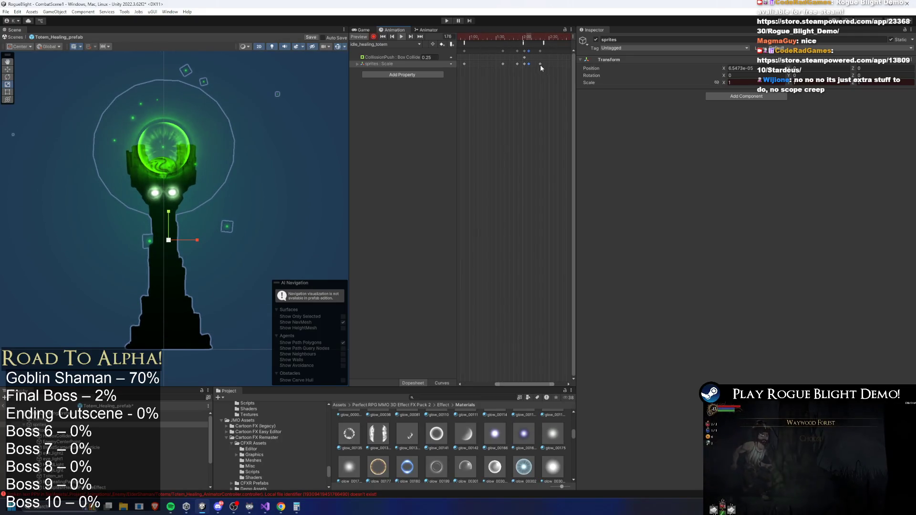
Step: Move the sprites Scale keyframes earlier in the loop, undoing one overshoot
{"action": "left_click_drag", "start_coordinate": [541, 64], "coordinate": [536, 64]}
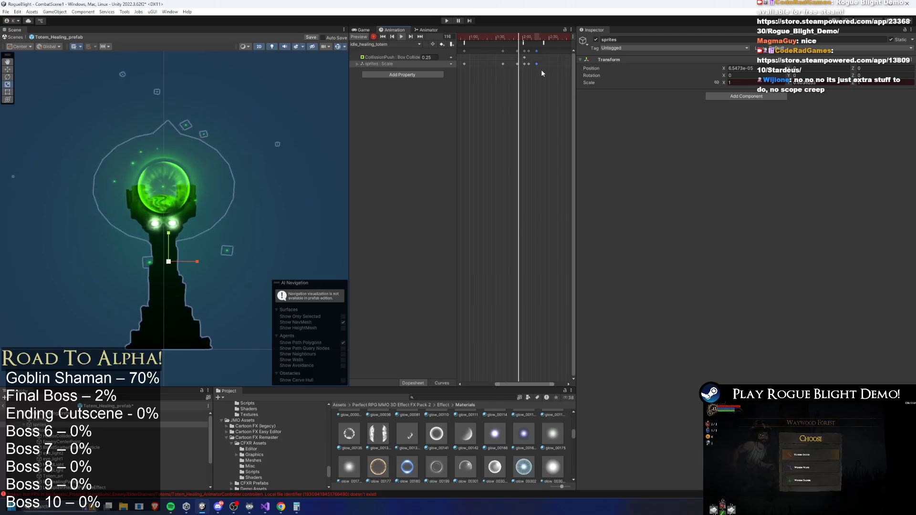
{"action": "scroll", "coordinate": [503, 99], "scroll_direction": "left", "scroll_amount": 3}
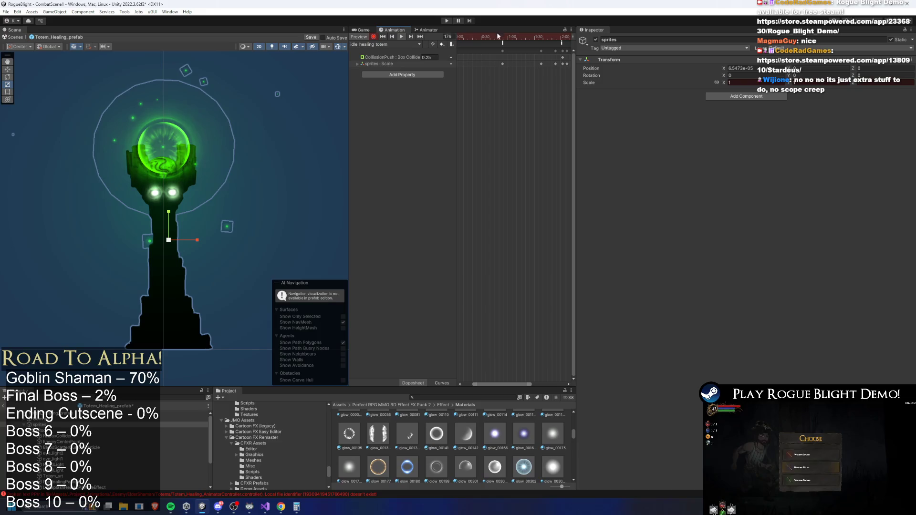
{"action": "scroll", "coordinate": [533, 65], "scroll_direction": "right", "scroll_amount": 2}
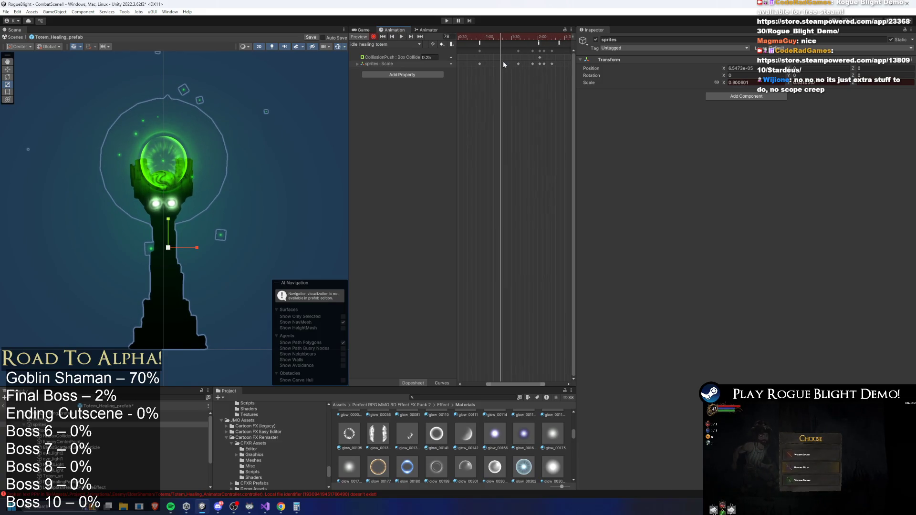
{"action": "left_click_drag", "start_coordinate": [518, 64], "coordinate": [505, 64]}
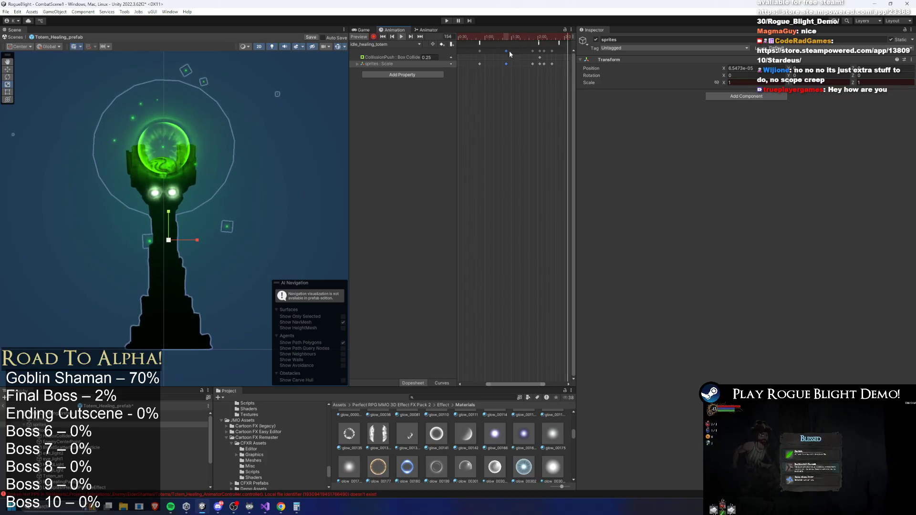
{"action": "mouse_move", "coordinate": [523, 66]}
{"action": "left_mouse_down"}
{"action": "mouse_move", "coordinate": [477, 64]}
{"action": "mouse_move", "coordinate": [501, 65]}
{"action": "left_mouse_up"}
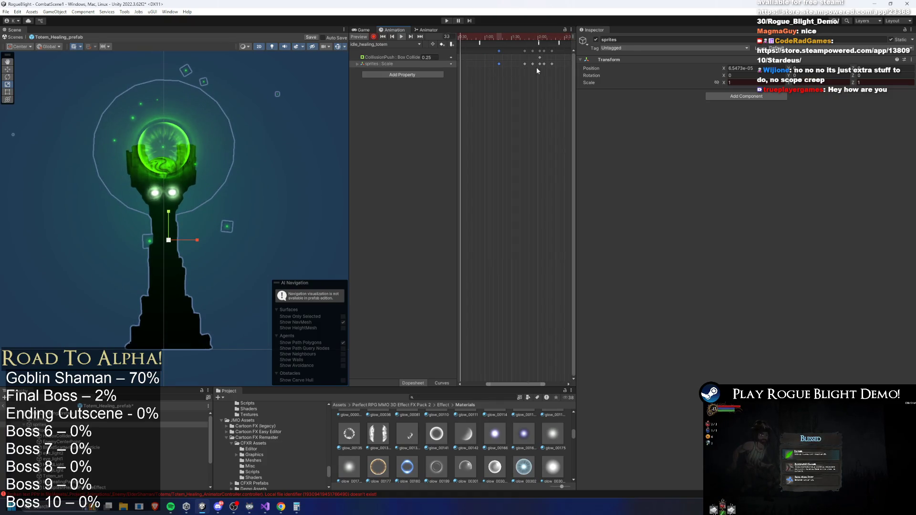
{"action": "left_click_drag", "start_coordinate": [503, 66], "coordinate": [509, 65]}
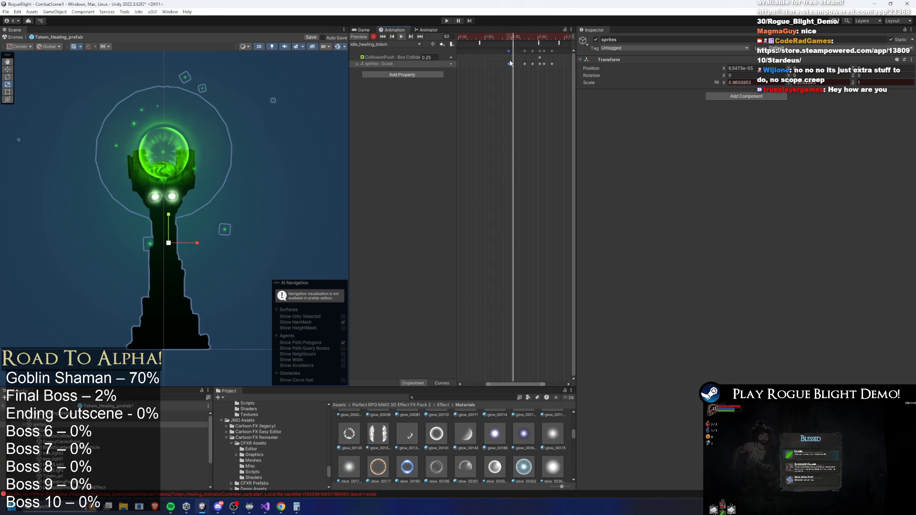
{"action": "key", "text": "ctrl+z"}
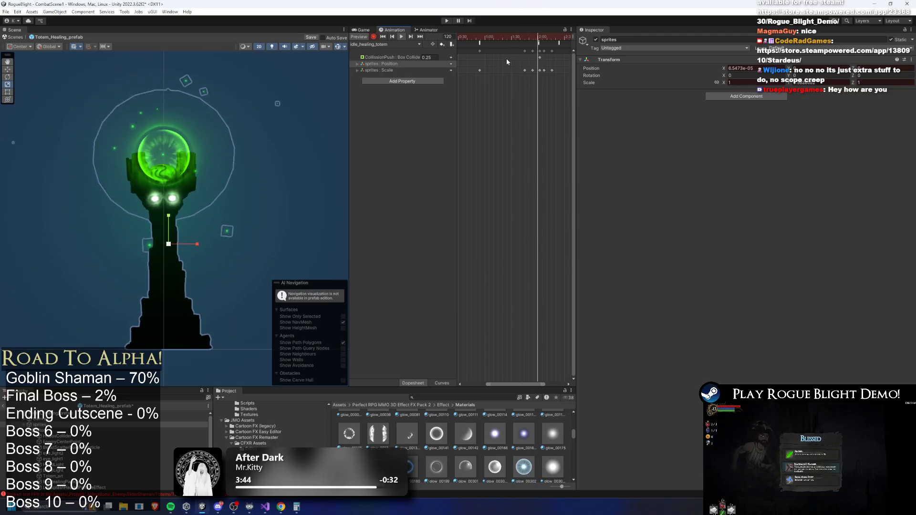
{"action": "mouse_move", "coordinate": [526, 71]}
{"action": "left_mouse_down"}
{"action": "mouse_move", "coordinate": [500, 81]}
{"action": "mouse_move", "coordinate": [519, 70]}
{"action": "left_mouse_up"}
{"action": "left_click", "coordinate": [325, 194]}
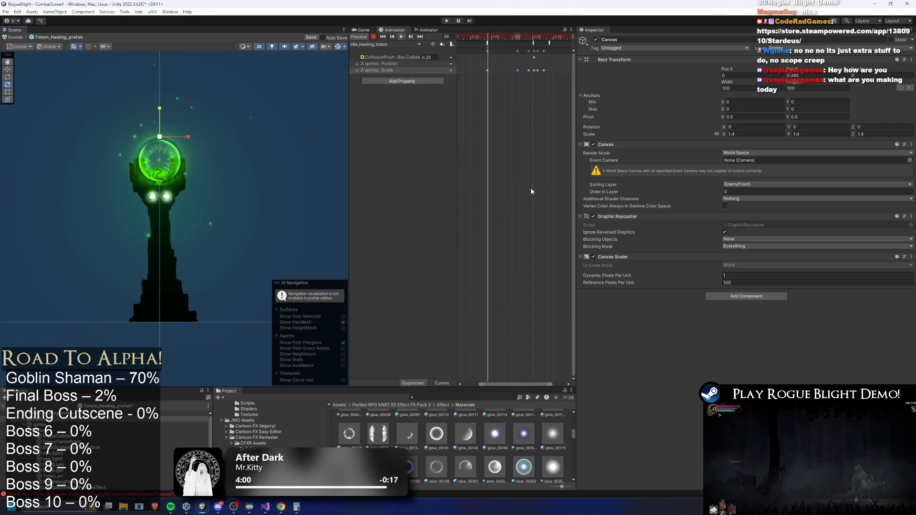
Step: Stop the animation preview, exit Prefab Mode back to CombatScene1, and search 'alder shaman prefa'
{"action": "scroll", "coordinate": [534, 141], "scroll_direction": "down", "scroll_amount": 3}
{"action": "scroll", "coordinate": [559, 127], "scroll_direction": "down", "scroll_amount": 2}
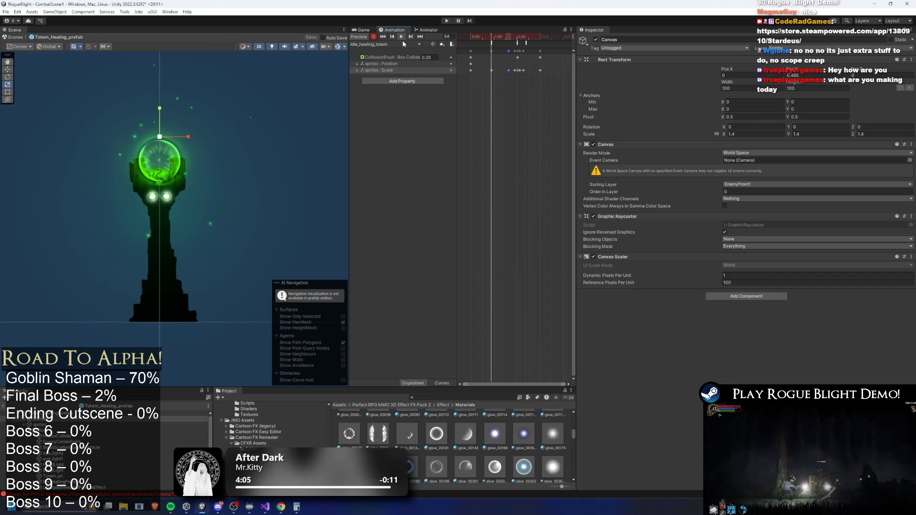
{"action": "left_click", "coordinate": [493, 34]}
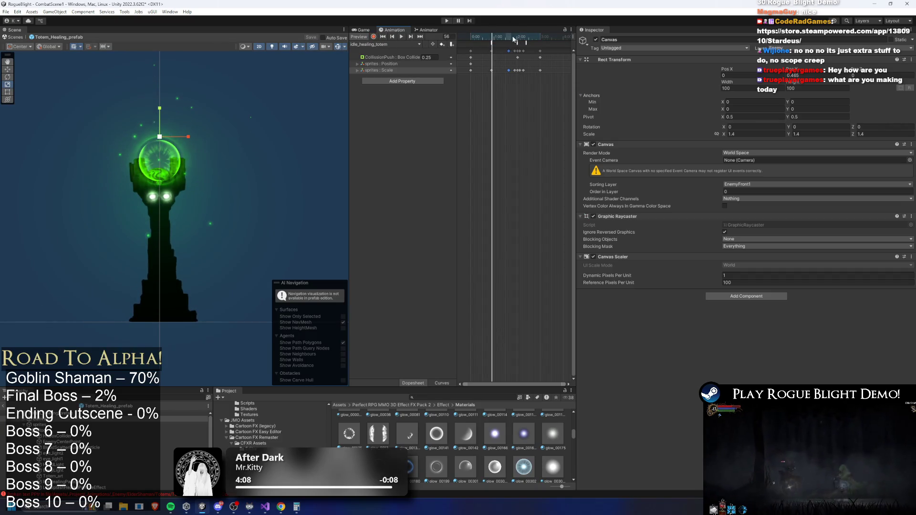
{"action": "left_click", "coordinate": [4, 406]}
{"action": "type", "text": "a"}
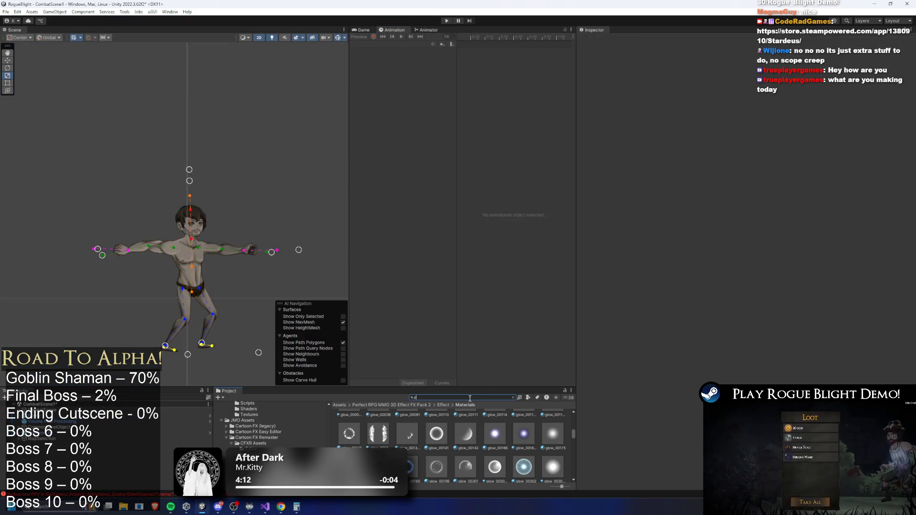
{"action": "type", "text": "lder shaman prefa"}
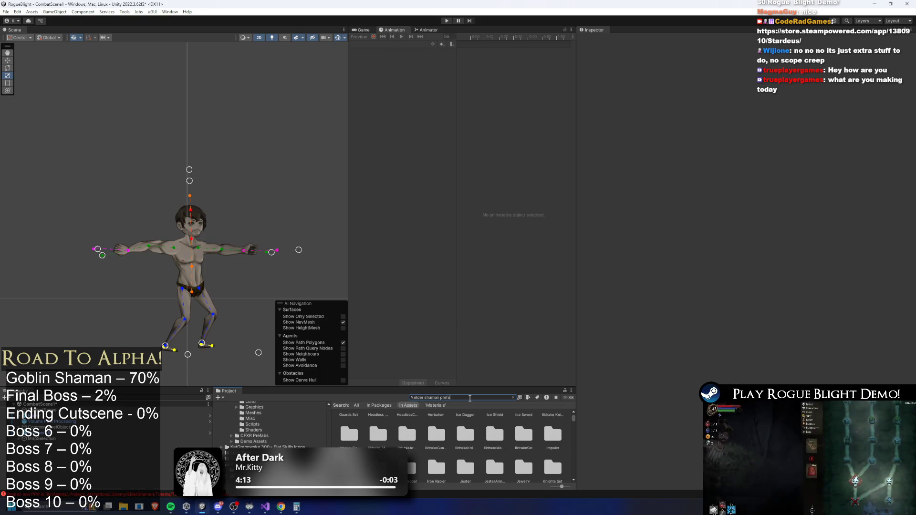
Step: Open ElderShaman_Prefab and replace its Boss Minion Spawner minion Totem_Explosive_prefab with Totem_Healing_prefab
{"action": "double_click", "coordinate": [345, 424]}
{"action": "left_click", "coordinate": [763, 342]}
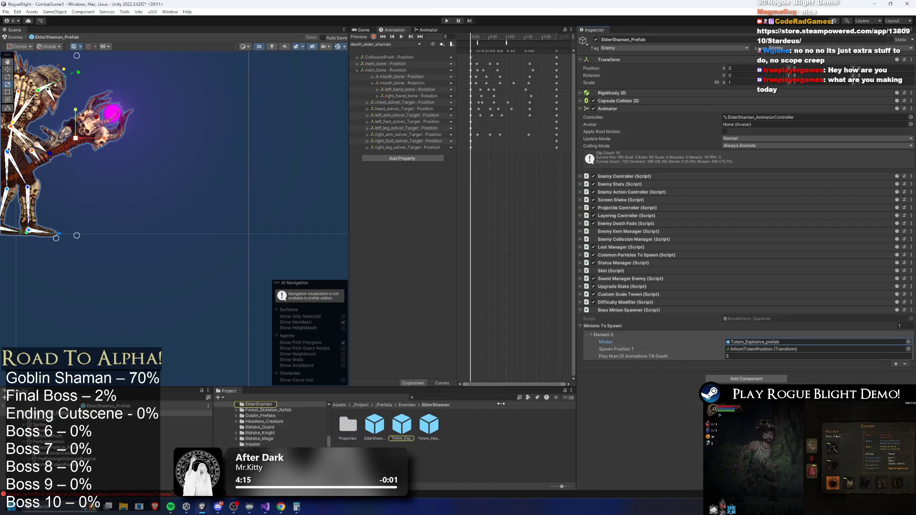
{"action": "left_click_drag", "start_coordinate": [429, 424], "coordinate": [763, 342]}
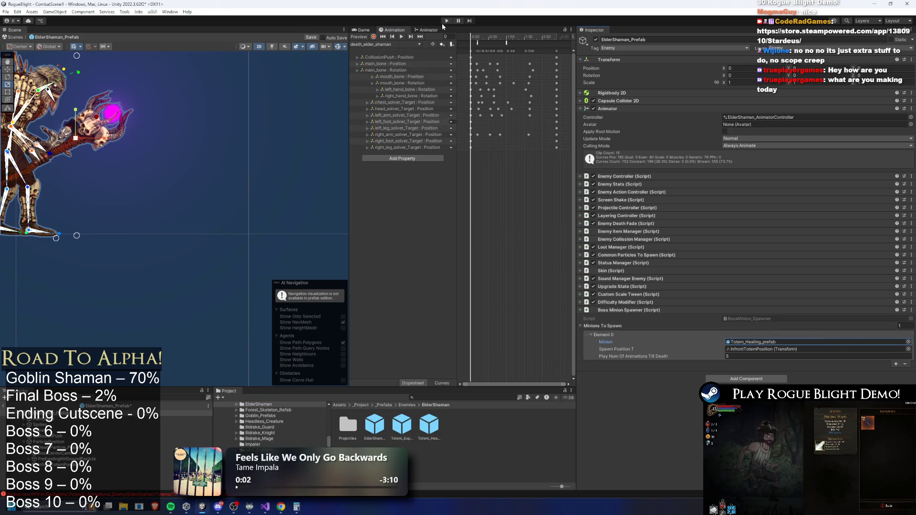
Step: Save the ElderShaman prefab and exit Prefab Mode so the game runs in Waywood Forest
{"action": "key", "text": "ctrl+s"}
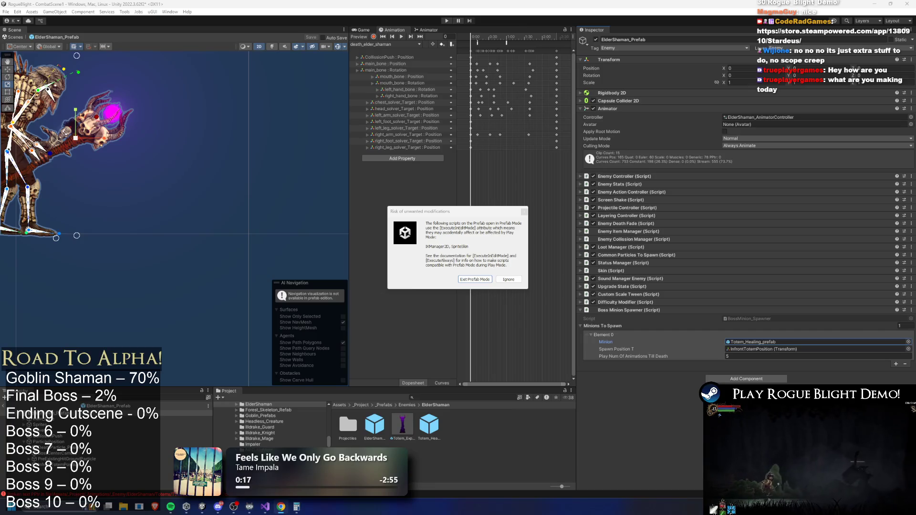
{"action": "left_click", "coordinate": [467, 280]}
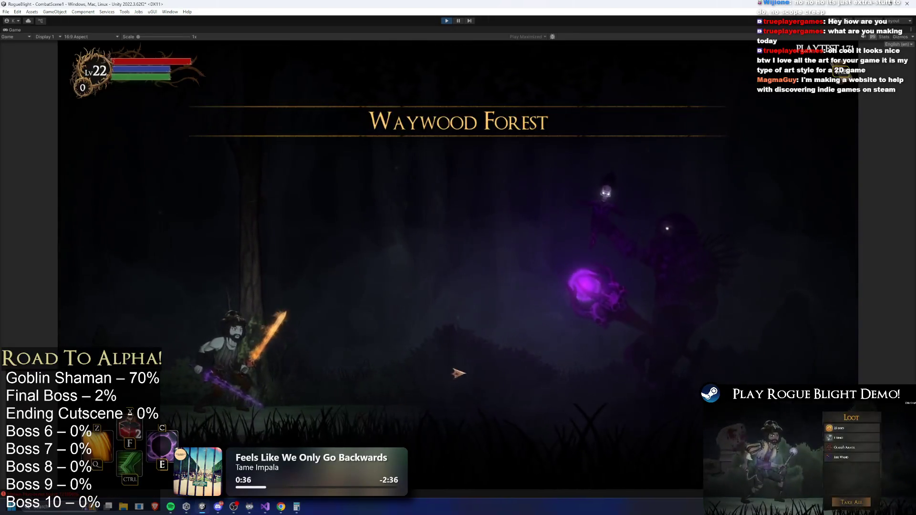
Step: Move the player into the arena and attack the ElderShaman boss
{"action": "key", "text": "a"}
{"action": "key", "text": "d"}
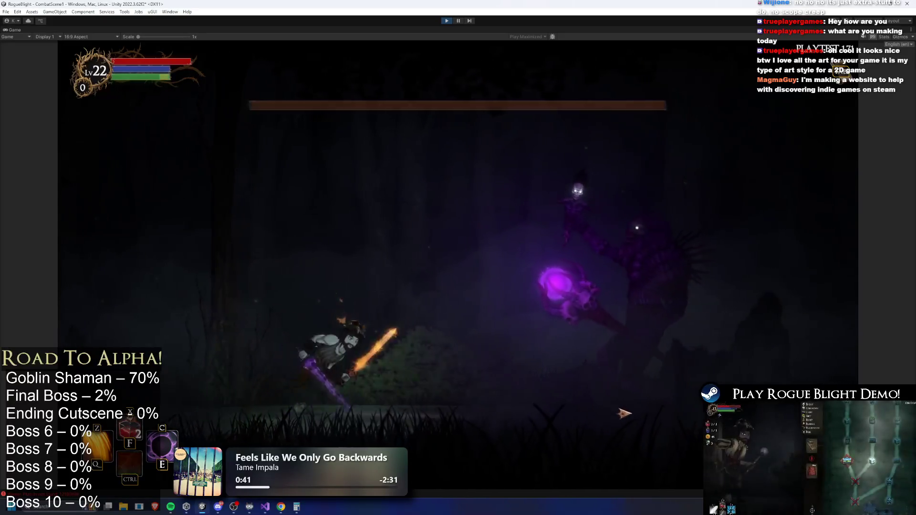
{"action": "key", "text": "a"}
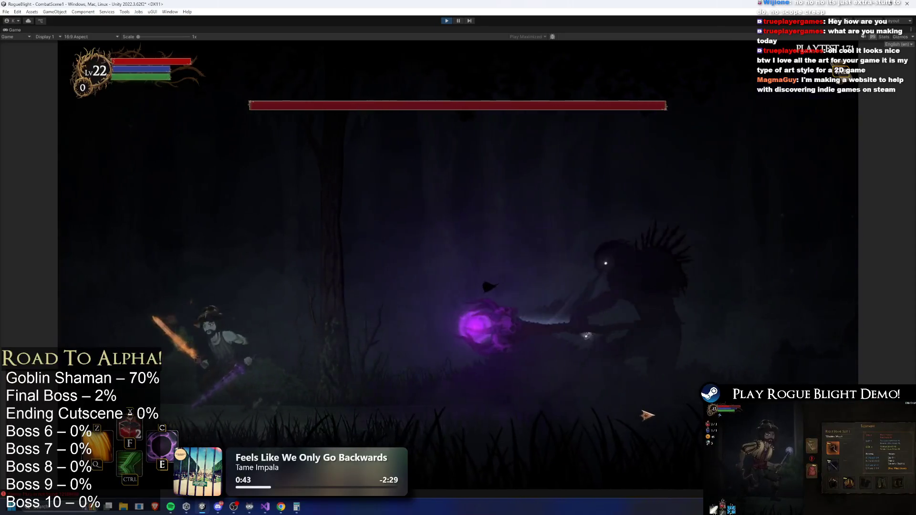
{"action": "left_click", "coordinate": [651, 417]}
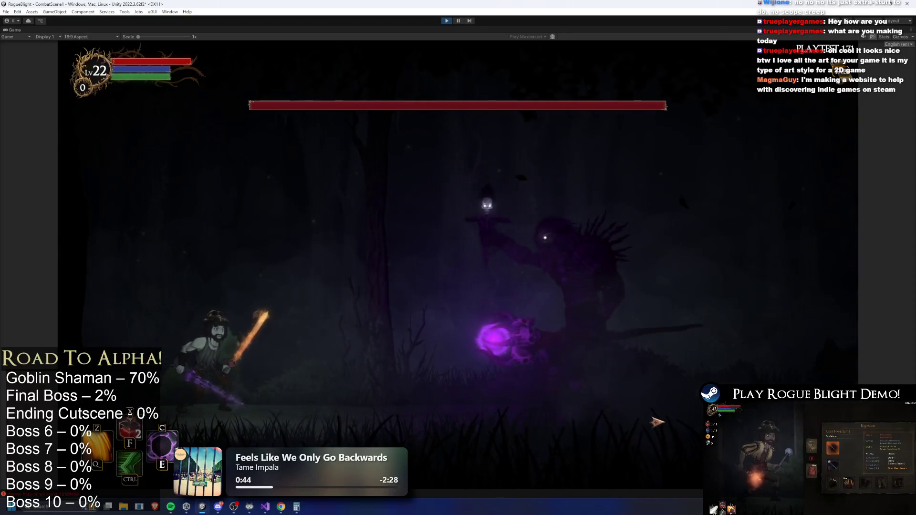
{"action": "key", "text": "a"}
{"action": "key", "text": "d"}
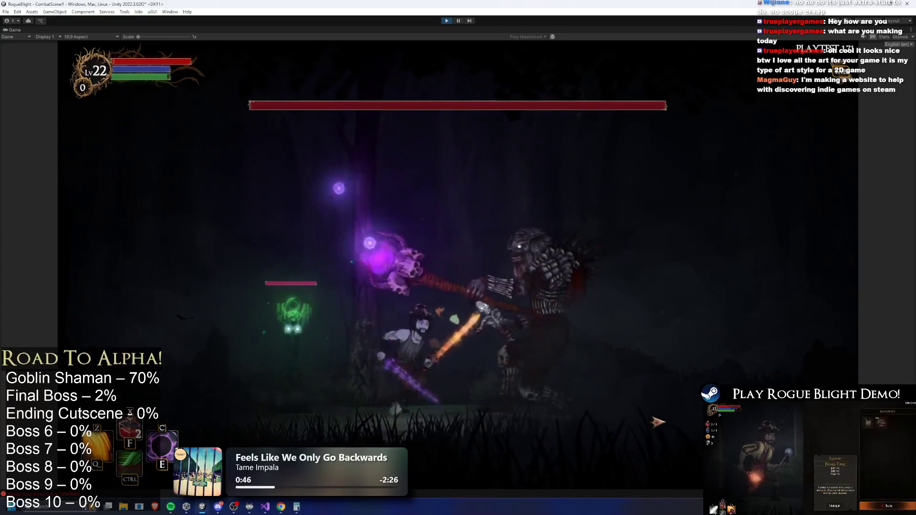
{"action": "key", "text": "d"}
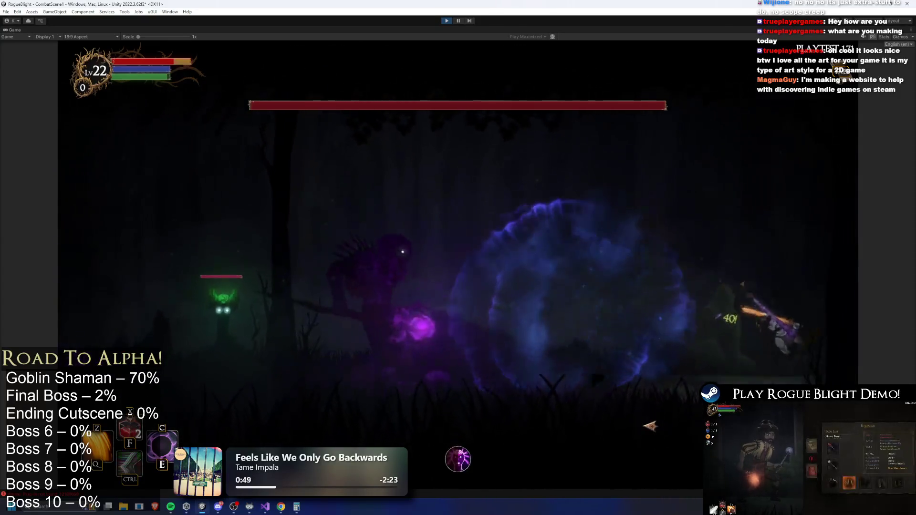
{"action": "key", "text": "a"}
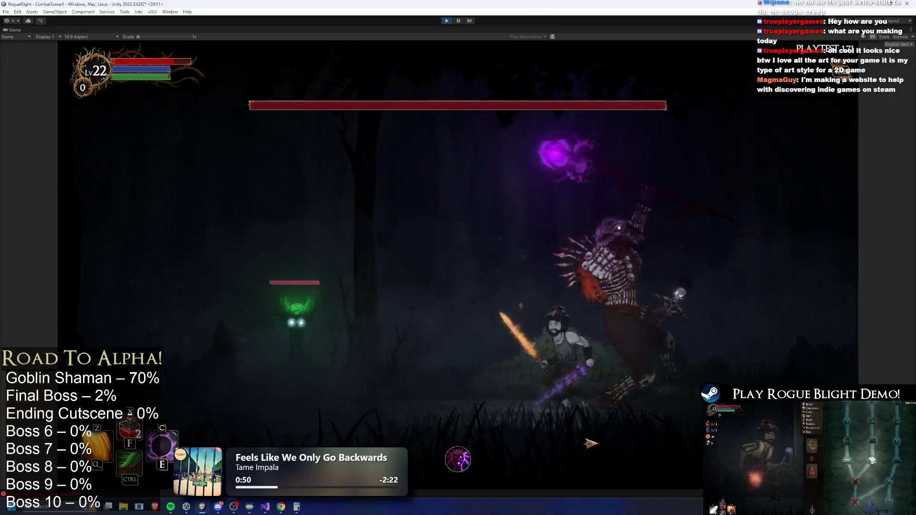
{"action": "key", "text": "a"}
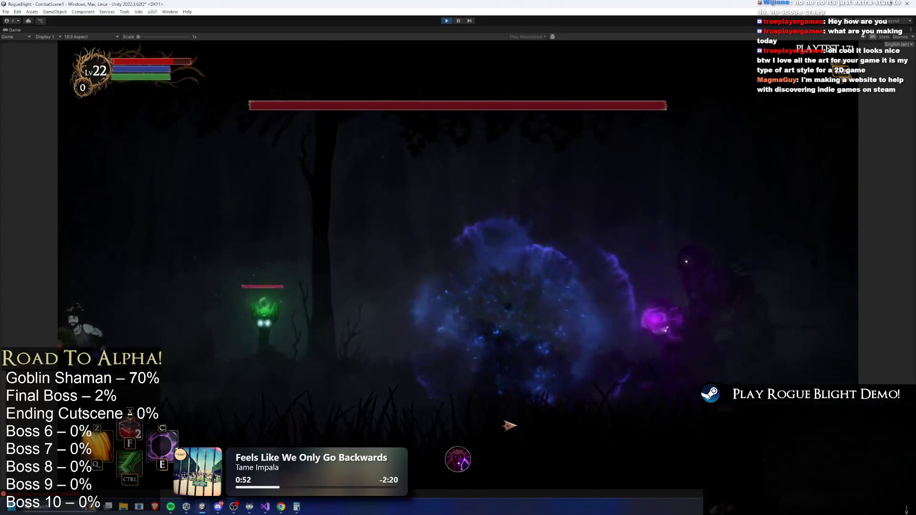
Step: Keep dodging and attacking around the spawned green healing totems to finish the boss-fight test
{"action": "key", "text": "d"}
{"action": "key", "text": "a"}
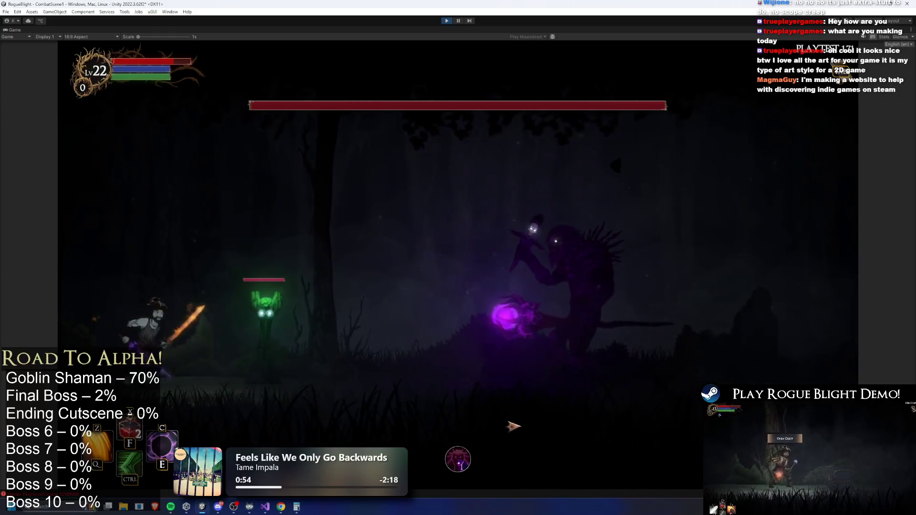
{"action": "key", "text": "d"}
{"action": "key", "text": "a"}
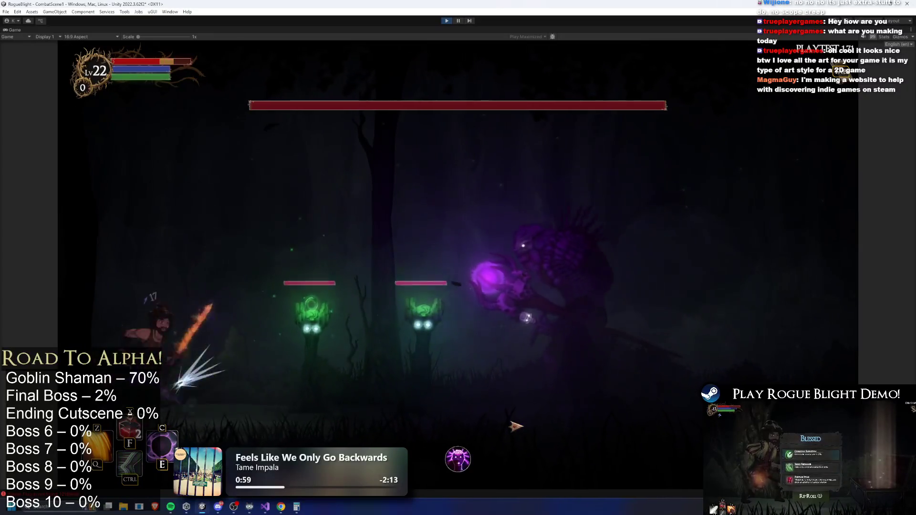
{"action": "key", "text": "a"}
{"action": "key", "text": "d"}
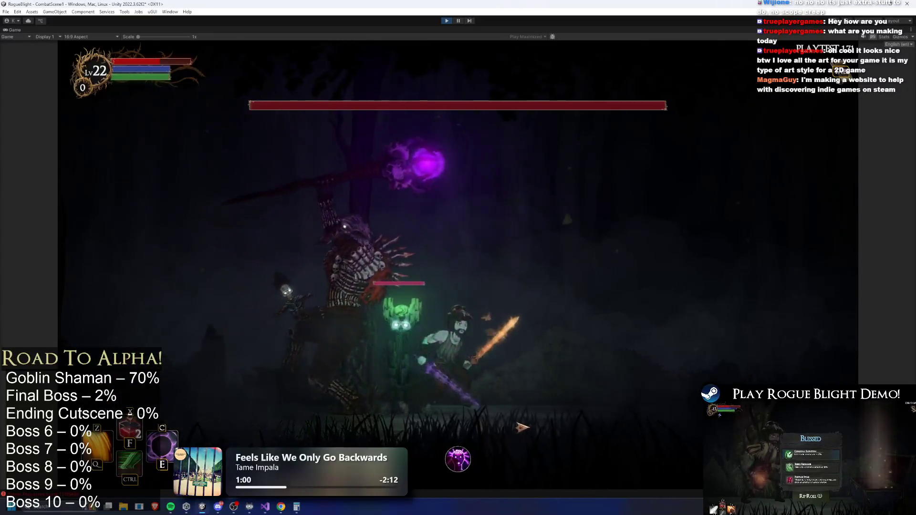
{"action": "key", "text": "a"}
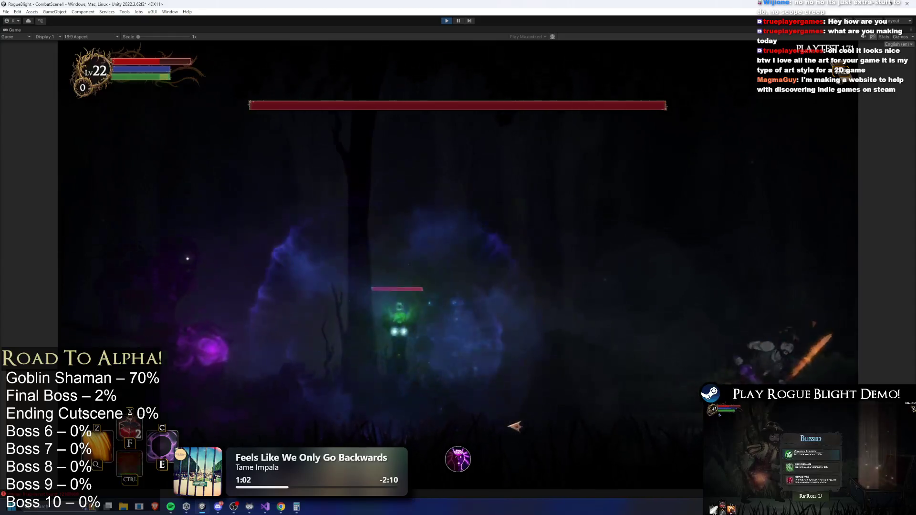
{"action": "key", "text": "a"}
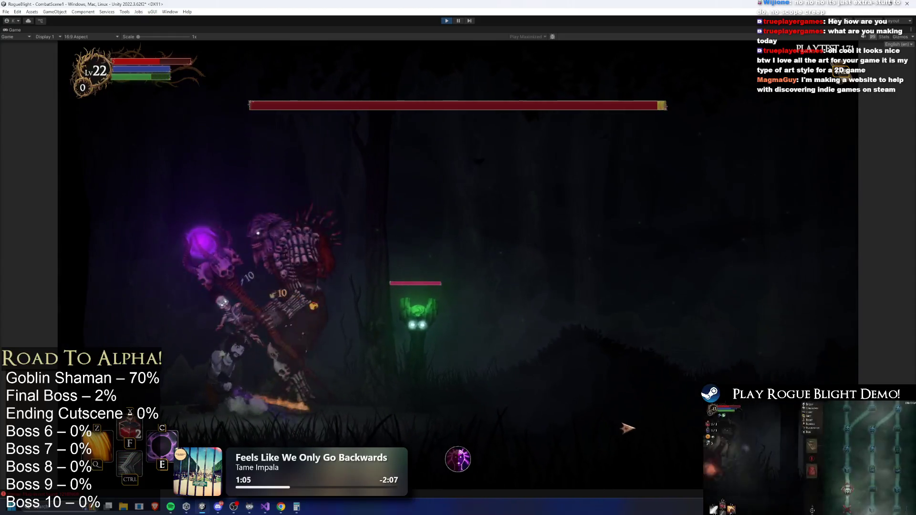
{"action": "key", "text": "d"}
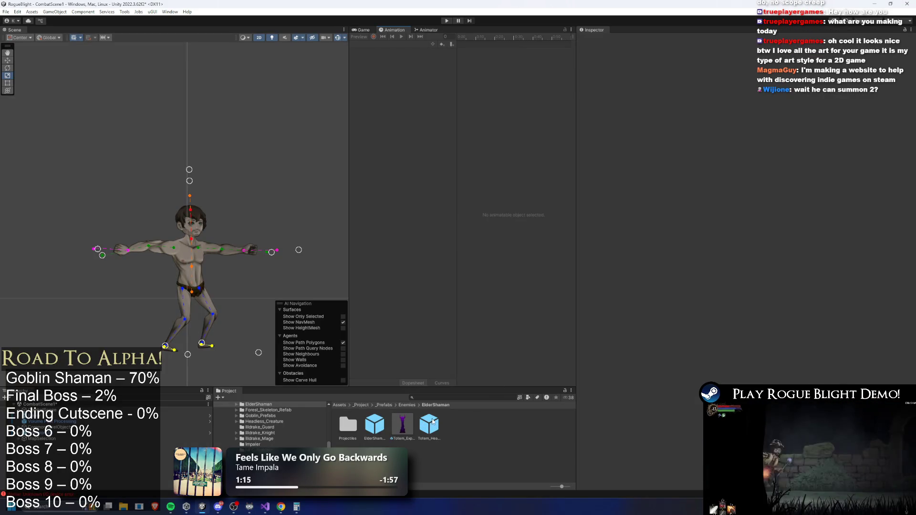
Step: Set ElderShaman's minion to Totem_Healing_prefab, then open Totem_Healing_prefab for editing
{"action": "left_click", "coordinate": [376, 423]}
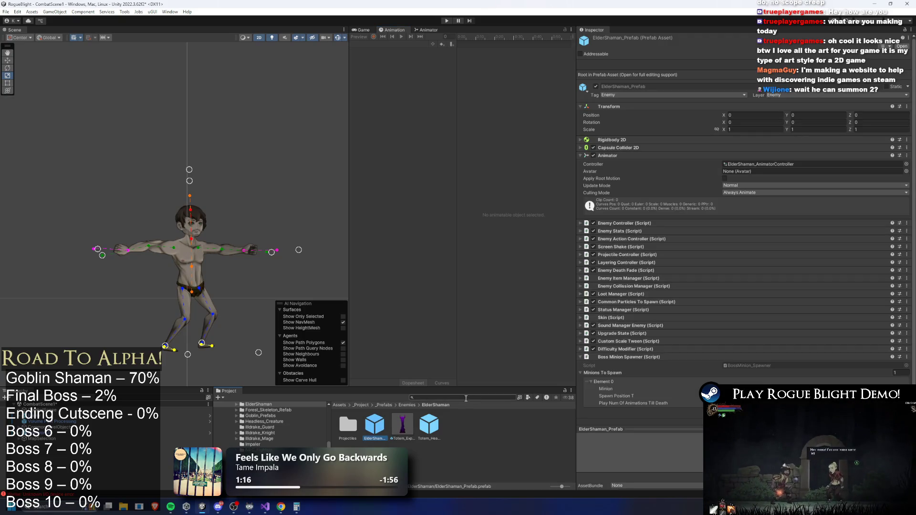
{"action": "left_click_drag", "start_coordinate": [442, 422], "coordinate": [787, 386]}
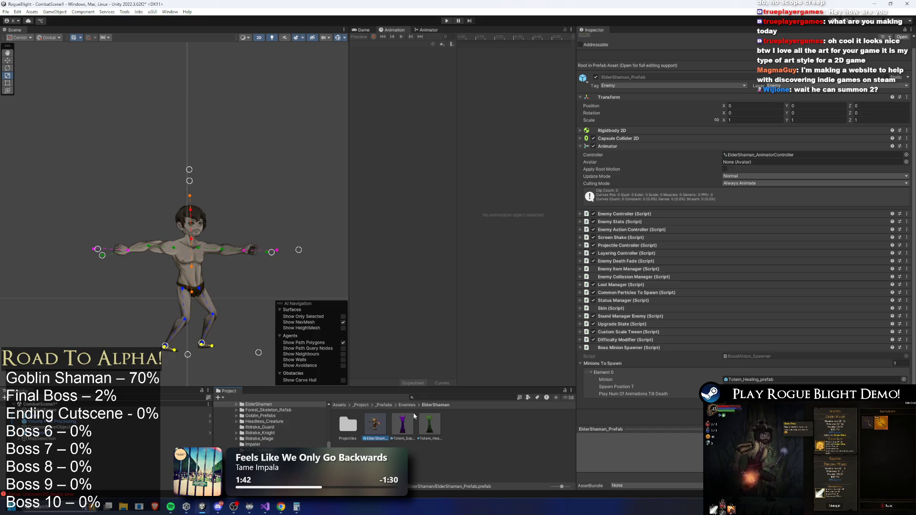
{"action": "double_click", "coordinate": [437, 428]}
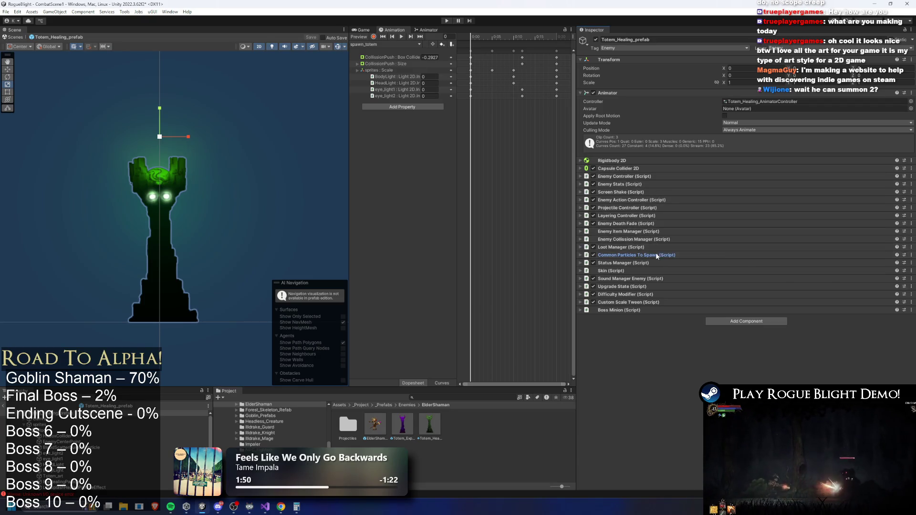
Step: Add an empty Element 1 to Common Particles To Spawn's Pre Existing Particles To Play list
{"action": "left_click", "coordinate": [770, 255]}
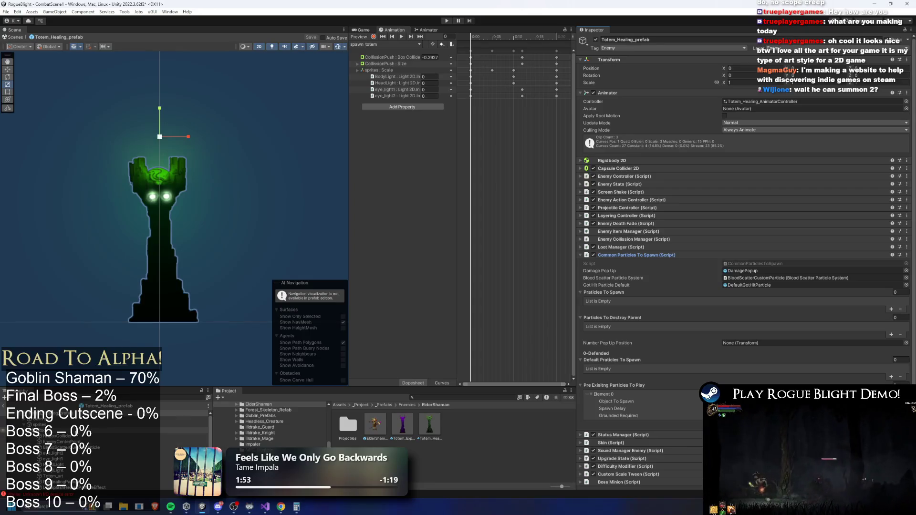
{"action": "left_click", "coordinate": [892, 423]}
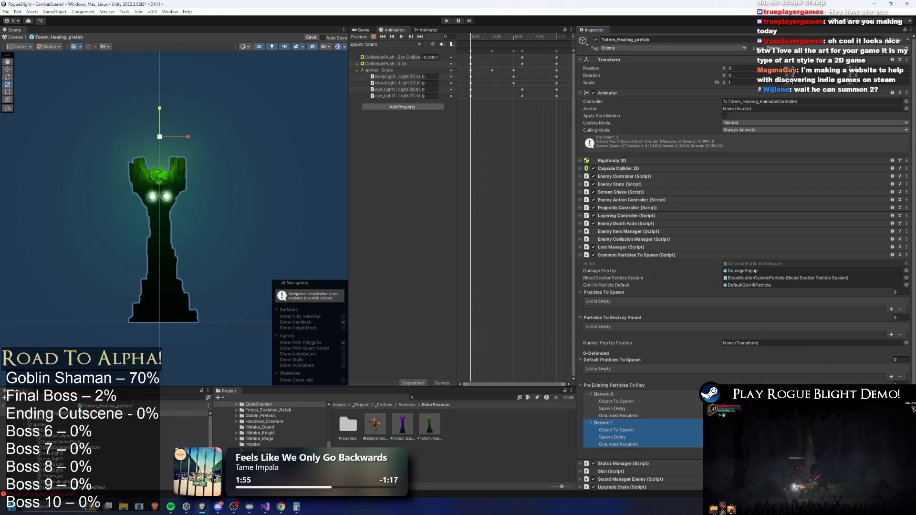
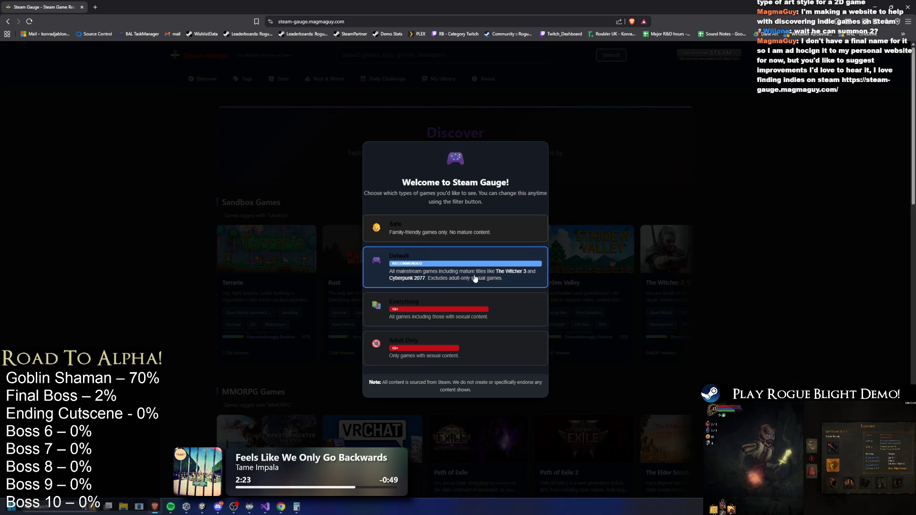
Step: Keep the Default (Recommended) content level so the Discover page loads with its genre rows
{"action": "left_click", "coordinate": [473, 271]}
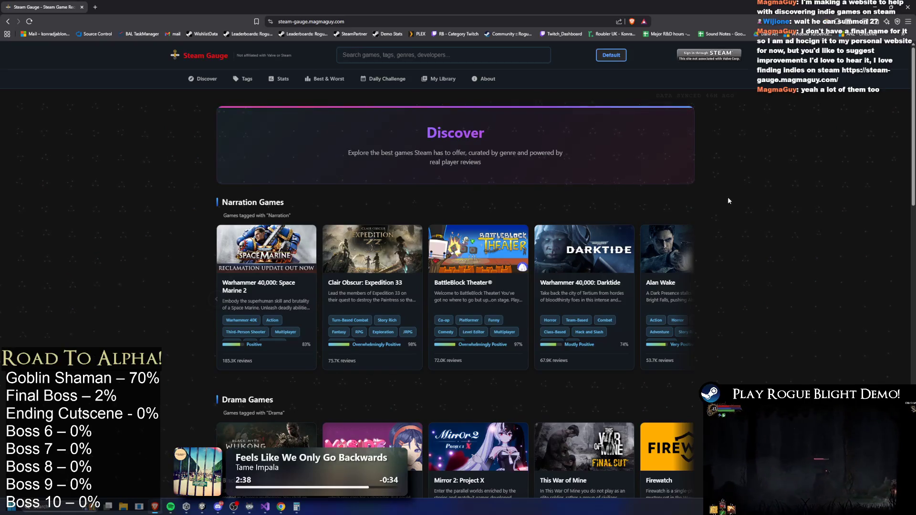
{"action": "scroll", "coordinate": [738, 204], "scroll_direction": "down", "scroll_amount": 3}
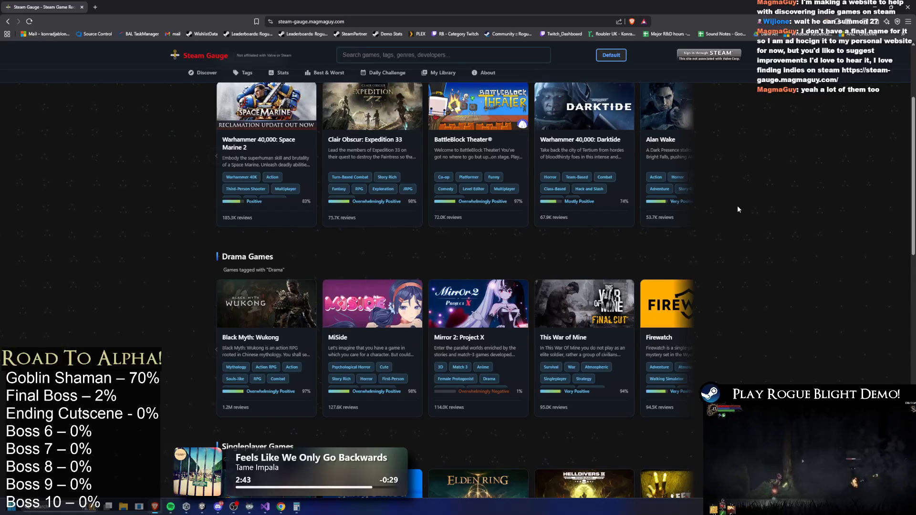
{"action": "scroll", "coordinate": [737, 209], "scroll_direction": "down", "scroll_amount": 3}
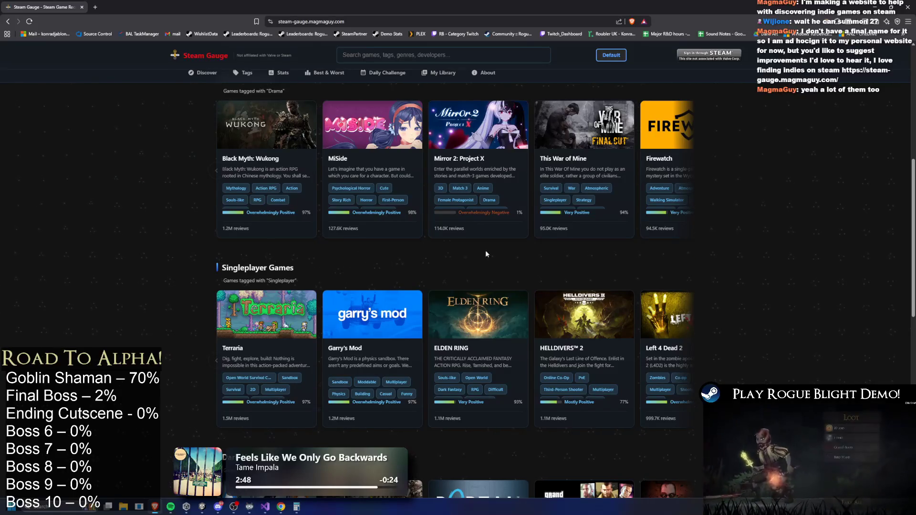
{"action": "scroll", "coordinate": [807, 249], "scroll_direction": "down", "scroll_amount": 3}
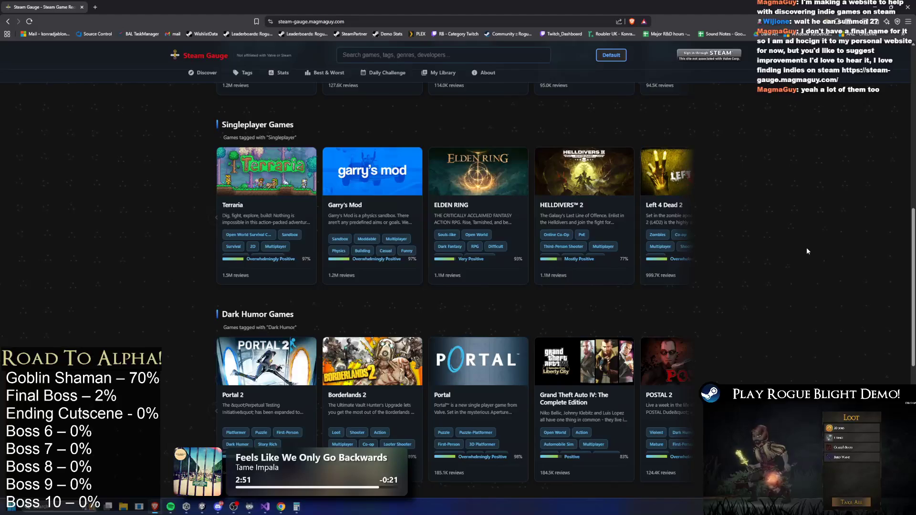
{"action": "scroll", "coordinate": [807, 247], "scroll_direction": "down", "scroll_amount": 3}
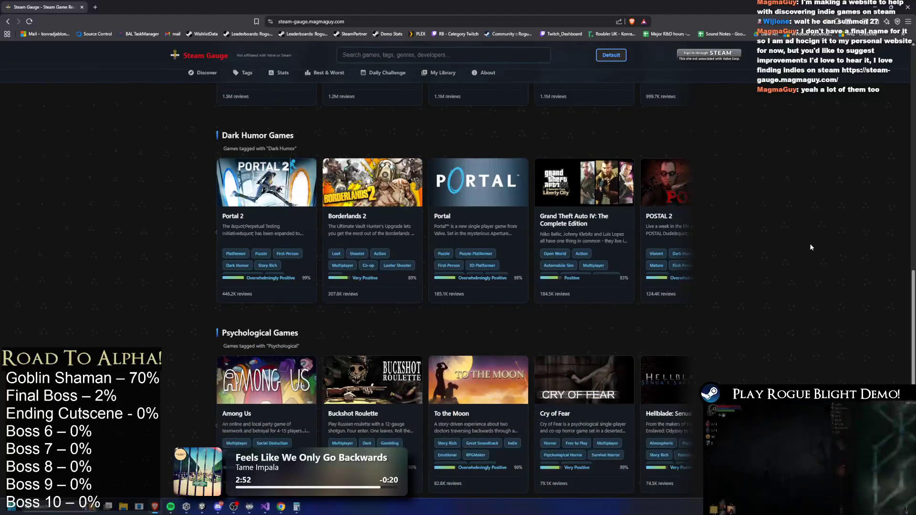
{"action": "scroll", "coordinate": [817, 243], "scroll_direction": "down", "scroll_amount": 3}
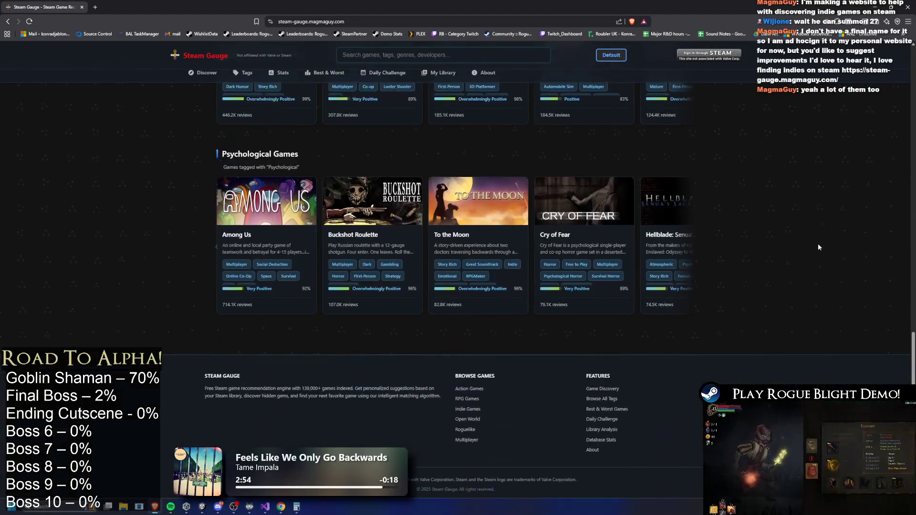
{"action": "scroll", "coordinate": [817, 243], "scroll_direction": "up", "scroll_amount": 15}
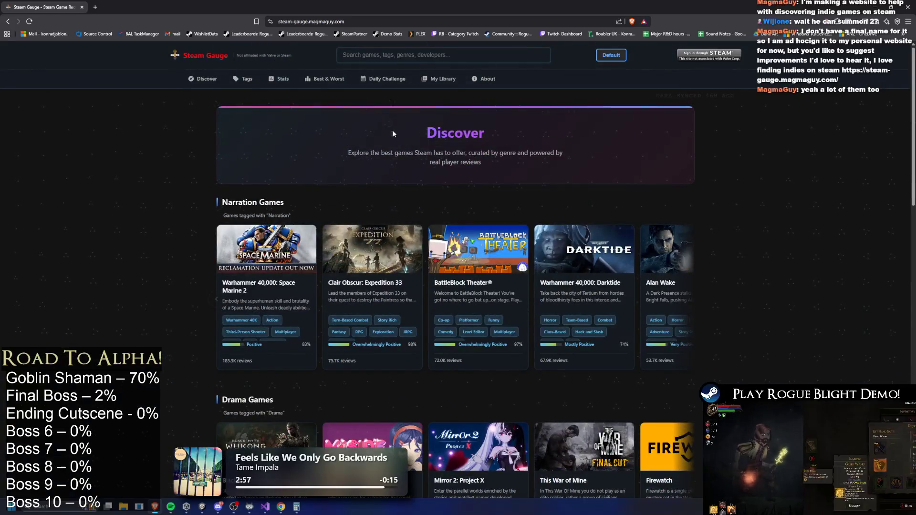
{"action": "left_click", "coordinate": [206, 88]}
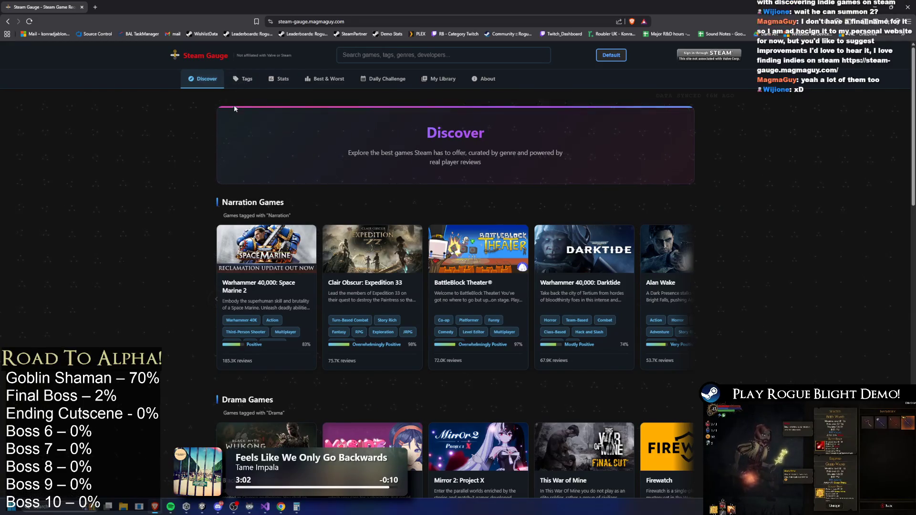
{"action": "left_click", "coordinate": [250, 80]}
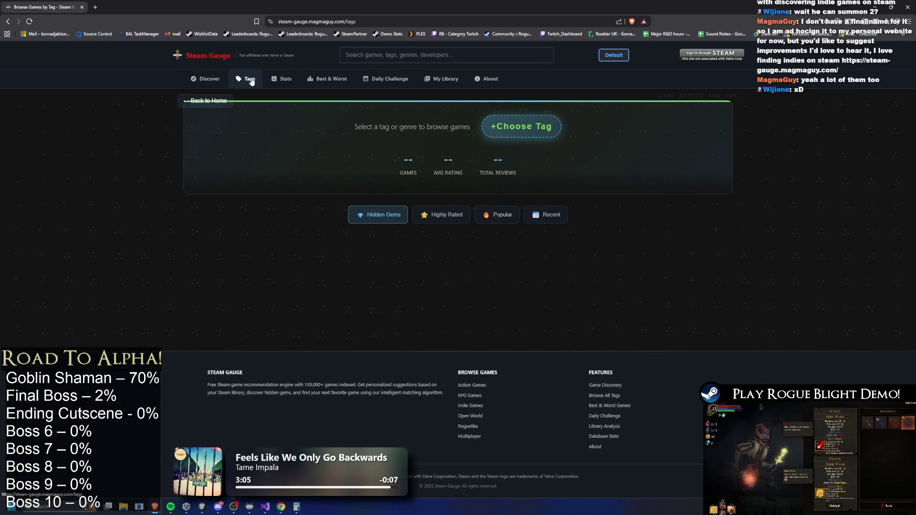
Step: Search the tag list for 'souls-like' and then 'soul', finding no matching tag
{"action": "left_click", "coordinate": [525, 127]}
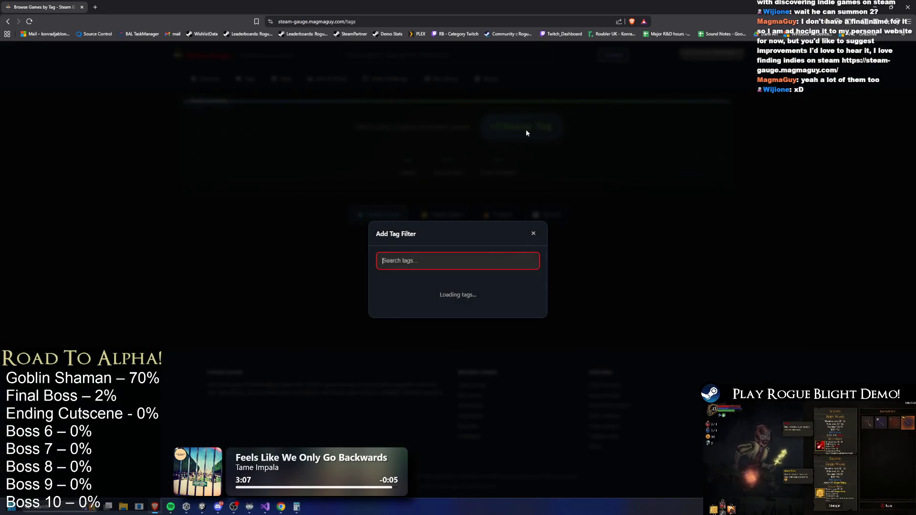
{"action": "type", "text": "sou"}
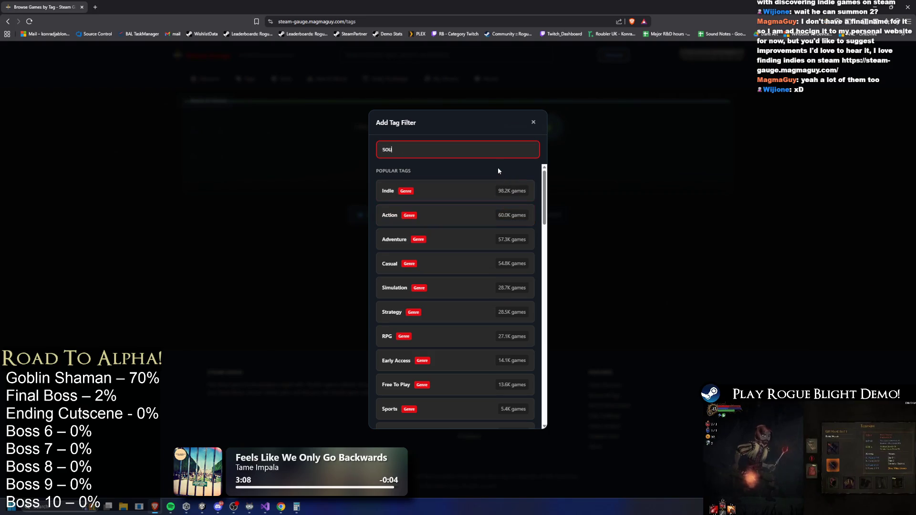
{"action": "type", "text": "ls-"}
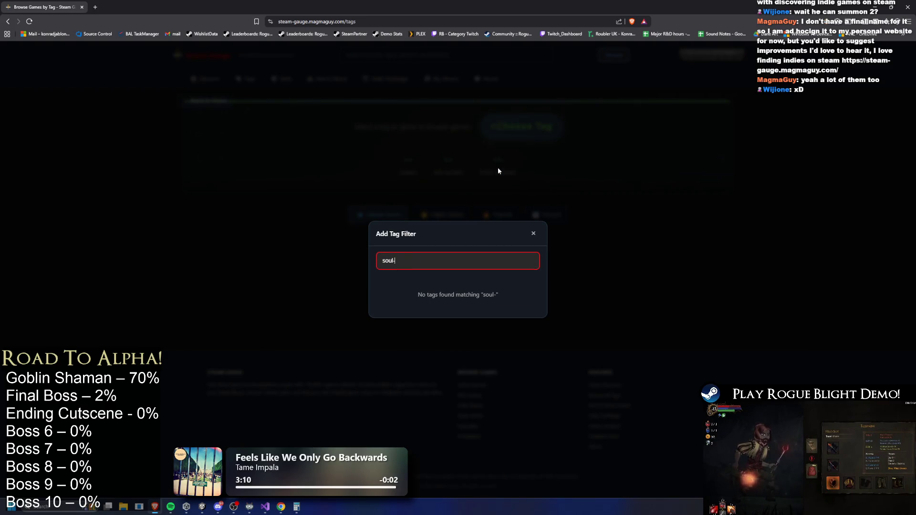
{"action": "type", "text": "like"}
{"action": "key", "text": "ctrl+a"}
{"action": "key", "text": "BackSpace"}
{"action": "scroll", "coordinate": [507, 179], "scroll_direction": "down", "scroll_amount": 15}
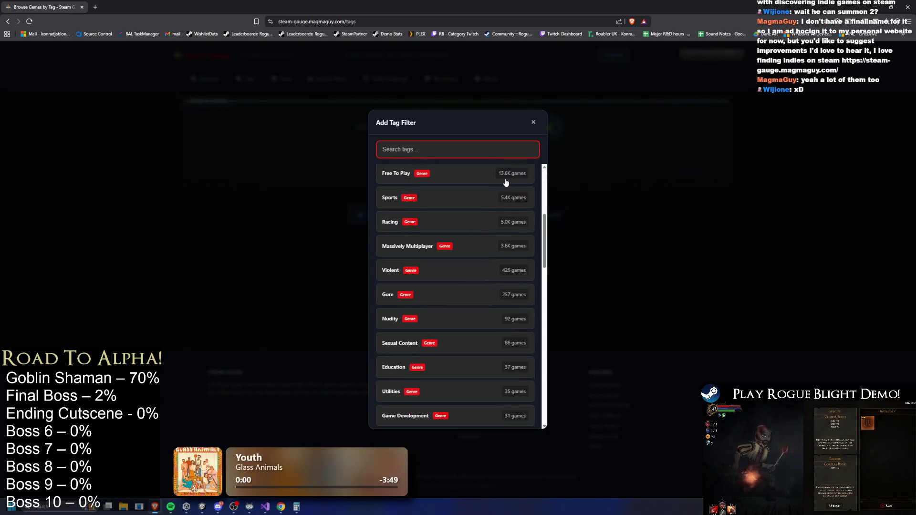
{"action": "type", "text": "soul"}
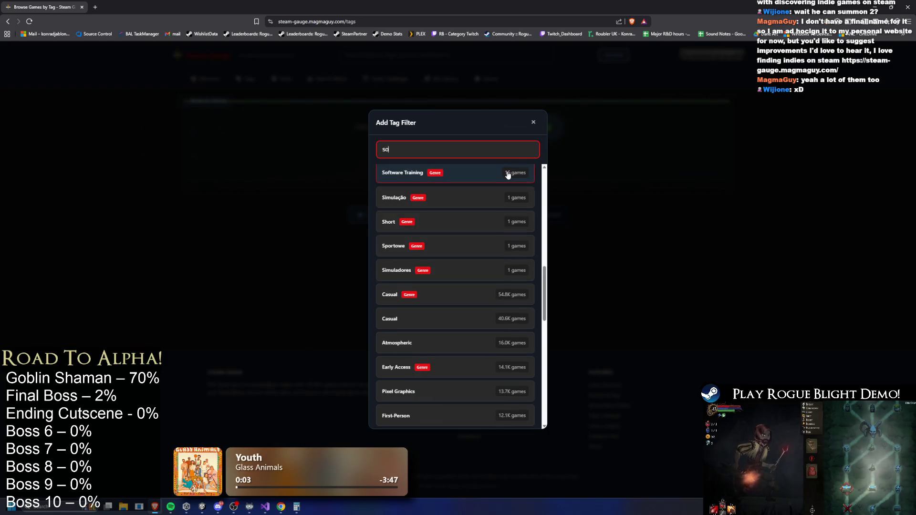
{"action": "key", "text": "BackSpace"}
{"action": "key", "text": "BackSpace"}
{"action": "key", "text": "BackSpace"}
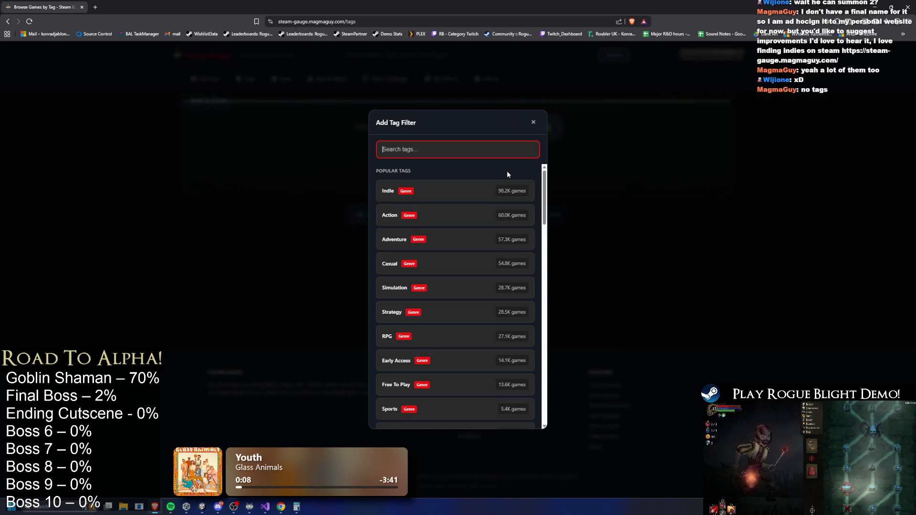
Step: Peek at Indie games, close the tag list without choosing a tag, and open My Library
{"action": "left_click", "coordinate": [469, 193]}
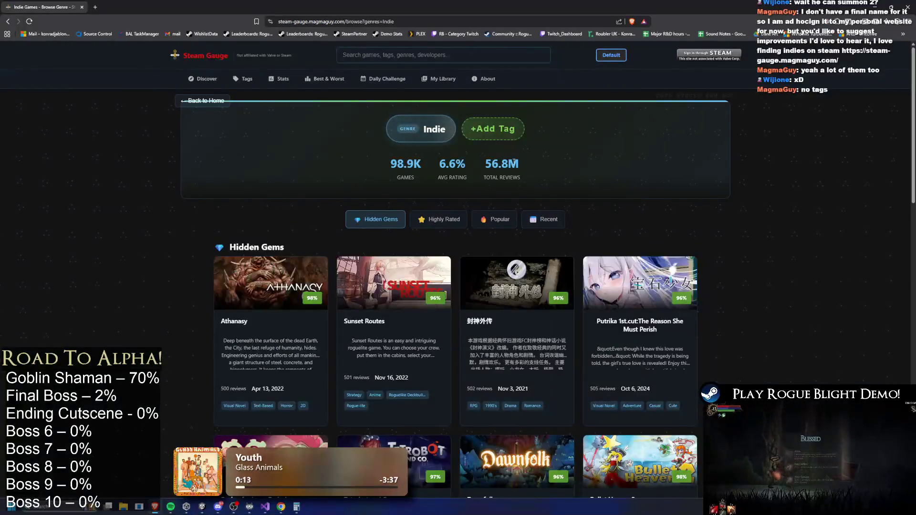
{"action": "key", "text": "alt+Left"}
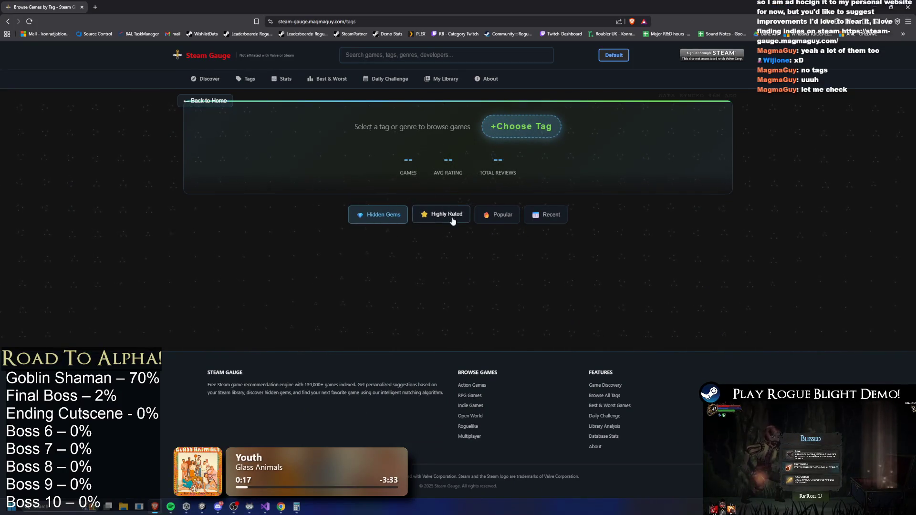
{"action": "left_click", "coordinate": [548, 128]}
{"action": "scroll", "coordinate": [519, 216], "scroll_direction": "down", "scroll_amount": 5}
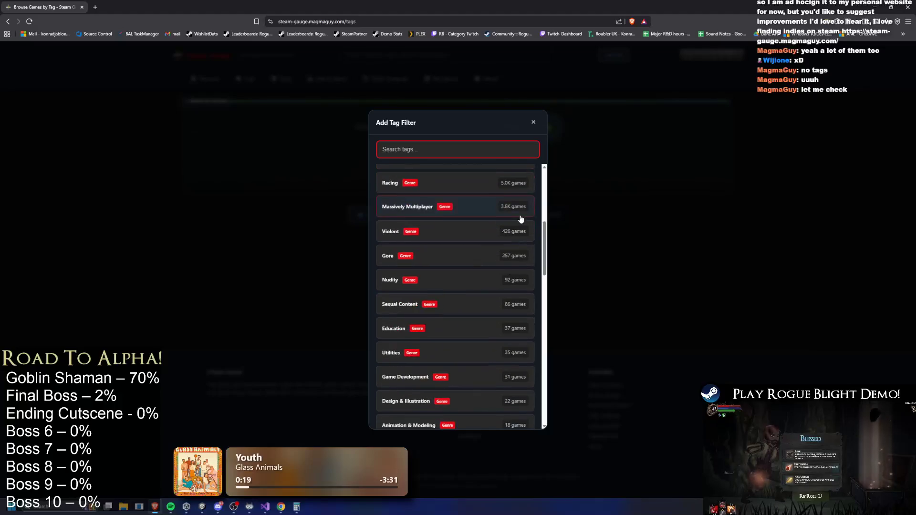
{"action": "scroll", "coordinate": [521, 216], "scroll_direction": "down", "scroll_amount": 1}
{"action": "scroll", "coordinate": [520, 215], "scroll_direction": "down", "scroll_amount": 4}
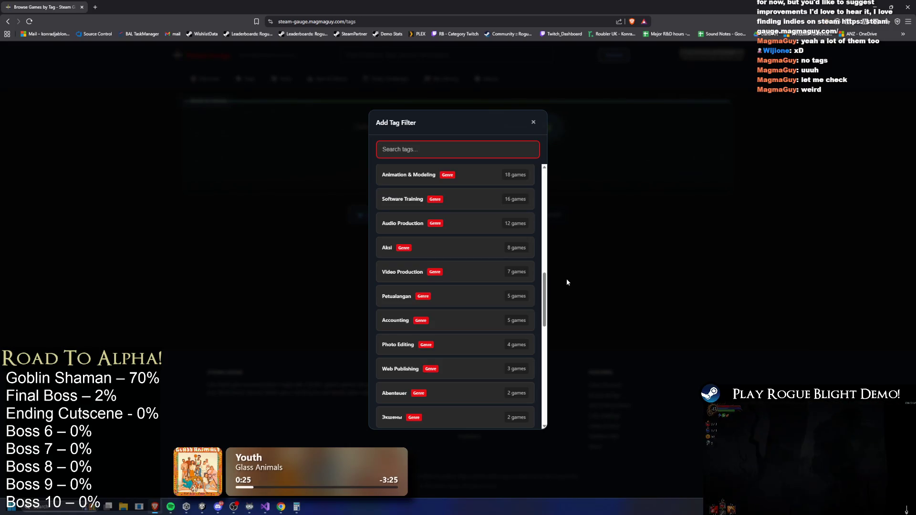
{"action": "left_click", "coordinate": [607, 267]}
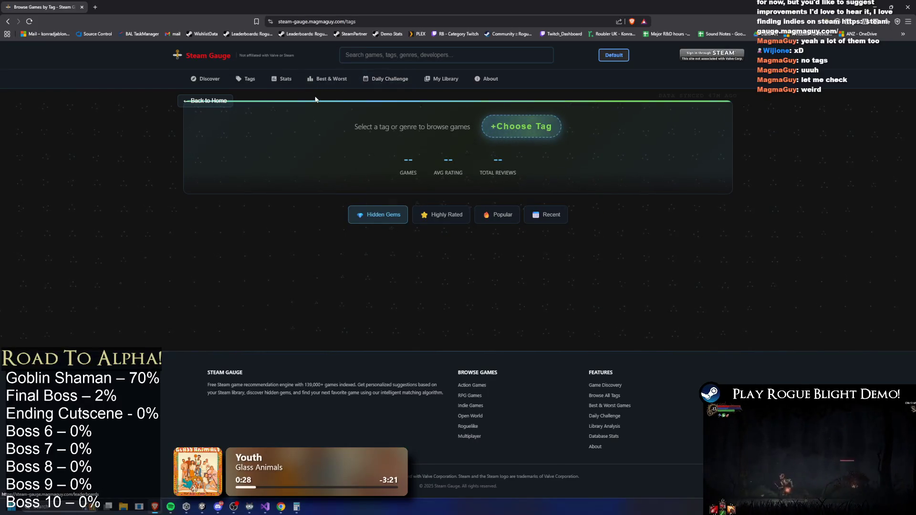
{"action": "left_click", "coordinate": [451, 85]}
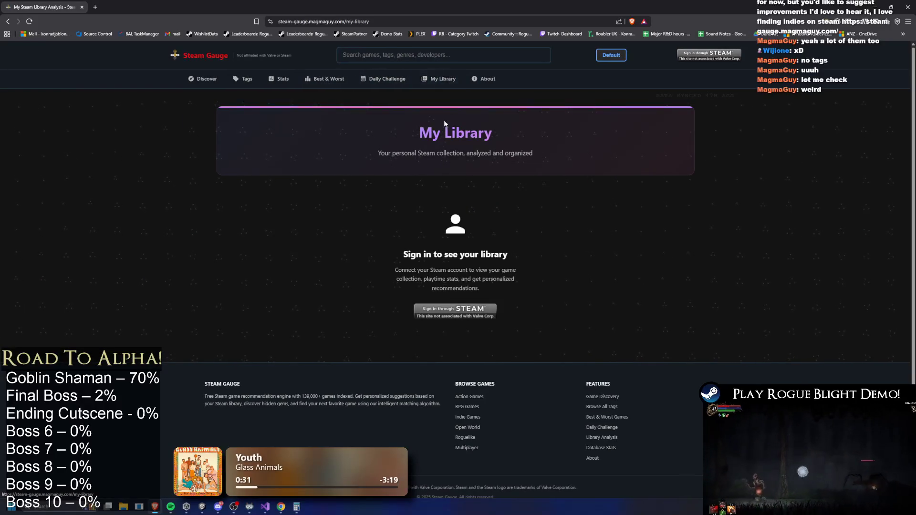
Step: Glance at the Daily Challenge, Best & Worst and statistics pages, ending back on Tags
{"action": "left_click", "coordinate": [386, 79]}
{"action": "left_click", "coordinate": [324, 78]}
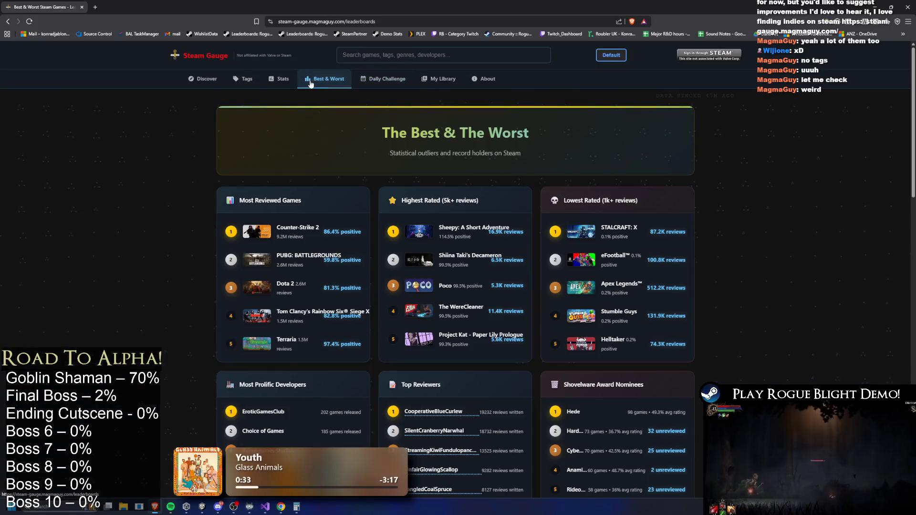
{"action": "left_click", "coordinate": [282, 80]}
{"action": "left_click", "coordinate": [236, 80]}
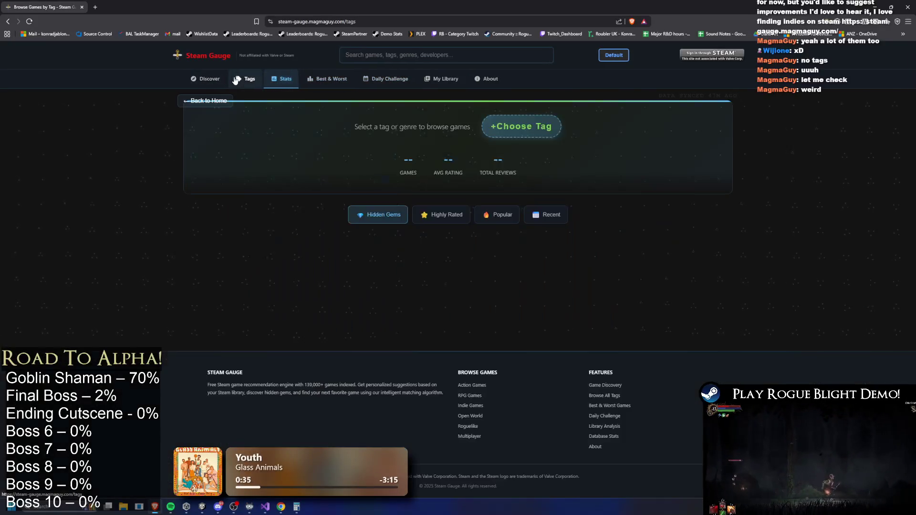
Step: Search the site for 'Rogue Blight' and open the game from the results
{"action": "left_click", "coordinate": [403, 55]}
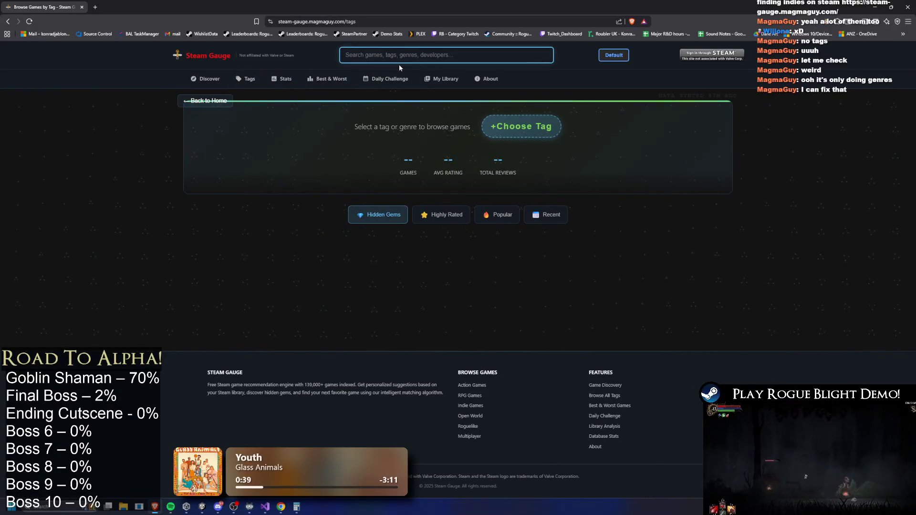
{"action": "type", "text": "Ri"}
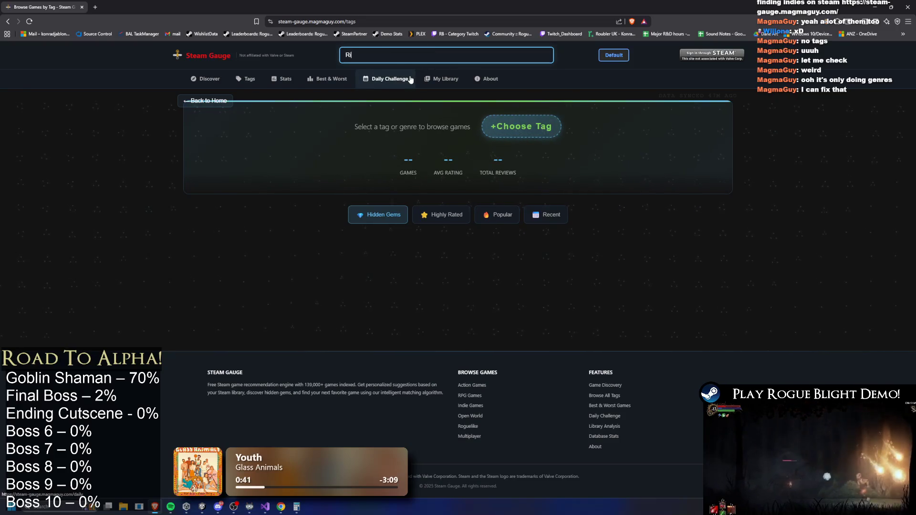
{"action": "key", "text": "BackSpace"}
{"action": "type", "text": "ogue Blight"}
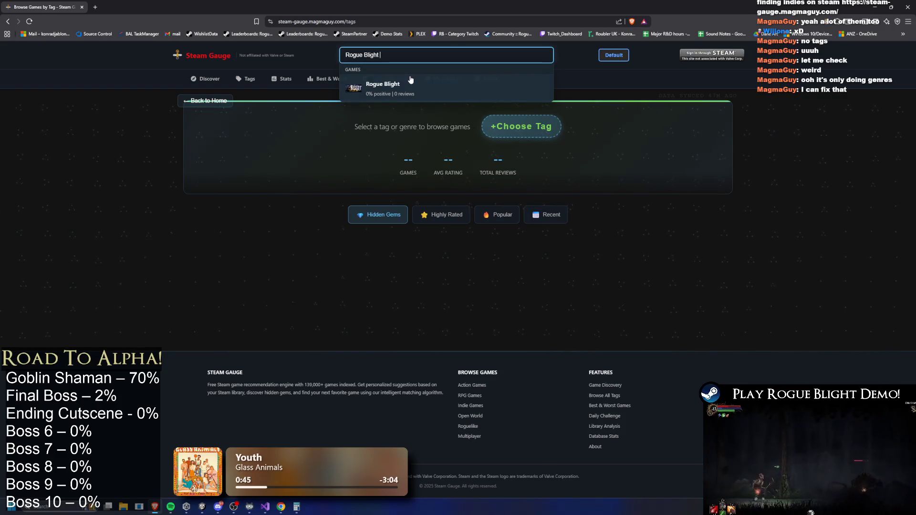
{"action": "key", "text": "BackSpace"}
{"action": "key", "text": "BackSpace"}
{"action": "key", "text": "BackSpace"}
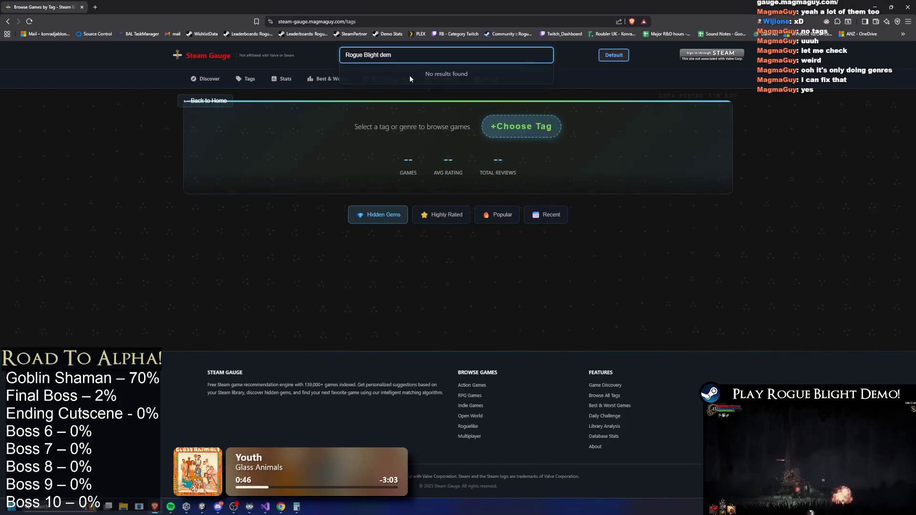
{"action": "key", "text": "BackSpace"}
{"action": "key", "text": "BackSpace"}
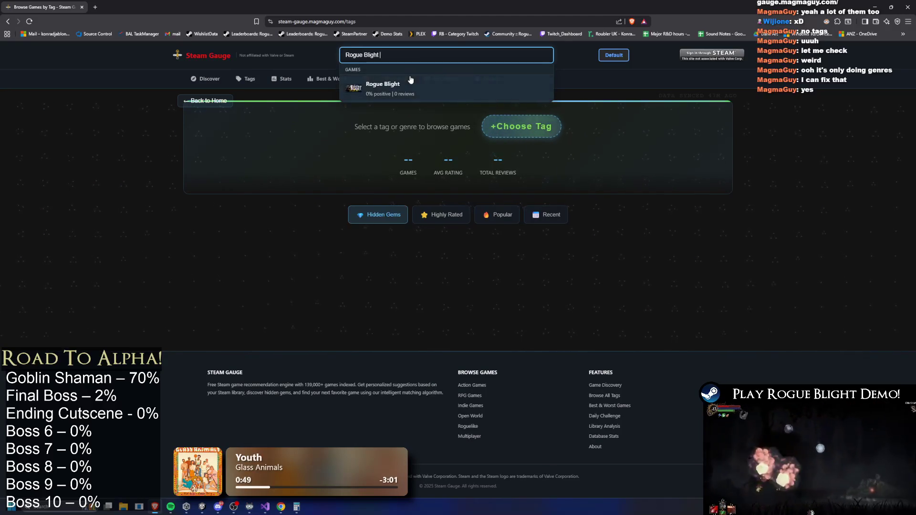
{"action": "left_click", "coordinate": [405, 96]}
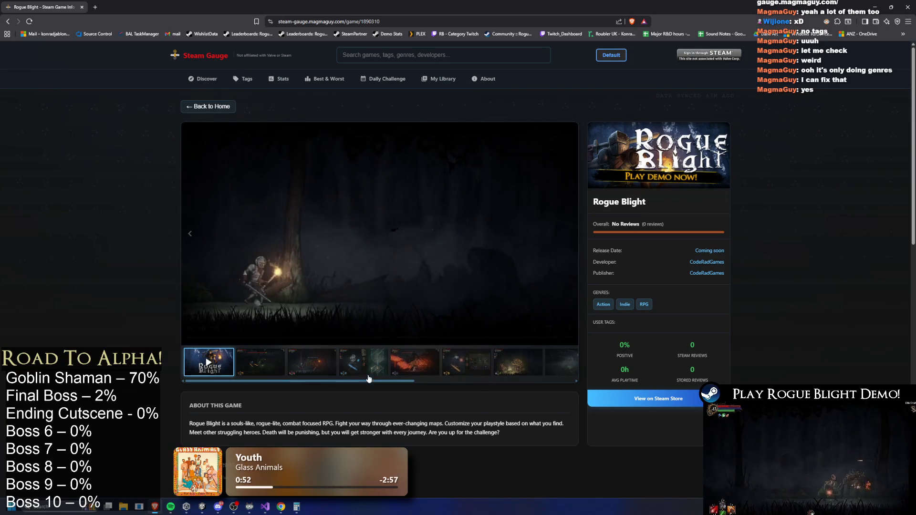
Step: Flip through Rogue Blight's screenshots to the fire-dragon boss image
{"action": "left_click", "coordinate": [364, 363]}
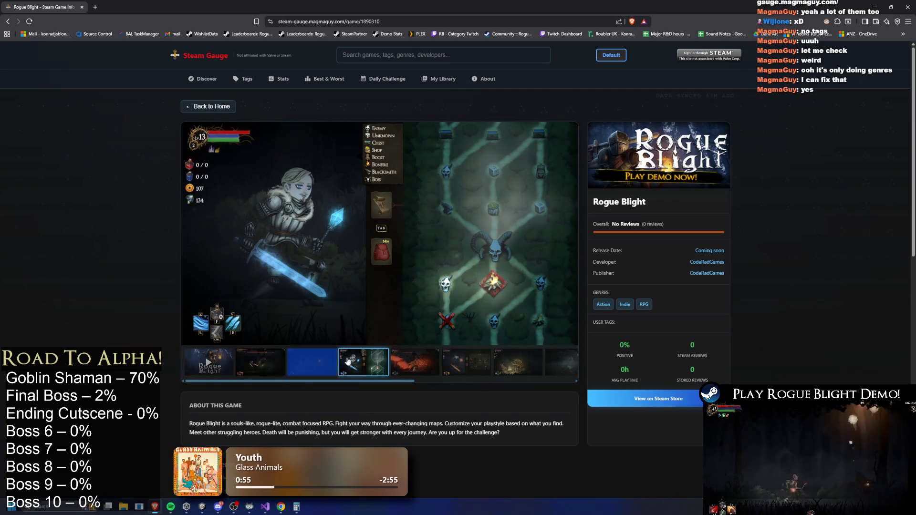
{"action": "left_click", "coordinate": [275, 353]}
{"action": "left_click", "coordinate": [364, 361]}
{"action": "left_click", "coordinate": [398, 356]}
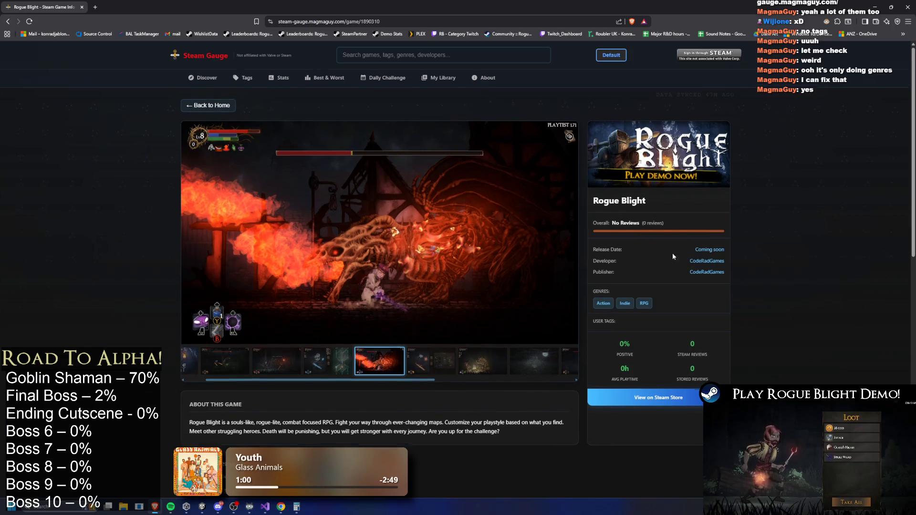
Step: Browse the recommendation sections, advancing Popular in This Genre three times, then return to the top
{"action": "scroll", "coordinate": [673, 250], "scroll_direction": "down", "scroll_amount": 5}
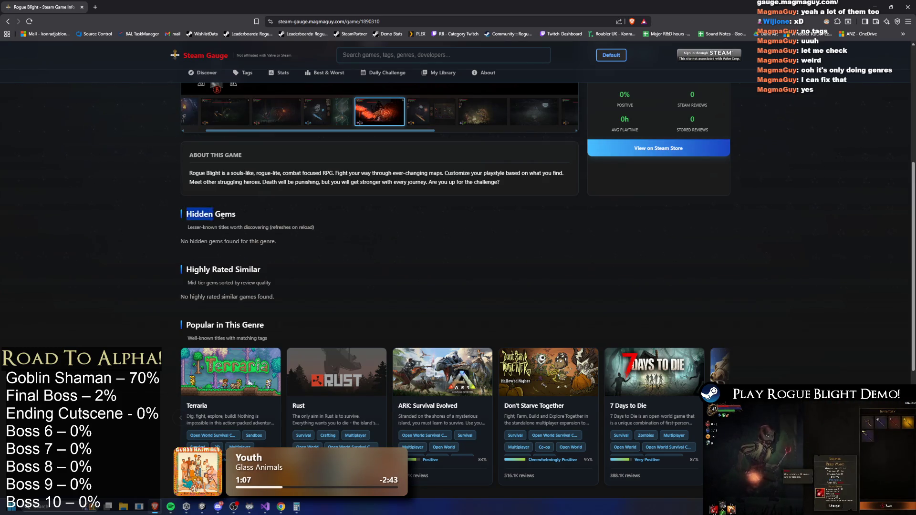
{"action": "left_click_drag", "start_coordinate": [212, 216], "coordinate": [329, 239]}
{"action": "scroll", "coordinate": [330, 243], "scroll_direction": "down", "scroll_amount": 1}
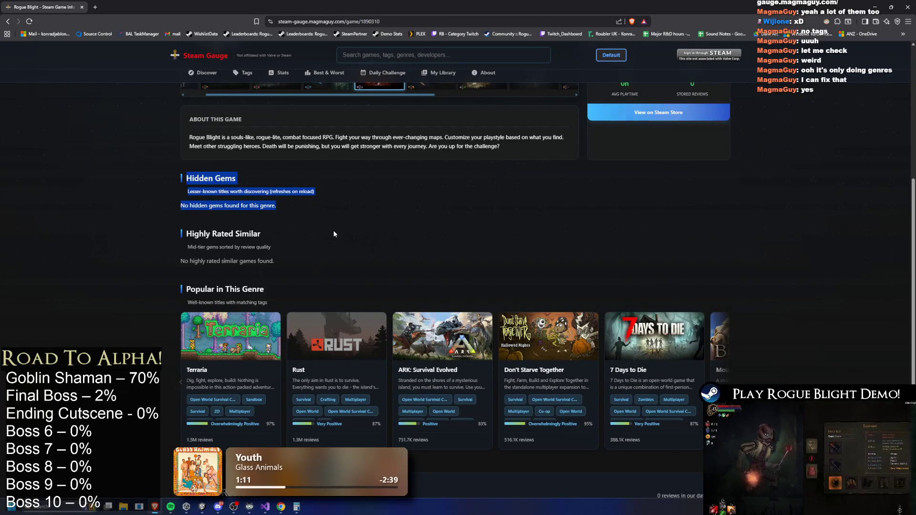
{"action": "scroll", "coordinate": [332, 237], "scroll_direction": "up", "scroll_amount": 3}
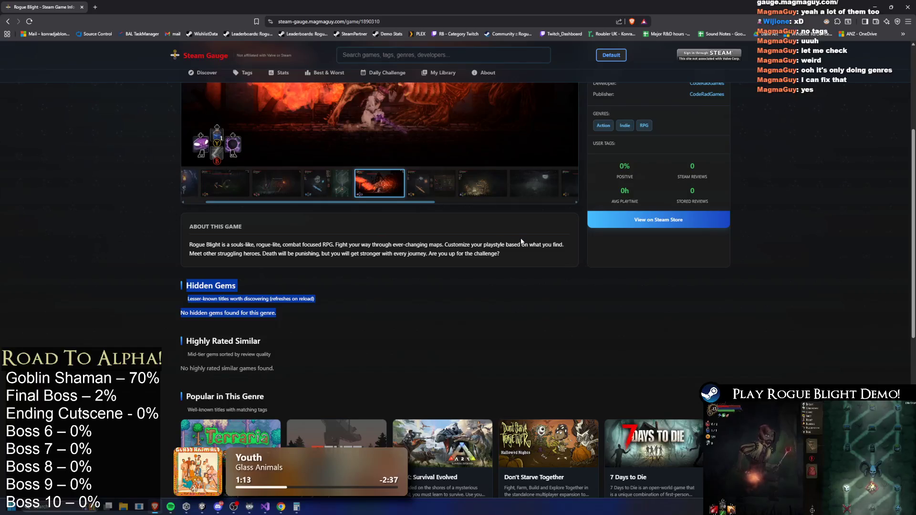
{"action": "scroll", "coordinate": [356, 299], "scroll_direction": "down", "scroll_amount": 3}
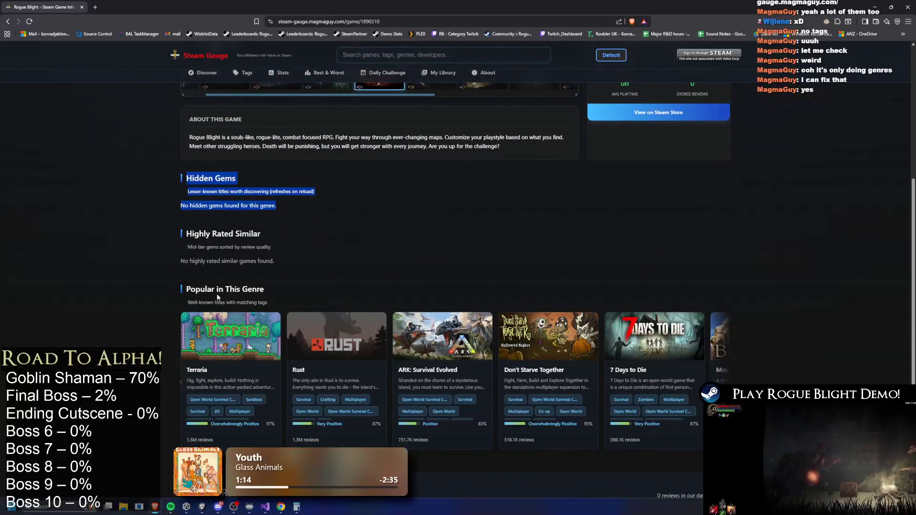
{"action": "scroll", "coordinate": [215, 297], "scroll_direction": "down", "scroll_amount": 3}
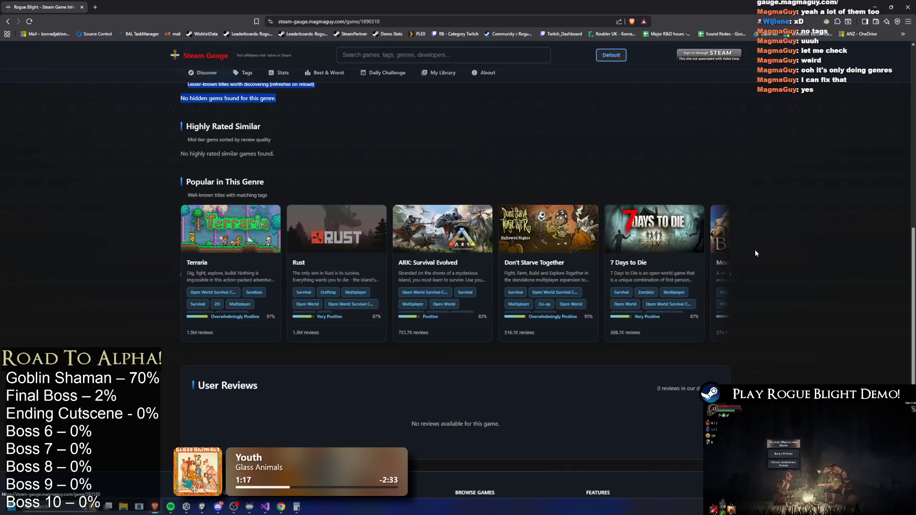
{"action": "left_click", "coordinate": [730, 280]}
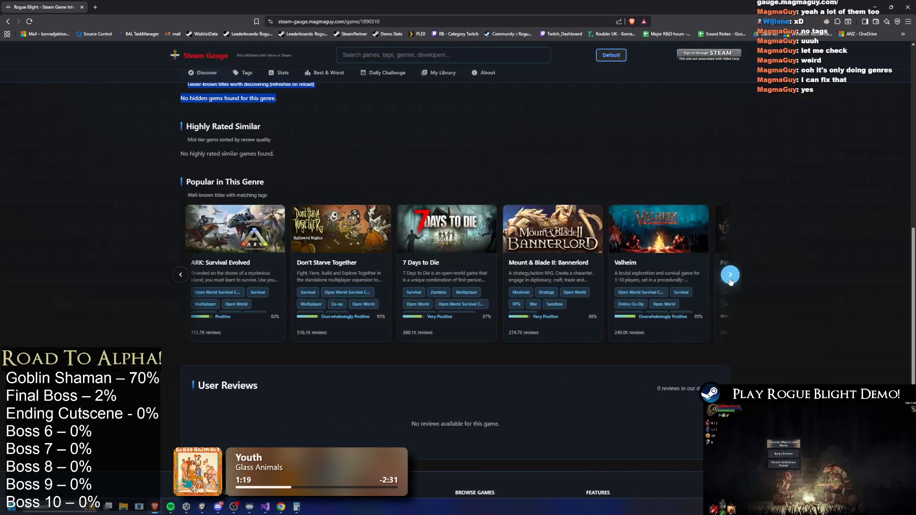
{"action": "left_click", "coordinate": [730, 280]}
{"action": "left_click", "coordinate": [729, 280]}
{"action": "scroll", "coordinate": [784, 291], "scroll_direction": "down", "scroll_amount": 3}
{"action": "scroll", "coordinate": [787, 301], "scroll_direction": "up", "scroll_amount": 12}
{"action": "scroll", "coordinate": [749, 310], "scroll_direction": "up", "scroll_amount": 1}
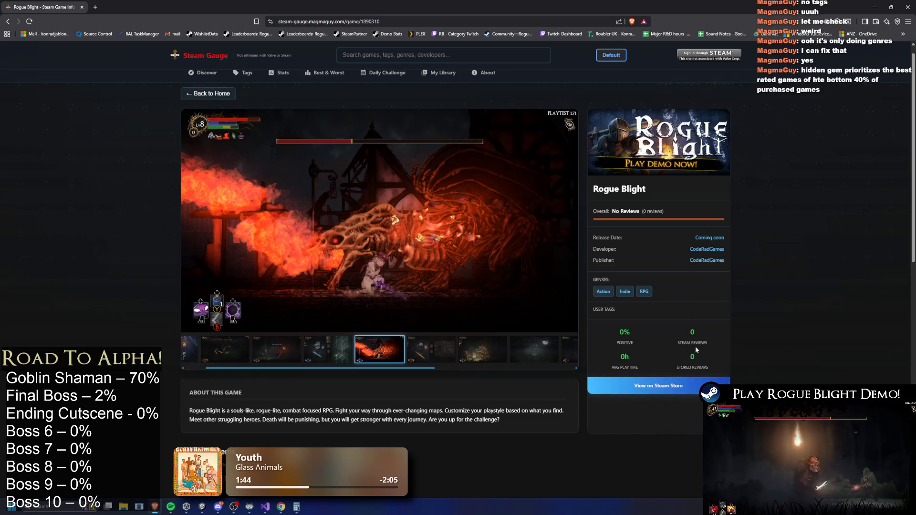
Step: Visit the CodeRadGames developer page, then return to Rogue Blight's third screenshot
{"action": "left_click", "coordinate": [713, 250]}
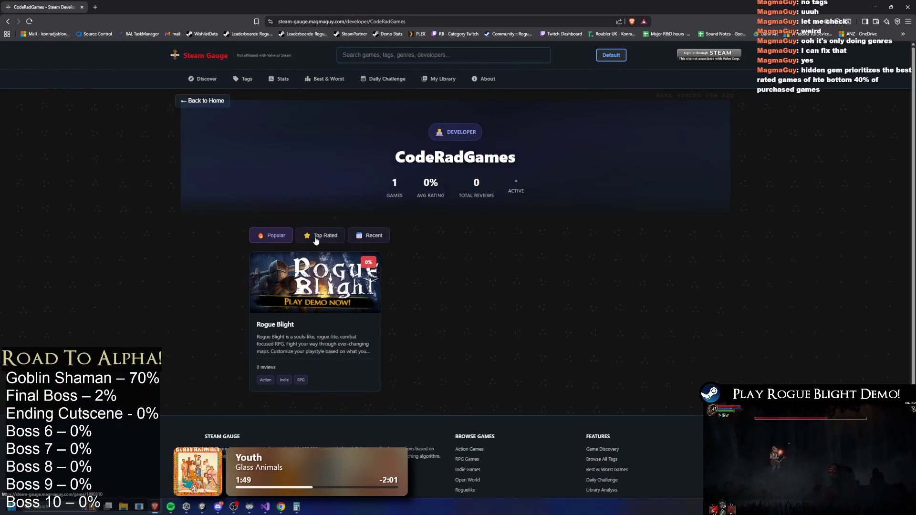
{"action": "left_click", "coordinate": [327, 302]}
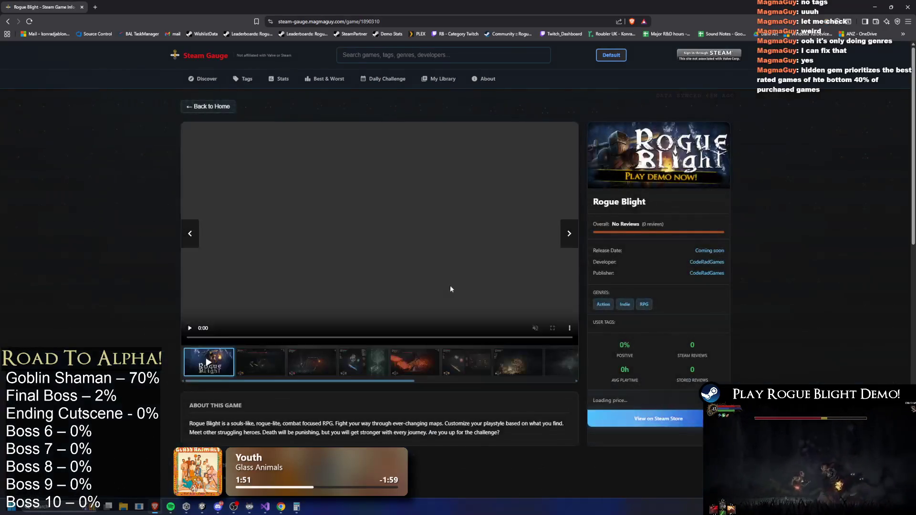
{"action": "left_click", "coordinate": [311, 362]}
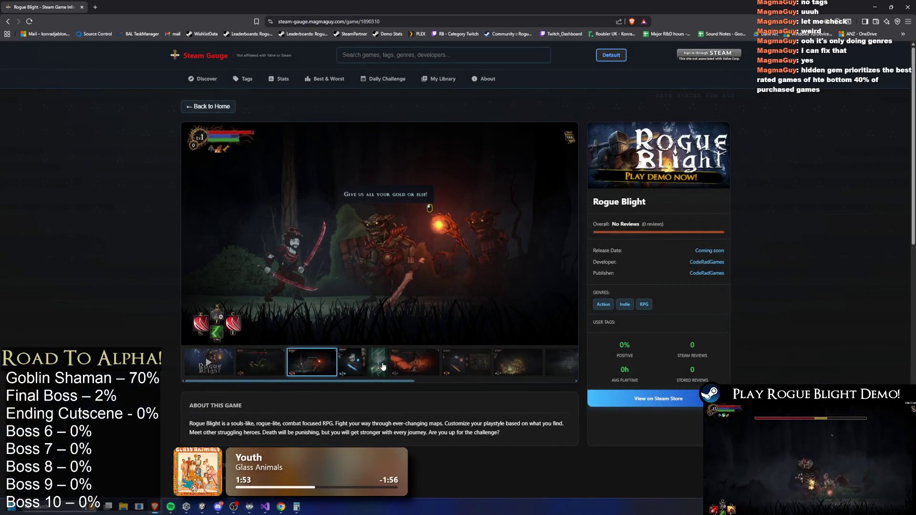
Step: Step through the teal map, fire-boss, equipment, skeleton and boss-fight screenshots, then reset the strip
{"action": "left_click", "coordinate": [388, 371]}
{"action": "left_click", "coordinate": [401, 373]}
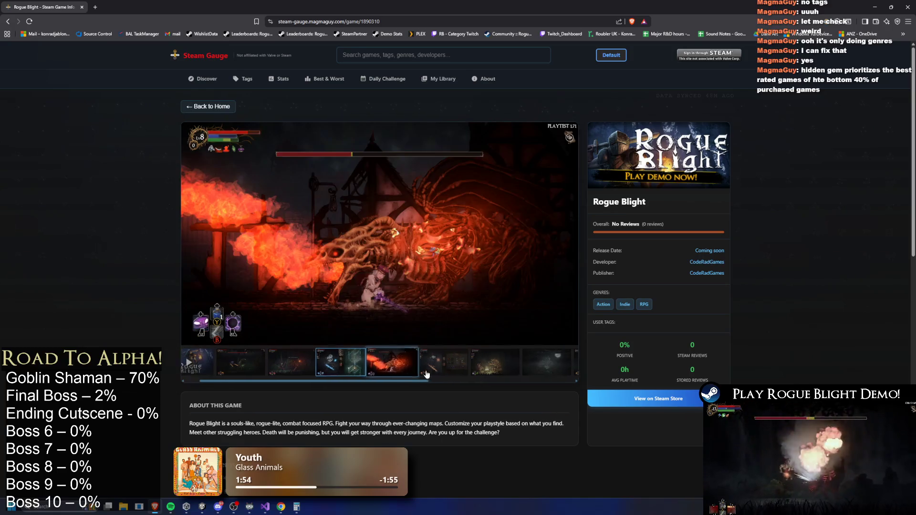
{"action": "left_click", "coordinate": [423, 375]}
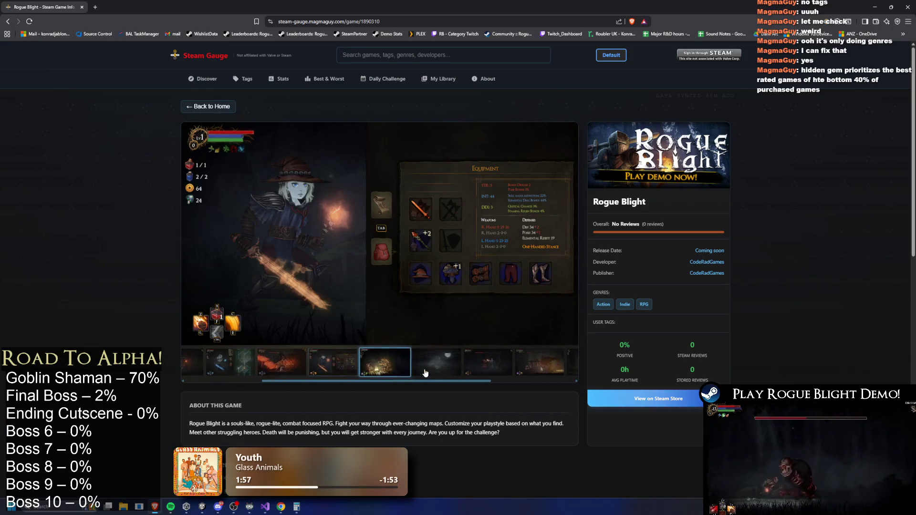
{"action": "left_click", "coordinate": [443, 365]}
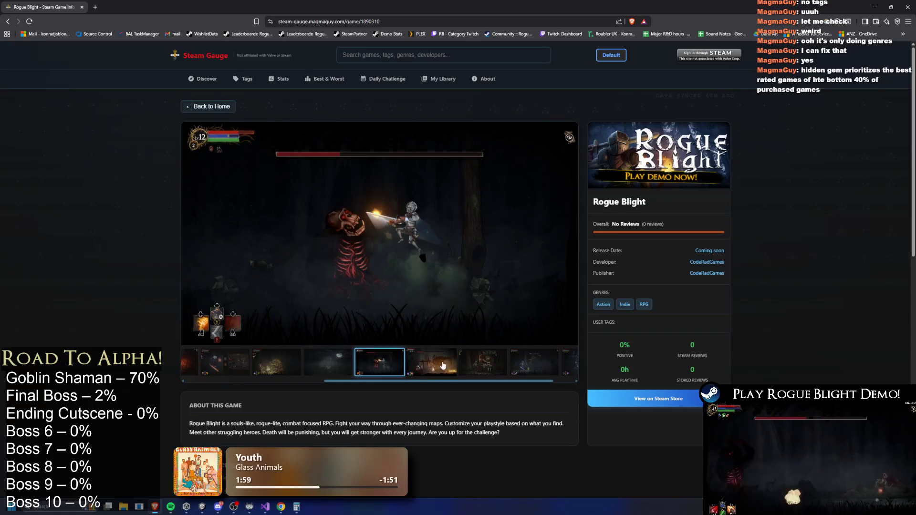
{"action": "left_click", "coordinate": [432, 371]}
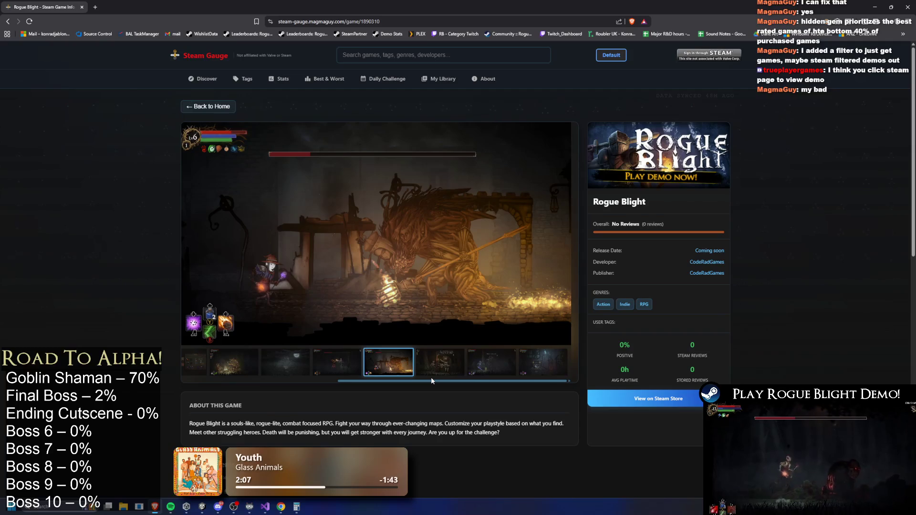
{"action": "left_click_drag", "start_coordinate": [427, 380], "coordinate": [247, 381]}
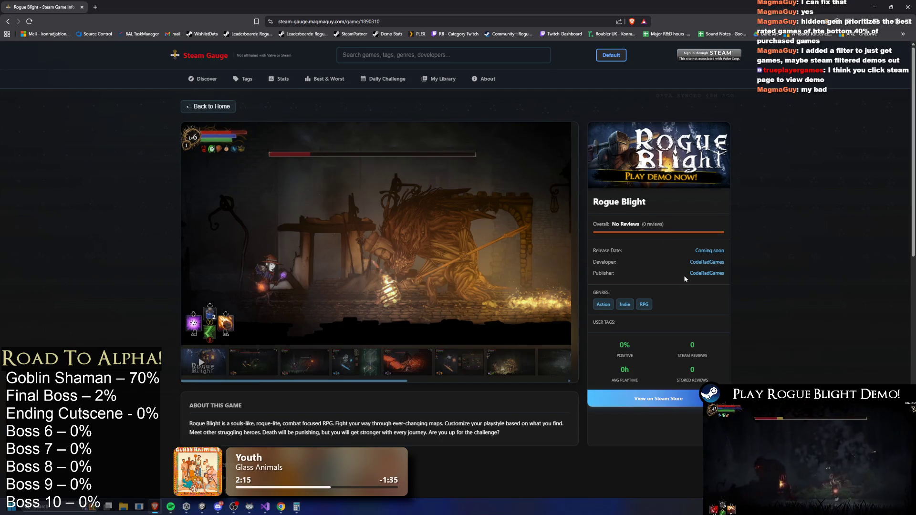
{"action": "scroll", "coordinate": [677, 286], "scroll_direction": "down", "scroll_amount": 4}
Step: Open Rogue Blight on the Steam store and follow CodeRadGames to the Rogue Blight Demo page
{"action": "left_click", "coordinate": [673, 250]}
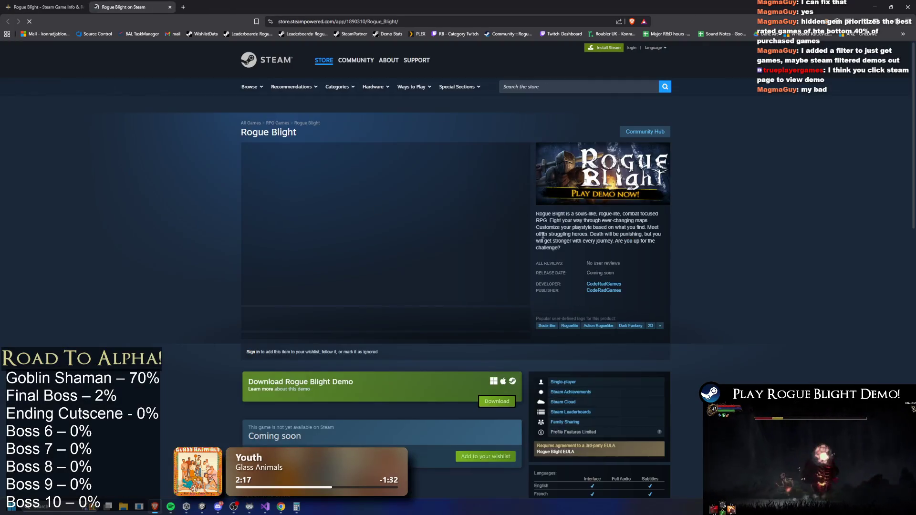
{"action": "scroll", "coordinate": [454, 313], "scroll_direction": "down", "scroll_amount": 2}
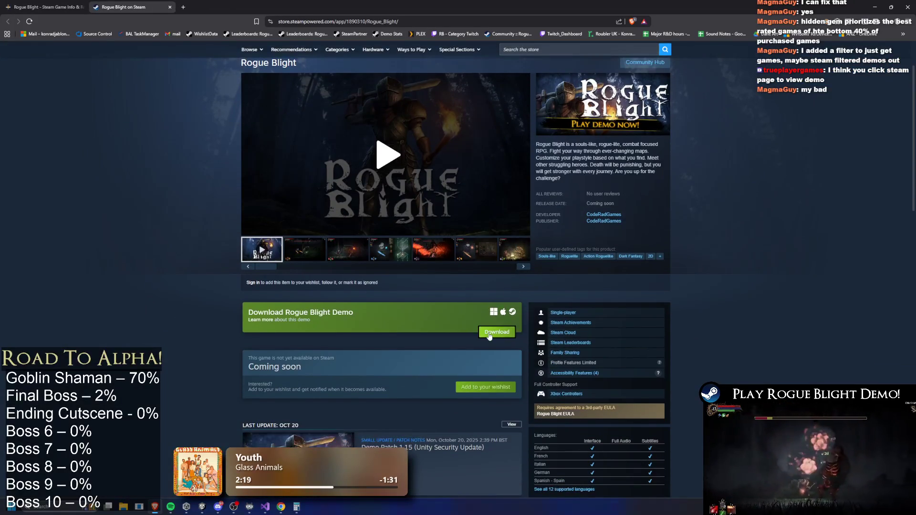
{"action": "left_click", "coordinate": [603, 286]}
{"action": "scroll", "coordinate": [414, 295], "scroll_direction": "down", "scroll_amount": 5}
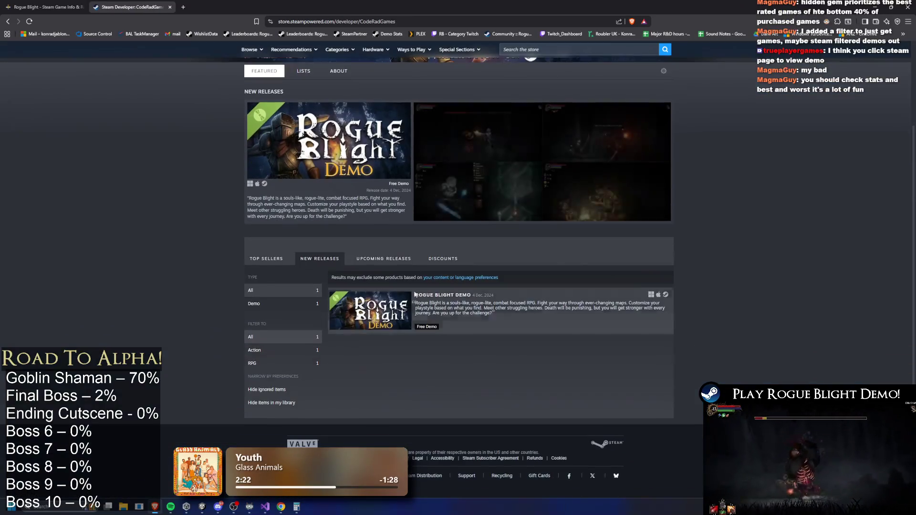
{"action": "left_click", "coordinate": [373, 301]}
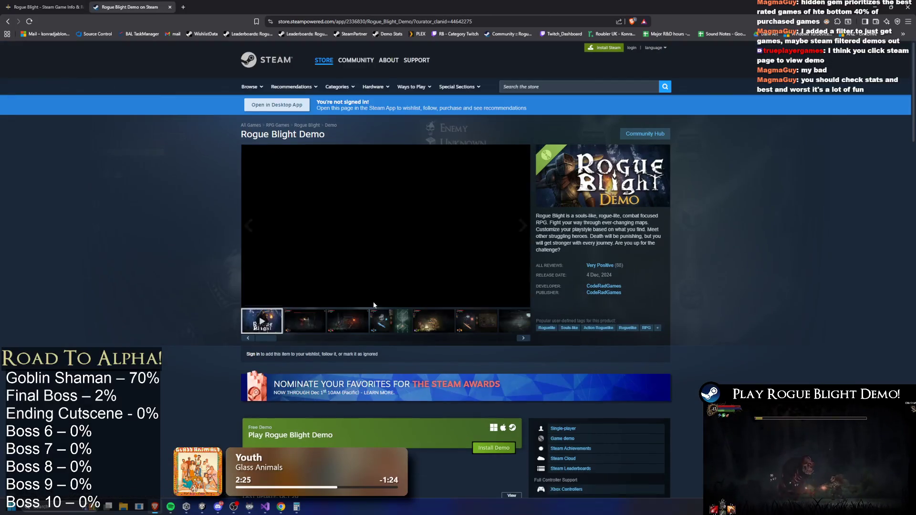
Step: Pause the demo's trailer, view its third screenshot, then return to Steam Gauge
{"action": "left_click", "coordinate": [385, 237]}
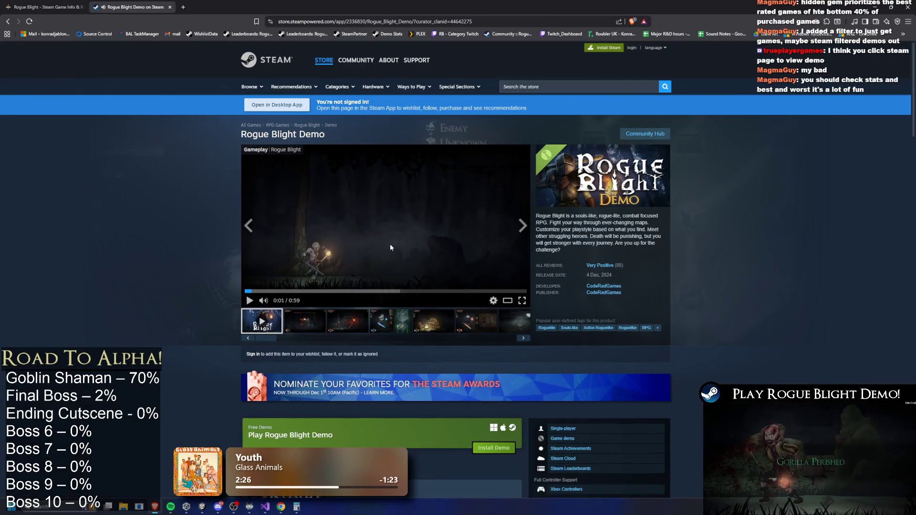
{"action": "mouse_move", "coordinate": [603, 266]}
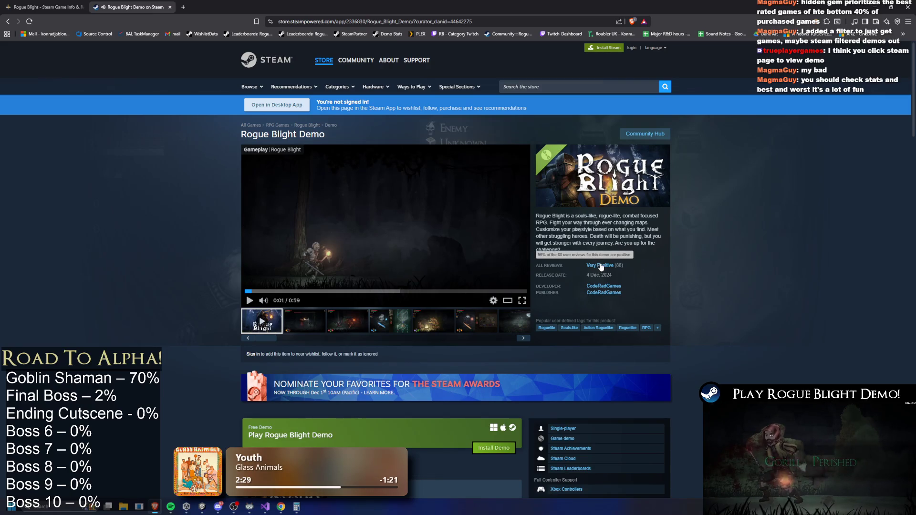
{"action": "left_click", "coordinate": [336, 323]}
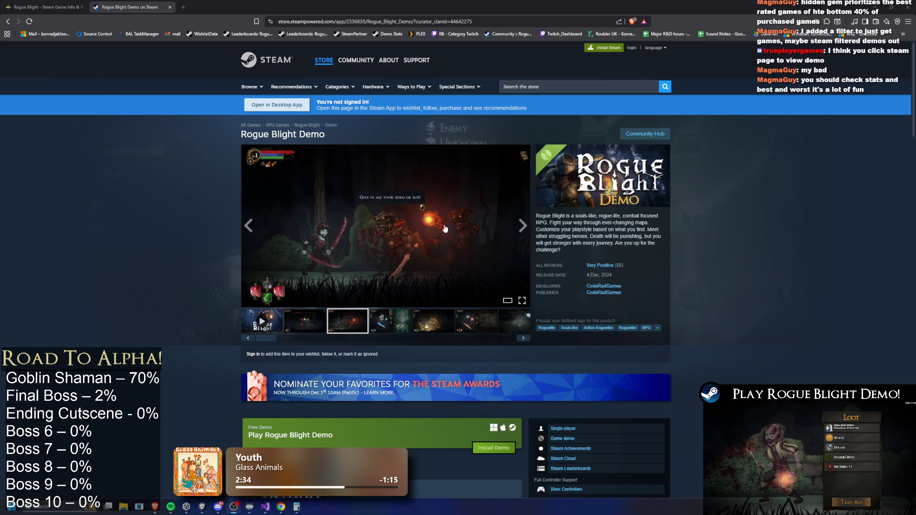
{"action": "key", "text": "alt+Tab"}
{"action": "scroll", "coordinate": [331, 153], "scroll_direction": "up", "scroll_amount": 2}
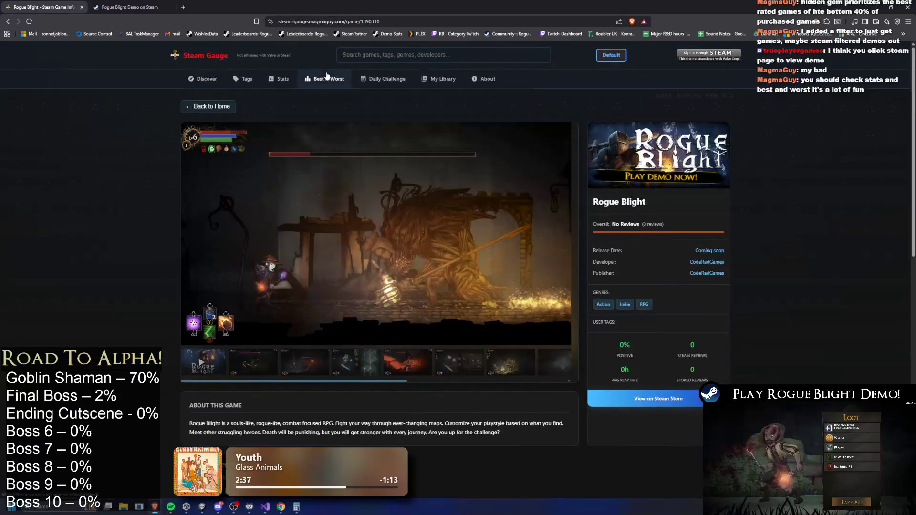
Step: Open The Best & The Worst leaderboards
{"action": "left_click", "coordinate": [325, 79]}
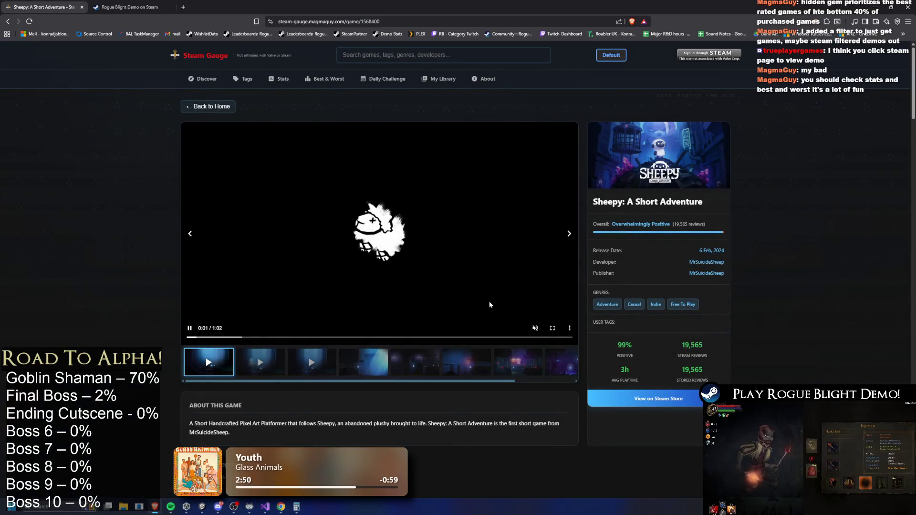
{"action": "scroll", "coordinate": [450, 310], "scroll_direction": "down", "scroll_amount": 2}
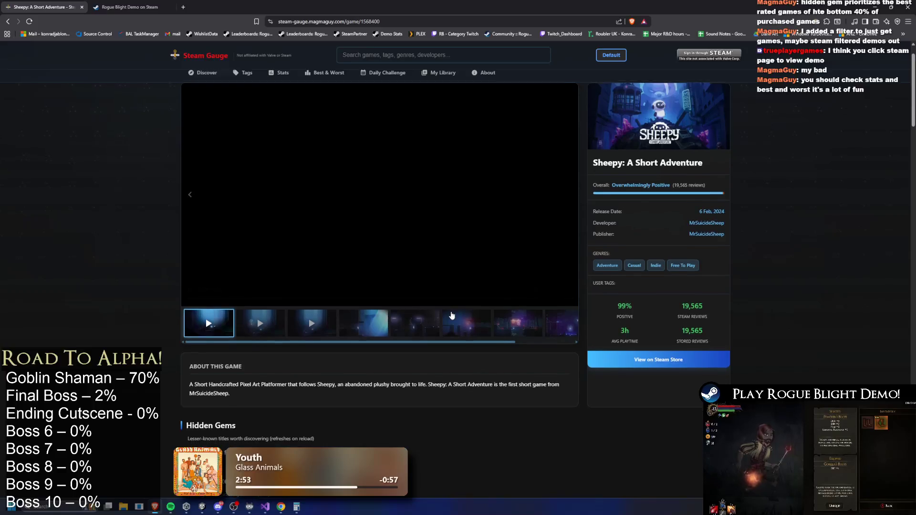
{"action": "scroll", "coordinate": [410, 313], "scroll_direction": "up", "scroll_amount": 1}
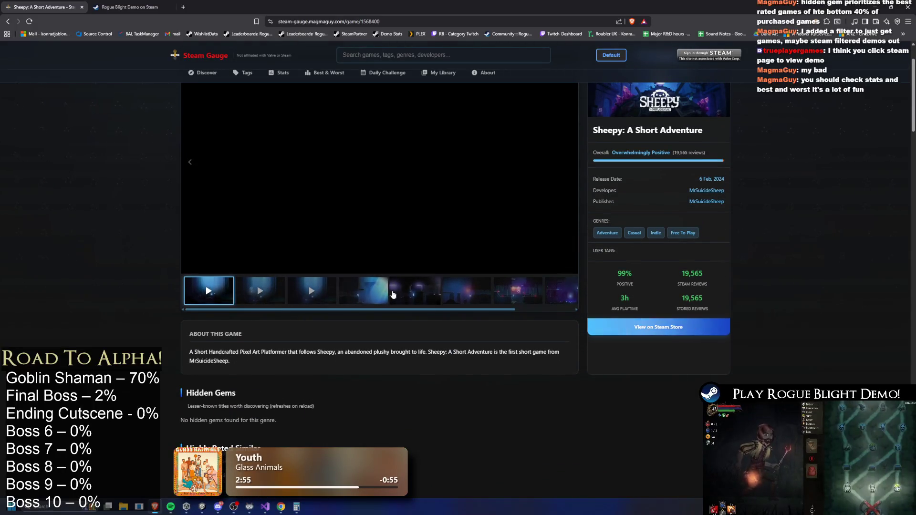
Step: View two Sheepy: A Short Adventure screenshots, including the neon sign, then go back
{"action": "left_click", "coordinate": [427, 297]}
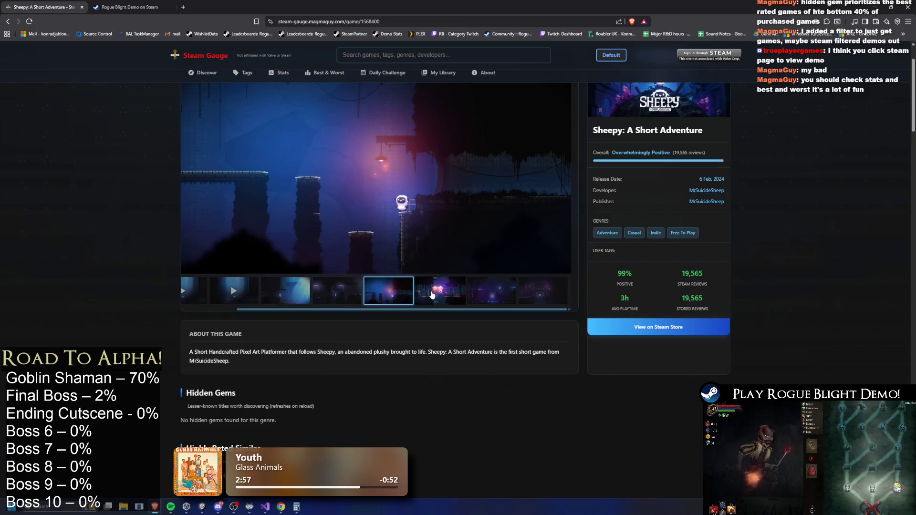
{"action": "left_click", "coordinate": [428, 297]}
{"action": "scroll", "coordinate": [564, 303], "scroll_direction": "up", "scroll_amount": 1}
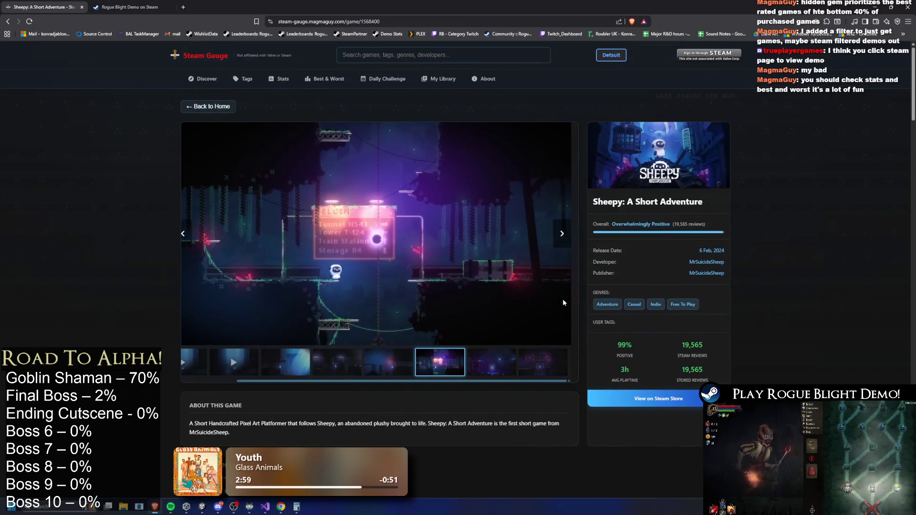
{"action": "key", "text": "alt+Left"}
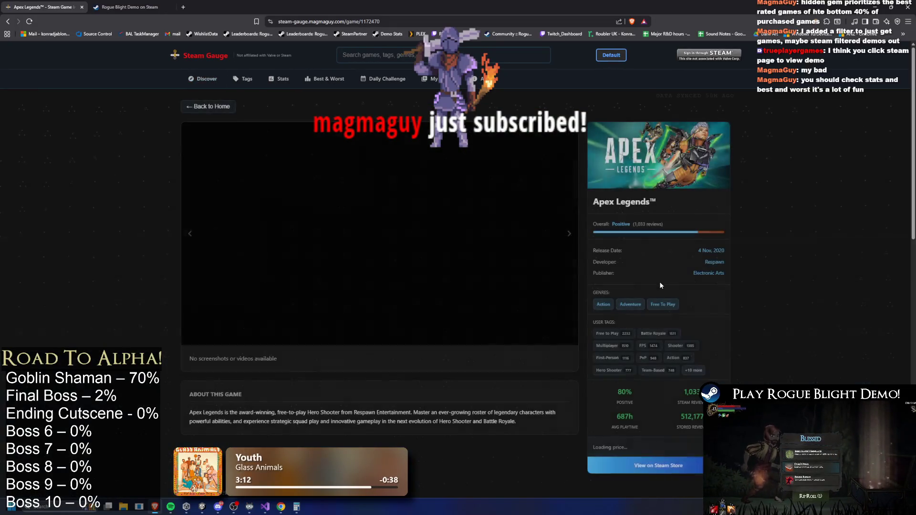
{"action": "key", "text": "alt+Left"}
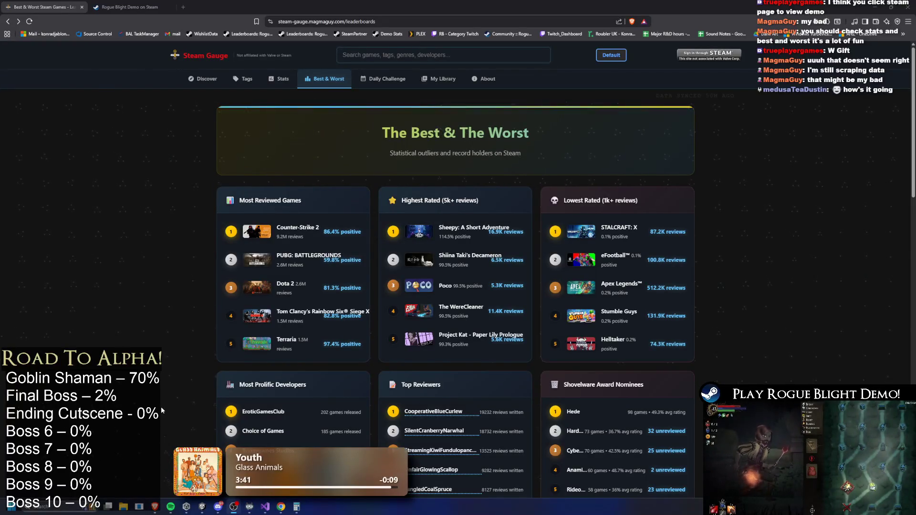
{"action": "scroll", "coordinate": [354, 365], "scroll_direction": "down", "scroll_amount": 2}
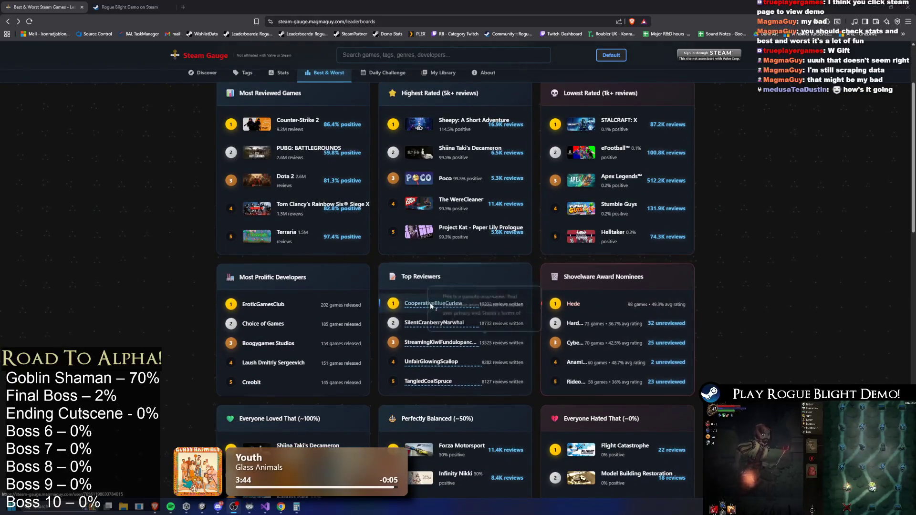
{"action": "scroll", "coordinate": [284, 304], "scroll_direction": "down", "scroll_amount": 1}
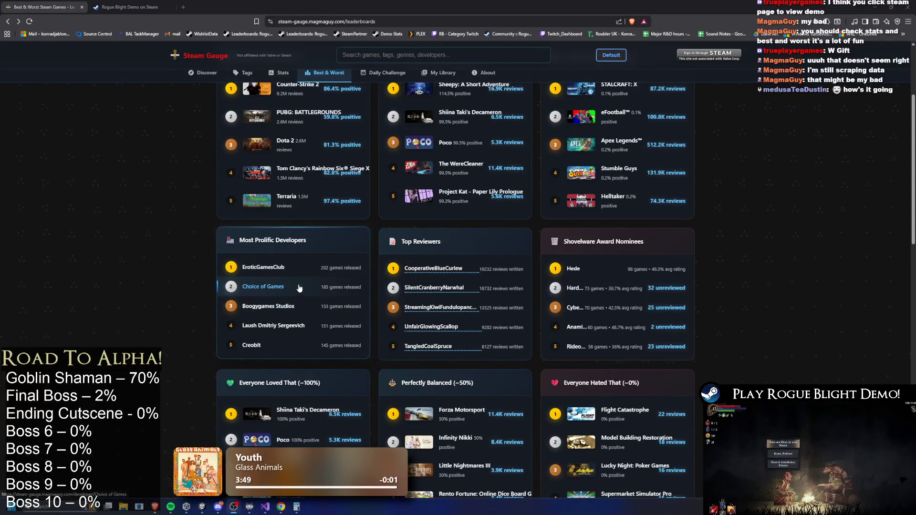
{"action": "scroll", "coordinate": [754, 287], "scroll_direction": "up", "scroll_amount": 3}
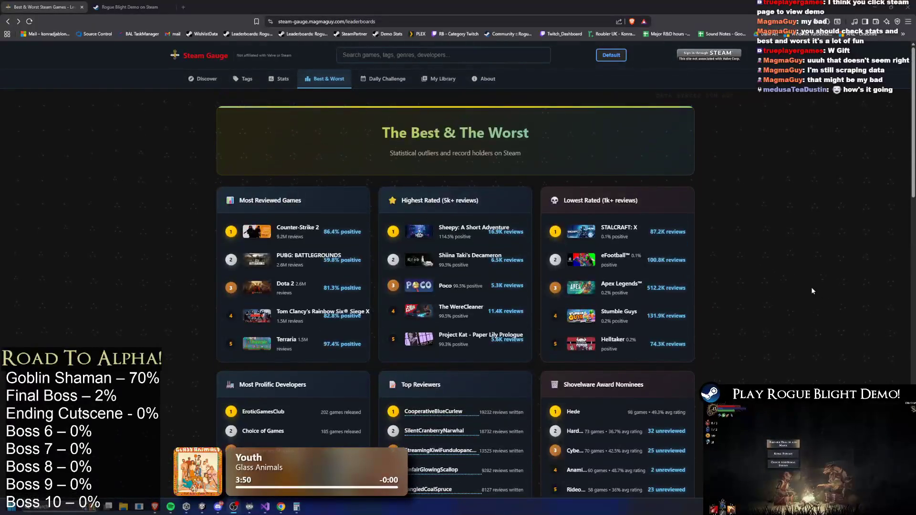
{"action": "left_click", "coordinate": [384, 22]}
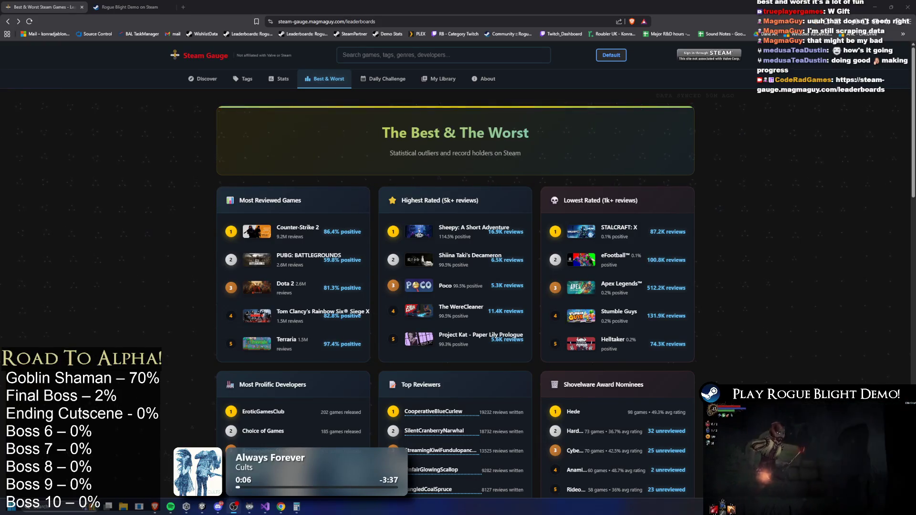
{"action": "scroll", "coordinate": [707, 334], "scroll_direction": "down", "scroll_amount": 3}
{"action": "scroll", "coordinate": [830, 261], "scroll_direction": "down", "scroll_amount": 4}
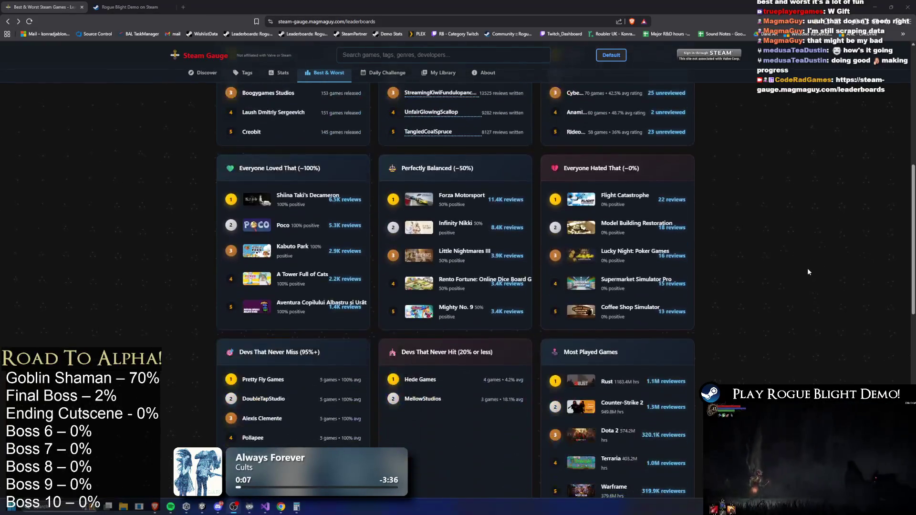
{"action": "scroll", "coordinate": [792, 305], "scroll_direction": "down", "scroll_amount": 4}
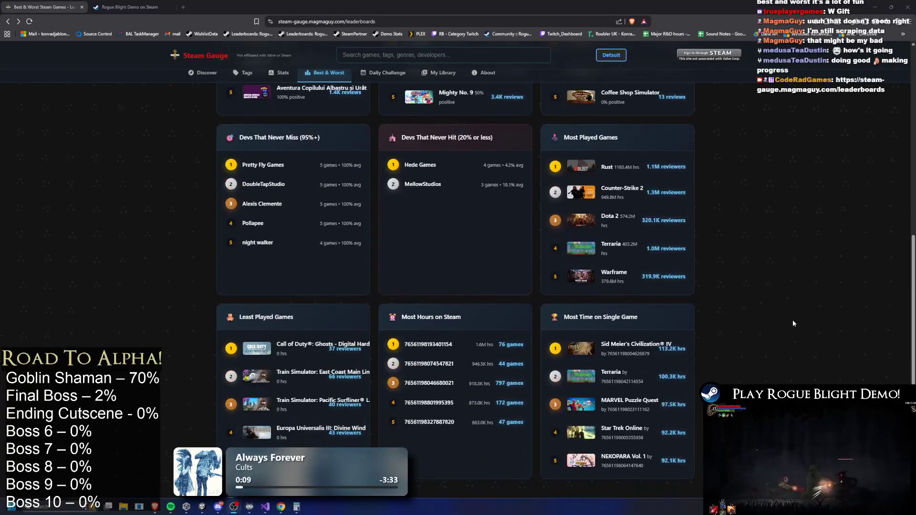
{"action": "scroll", "coordinate": [736, 336], "scroll_direction": "down", "scroll_amount": 4}
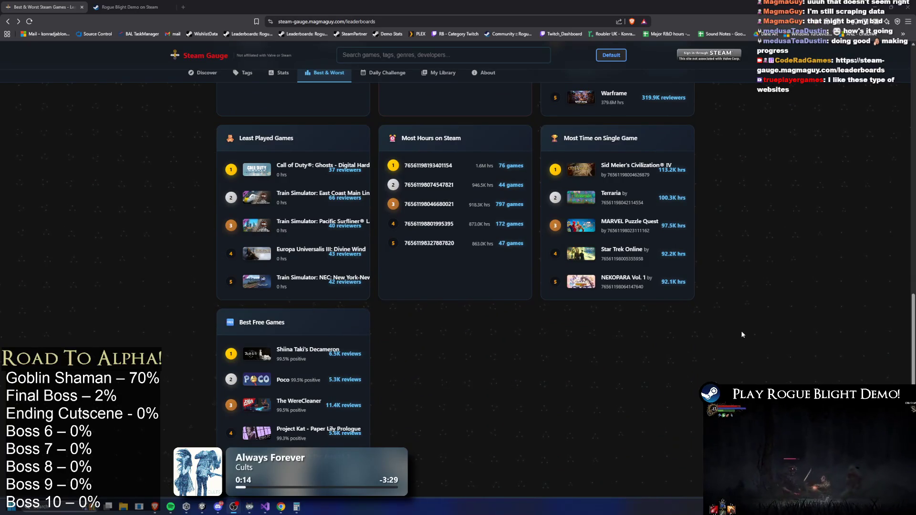
{"action": "left_click", "coordinate": [444, 166]}
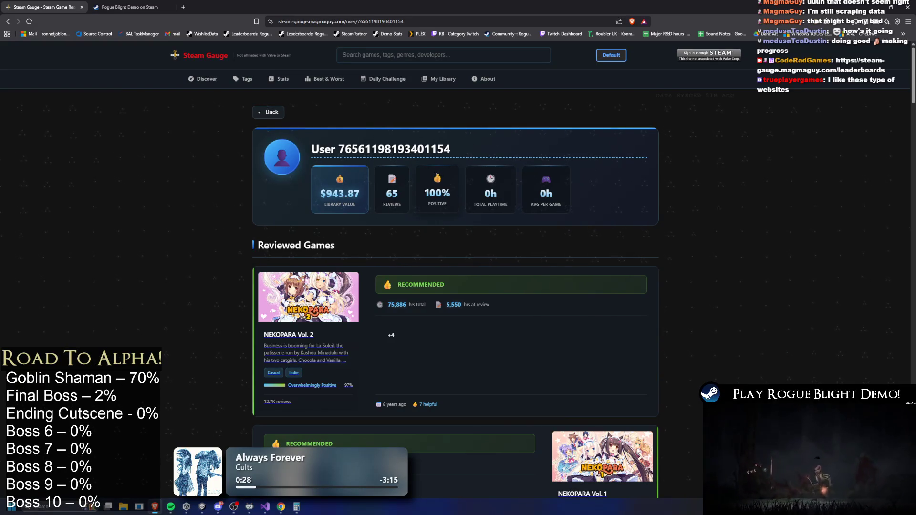
{"action": "scroll", "coordinate": [433, 180], "scroll_direction": "down", "scroll_amount": 5}
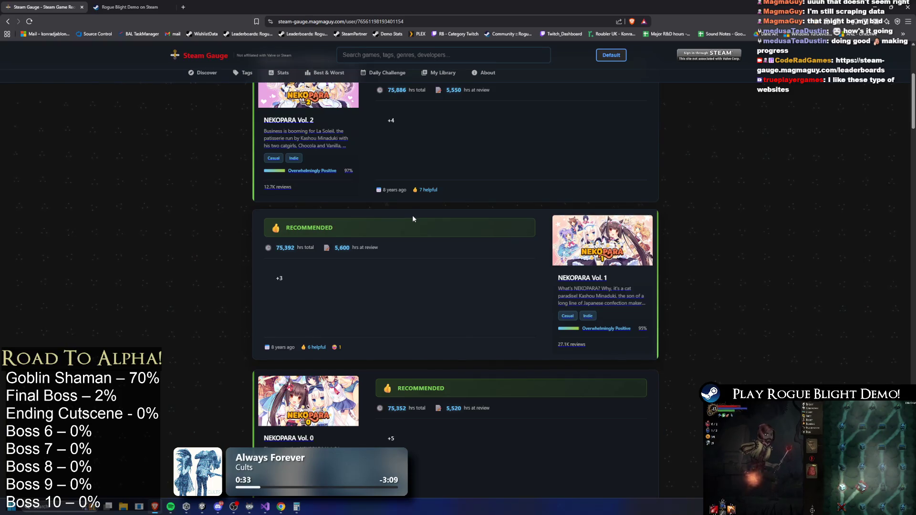
{"action": "scroll", "coordinate": [414, 225], "scroll_direction": "up", "scroll_amount": 3}
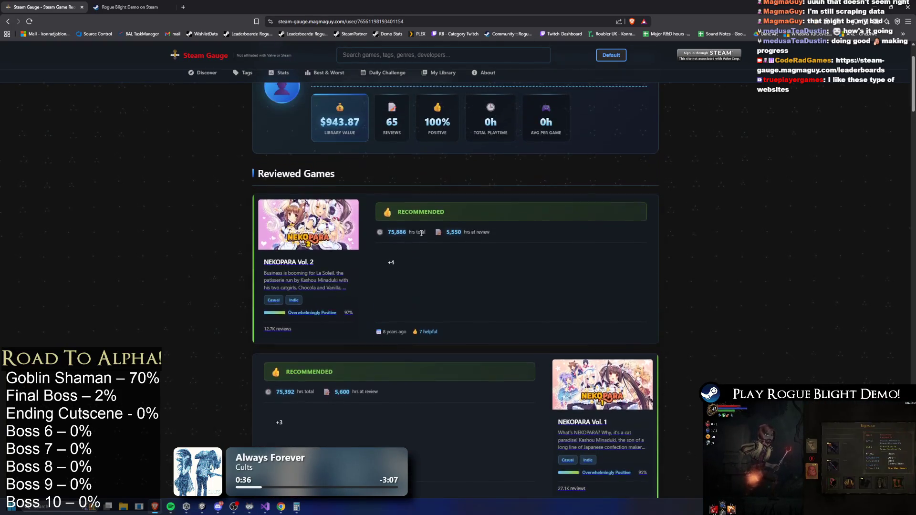
{"action": "key", "text": "alt+Left"}
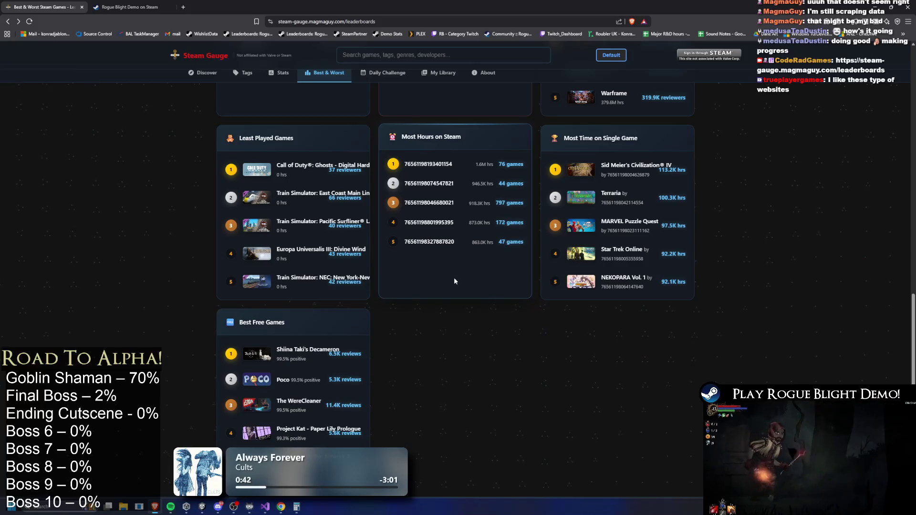
{"action": "scroll", "coordinate": [432, 296], "scroll_direction": "down", "scroll_amount": 1}
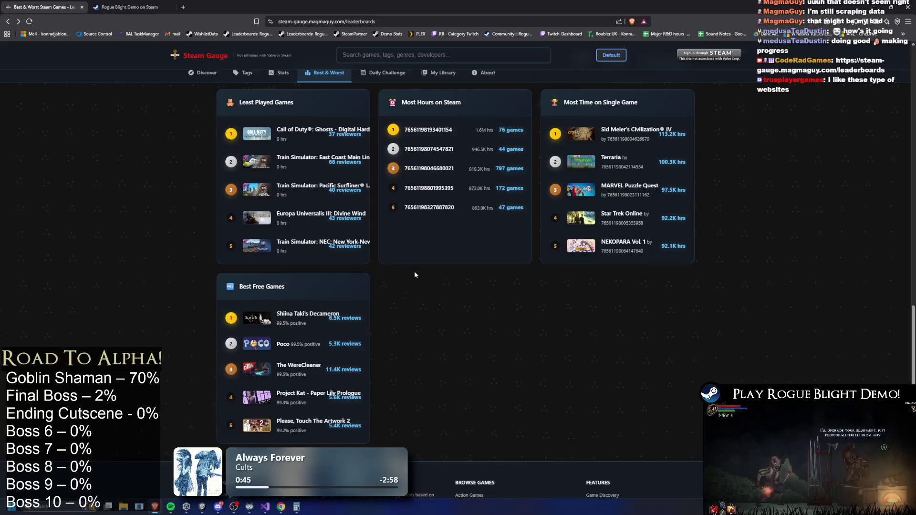
{"action": "scroll", "coordinate": [416, 284], "scroll_direction": "up", "scroll_amount": 4}
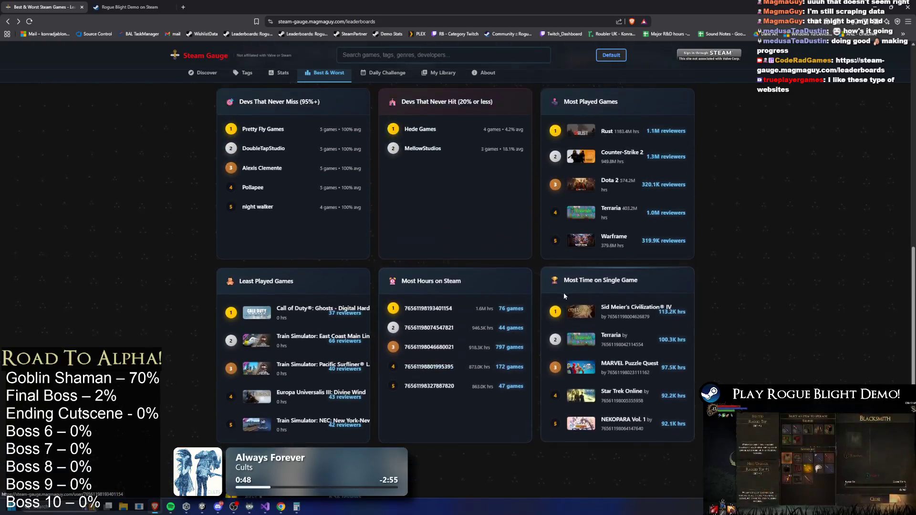
{"action": "scroll", "coordinate": [521, 314], "scroll_direction": "up", "scroll_amount": 3}
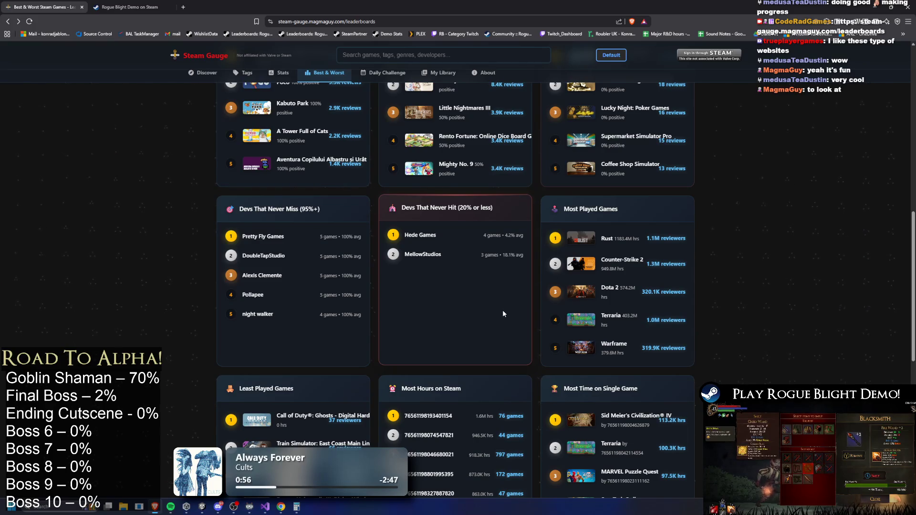
{"action": "scroll", "coordinate": [502, 314], "scroll_direction": "up", "scroll_amount": 1}
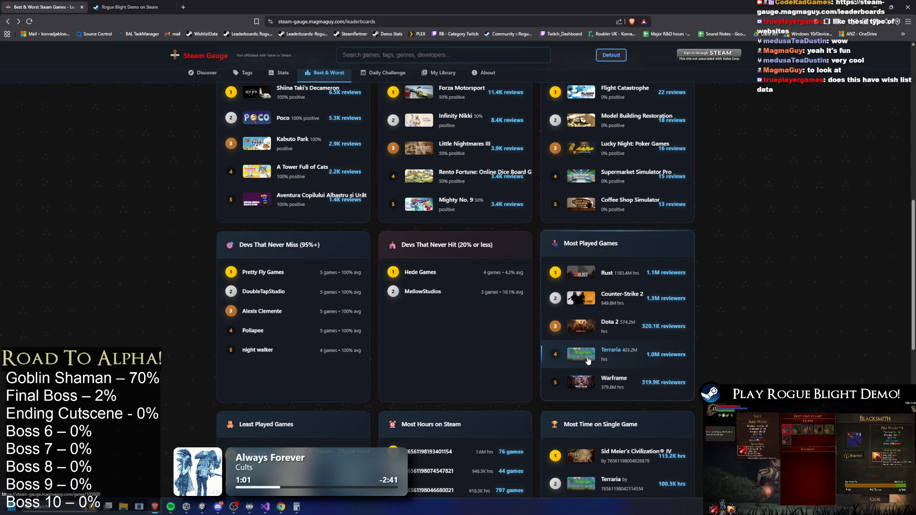
{"action": "scroll", "coordinate": [588, 361], "scroll_direction": "up", "scroll_amount": 2}
{"action": "scroll", "coordinate": [586, 367], "scroll_direction": "up", "scroll_amount": 1}
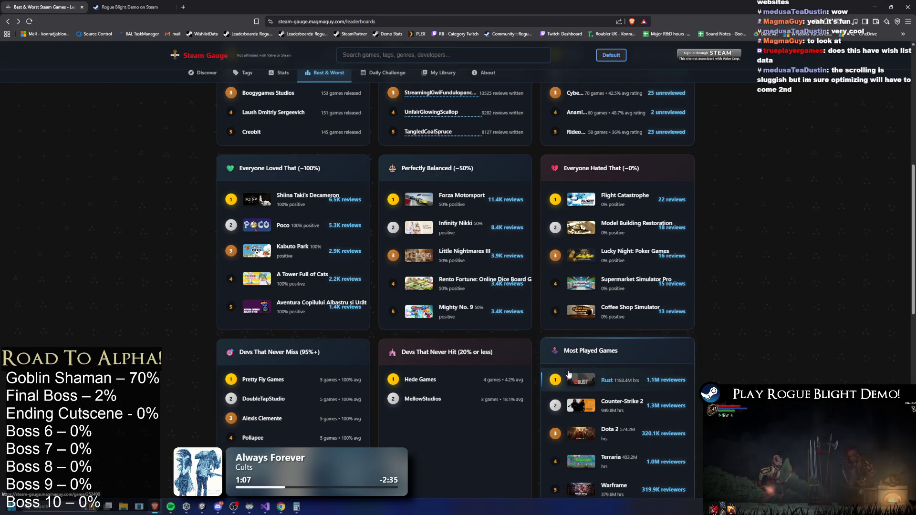
{"action": "scroll", "coordinate": [573, 377], "scroll_direction": "up", "scroll_amount": 2}
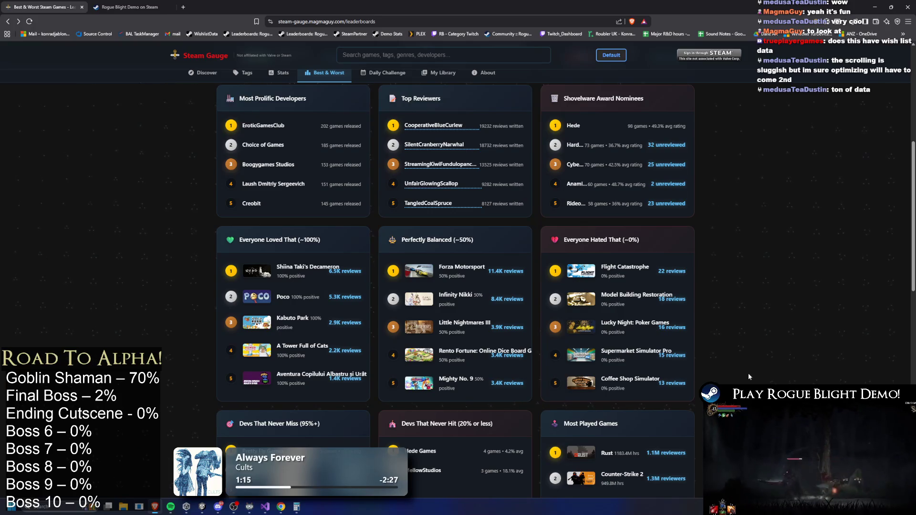
{"action": "scroll", "coordinate": [506, 420], "scroll_direction": "down", "scroll_amount": 1}
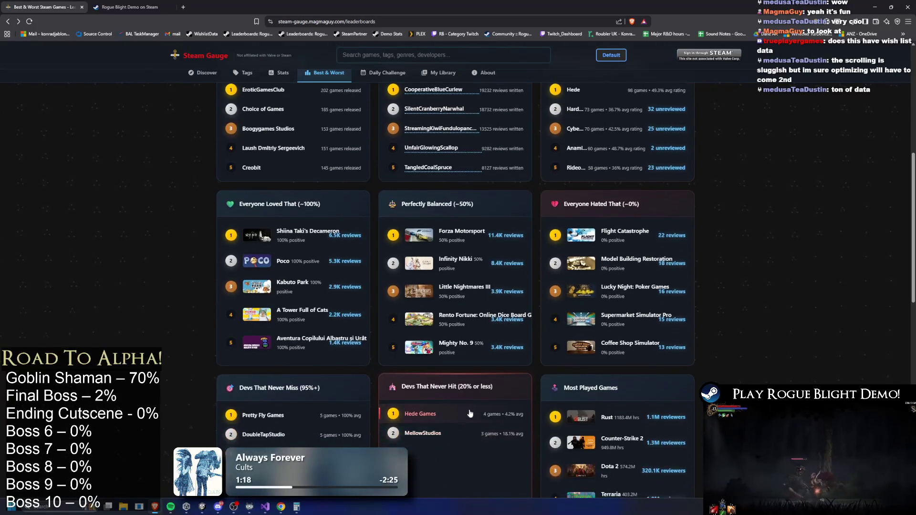
{"action": "left_click", "coordinate": [517, 406]}
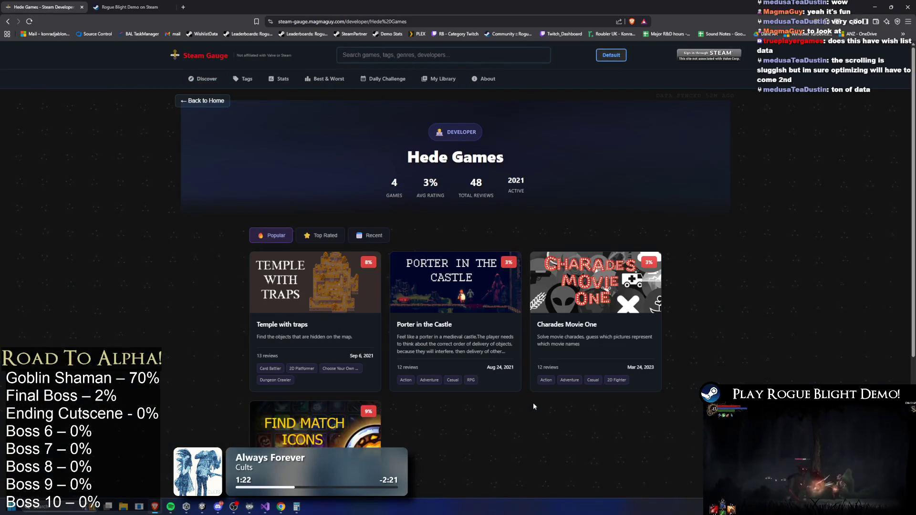
Step: Scroll the Hede developer page to Death or Cress, GAME TUBE and Witch Hunter's Travelling Castle
{"action": "scroll", "coordinate": [531, 408], "scroll_direction": "down", "scroll_amount": 3}
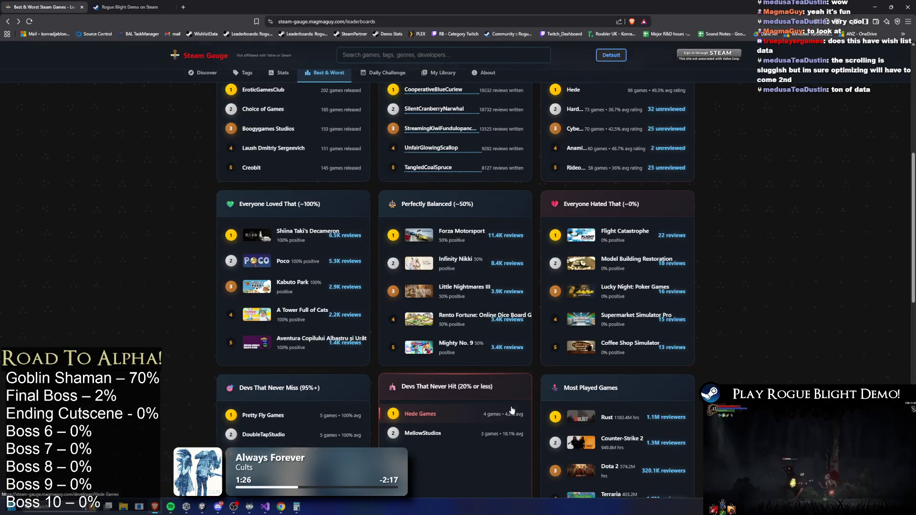
{"action": "scroll", "coordinate": [513, 410], "scroll_direction": "up", "scroll_amount": 6}
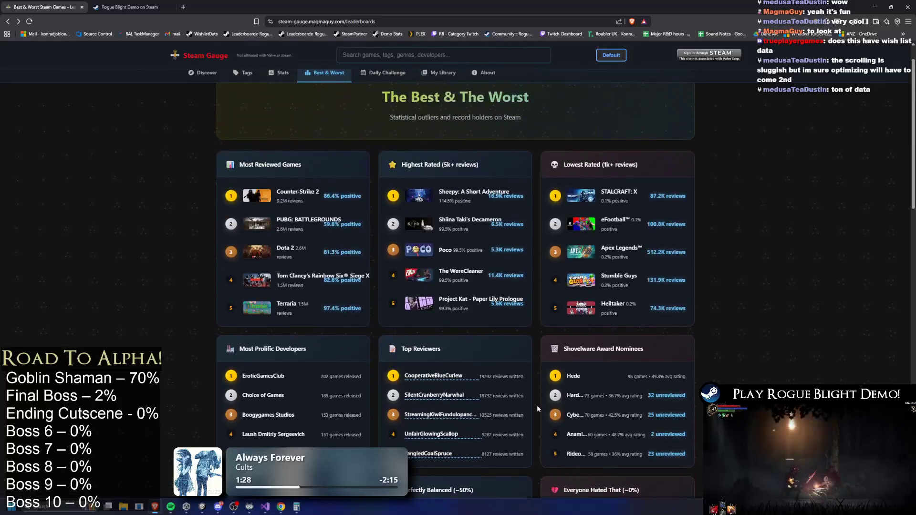
{"action": "scroll", "coordinate": [536, 407], "scroll_direction": "up", "scroll_amount": 1}
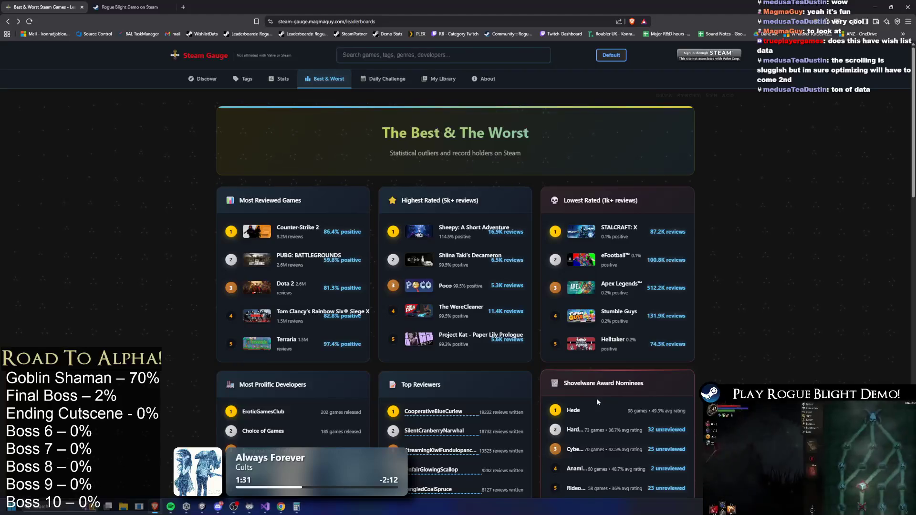
{"action": "scroll", "coordinate": [781, 383], "scroll_direction": "down", "scroll_amount": 1}
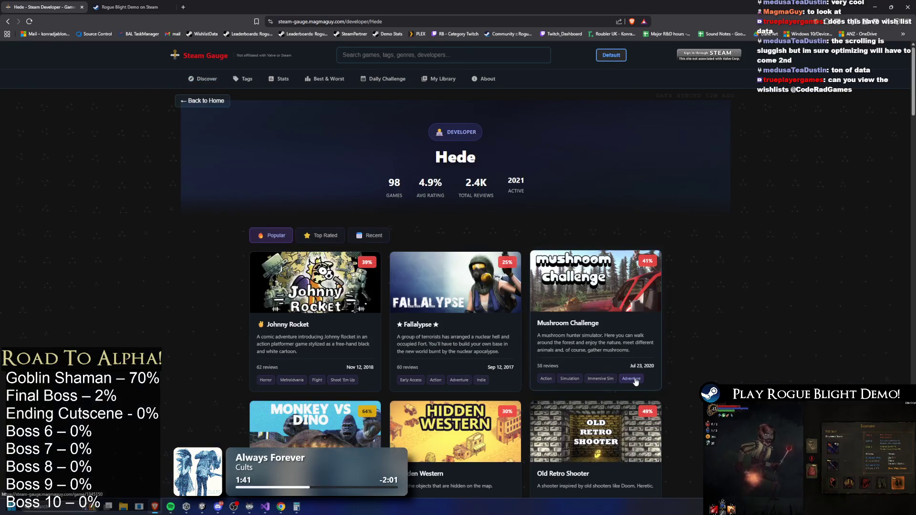
{"action": "scroll", "coordinate": [634, 382], "scroll_direction": "down", "scroll_amount": 2}
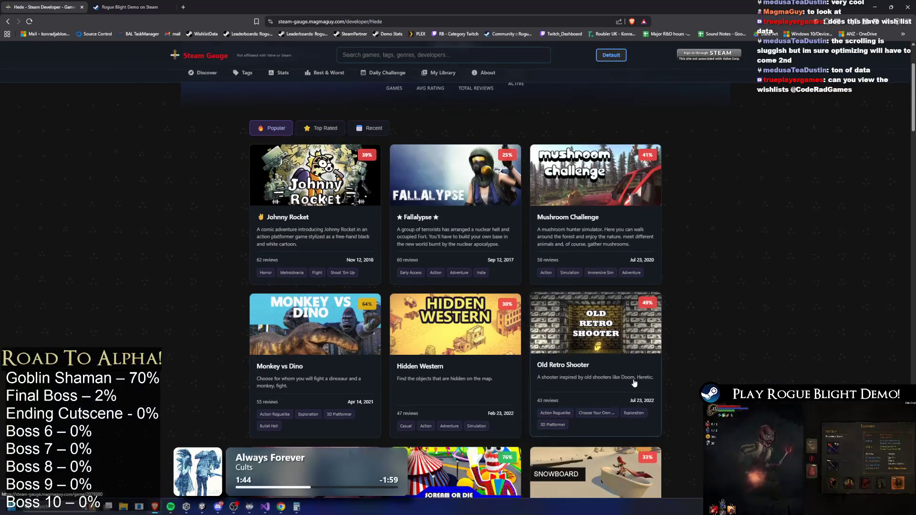
{"action": "right_click", "coordinate": [636, 372]}
{"action": "scroll", "coordinate": [636, 372], "scroll_direction": "down", "scroll_amount": 2}
{"action": "scroll", "coordinate": [635, 372], "scroll_direction": "down", "scroll_amount": 3}
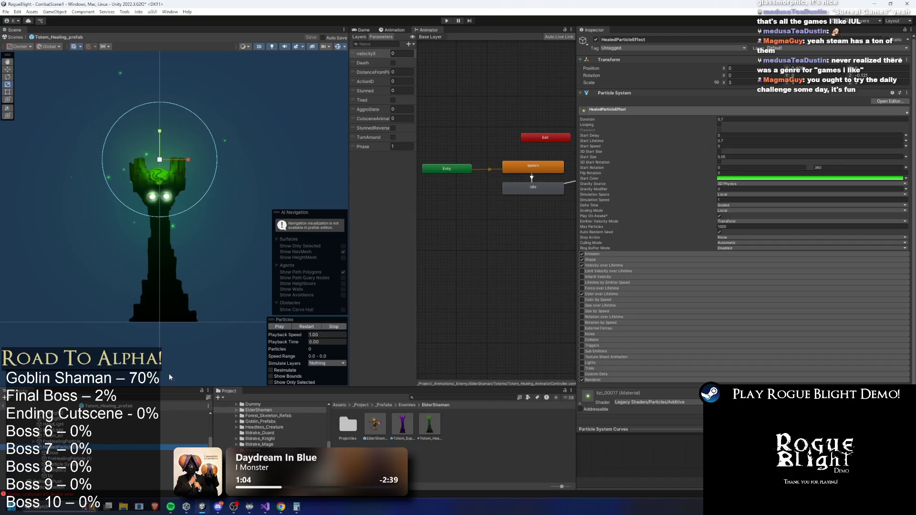
Step: Inspect the PreHealingParticle and xuliqiu02 effects, test the game in Play mode, then return to the browser
{"action": "key", "text": "Down"}
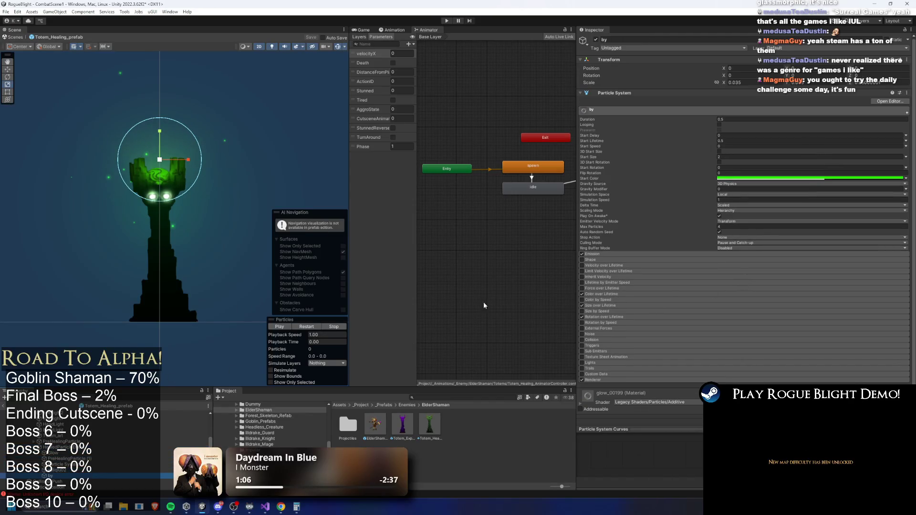
{"action": "left_click", "coordinate": [210, 446]}
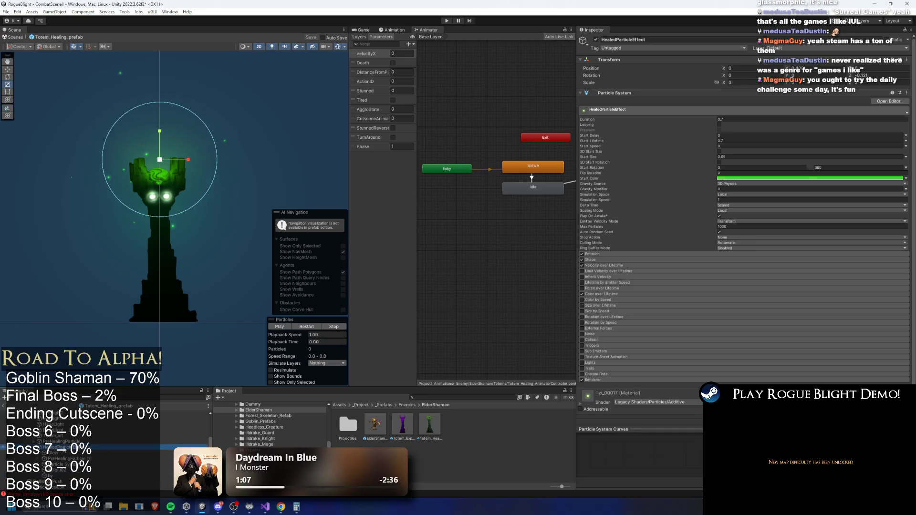
{"action": "key", "text": "Down"}
{"action": "key", "text": "Down"}
{"action": "key", "text": "Down"}
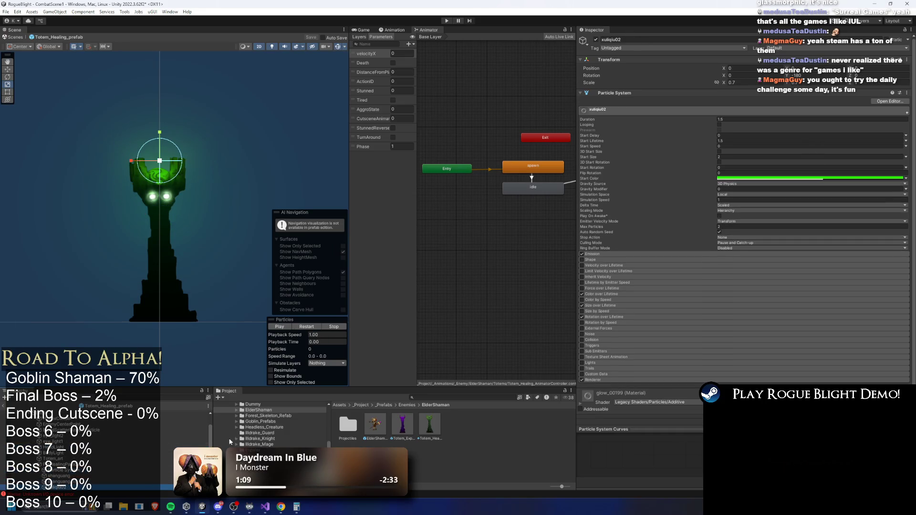
{"action": "left_click", "coordinate": [74, 436]}
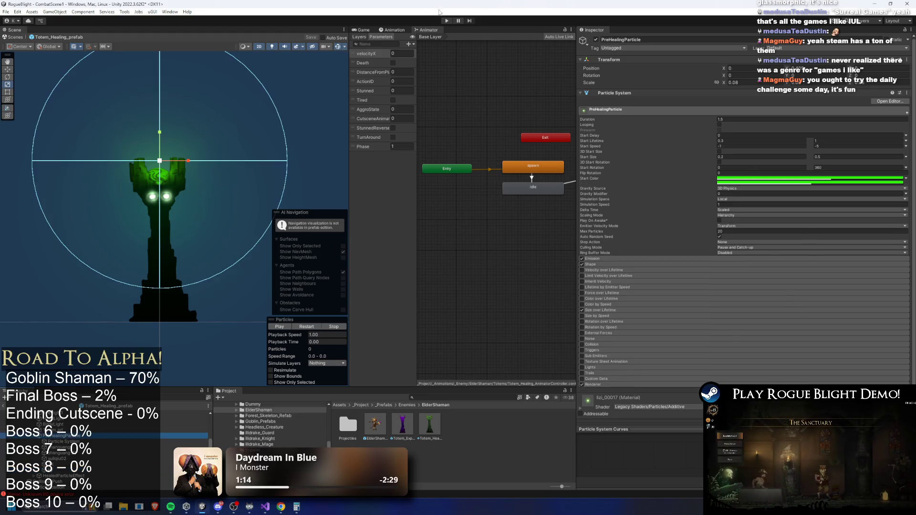
{"action": "left_click", "coordinate": [448, 21]}
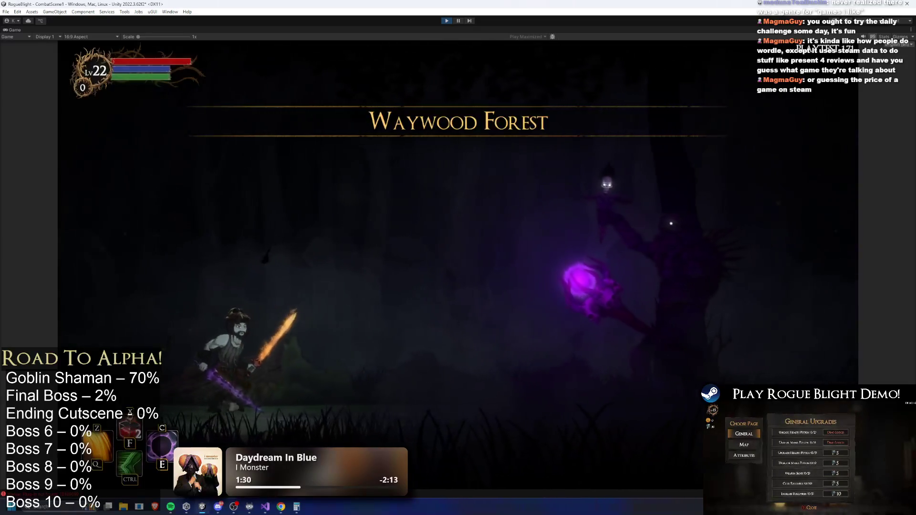
{"action": "key", "text": "alt+Tab"}
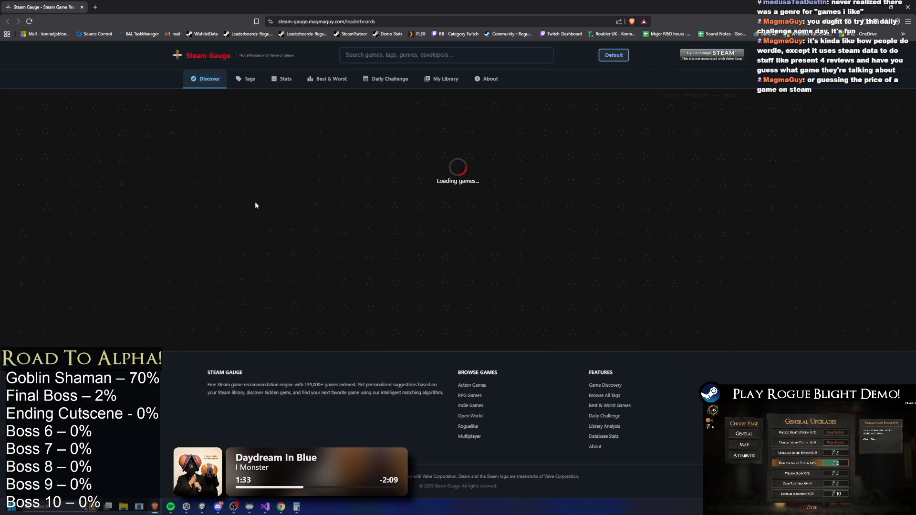
Step: Start today's Daily Challenge and read the first round's reviews
{"action": "left_click", "coordinate": [387, 79]}
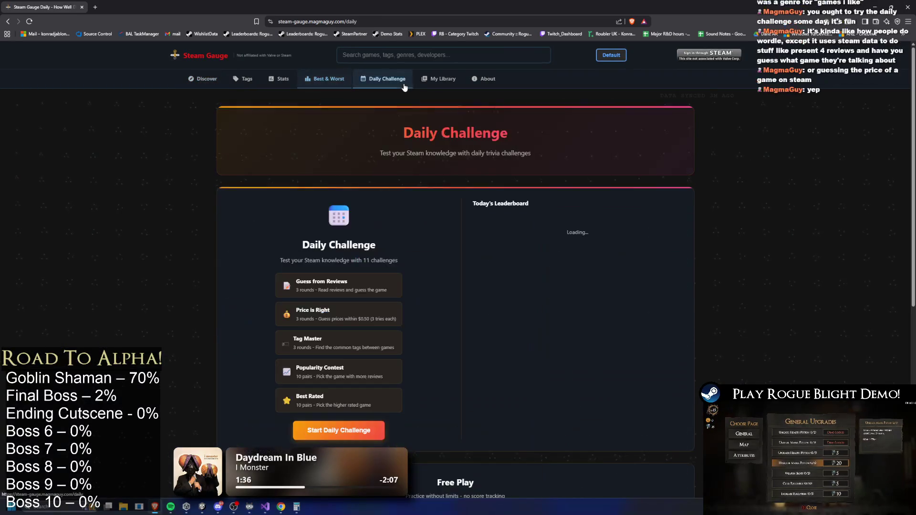
{"action": "scroll", "coordinate": [524, 109], "scroll_direction": "down", "scroll_amount": 2}
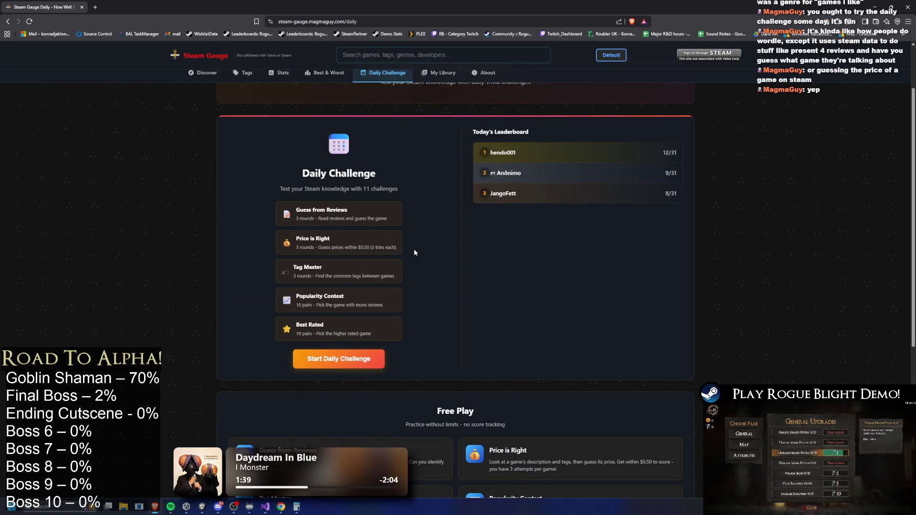
{"action": "left_click", "coordinate": [339, 359]}
{"action": "scroll", "coordinate": [563, 213], "scroll_direction": "down", "scroll_amount": 4}
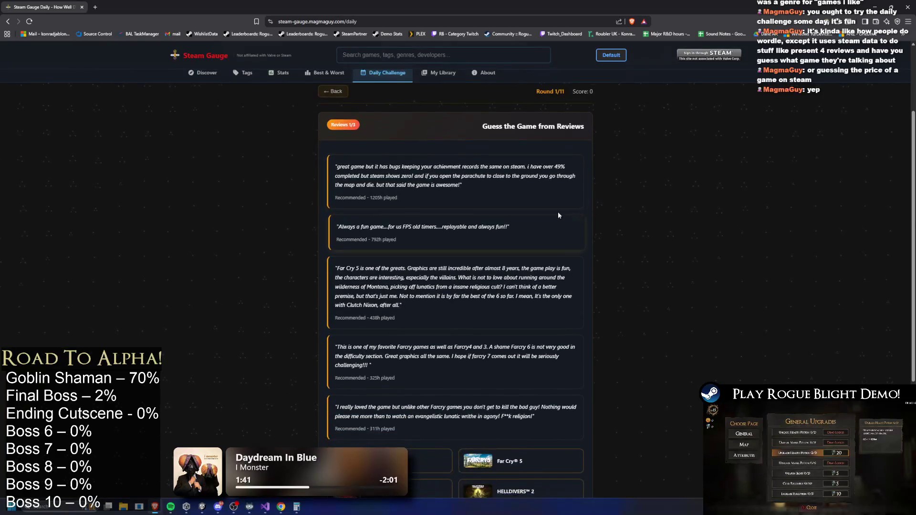
{"action": "scroll", "coordinate": [544, 212], "scroll_direction": "up", "scroll_amount": 2}
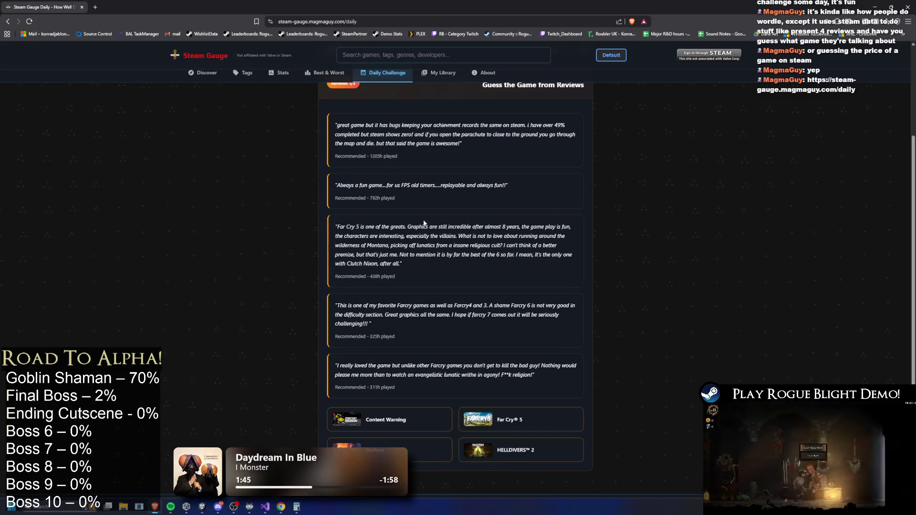
{"action": "scroll", "coordinate": [427, 199], "scroll_direction": "up", "scroll_amount": 1}
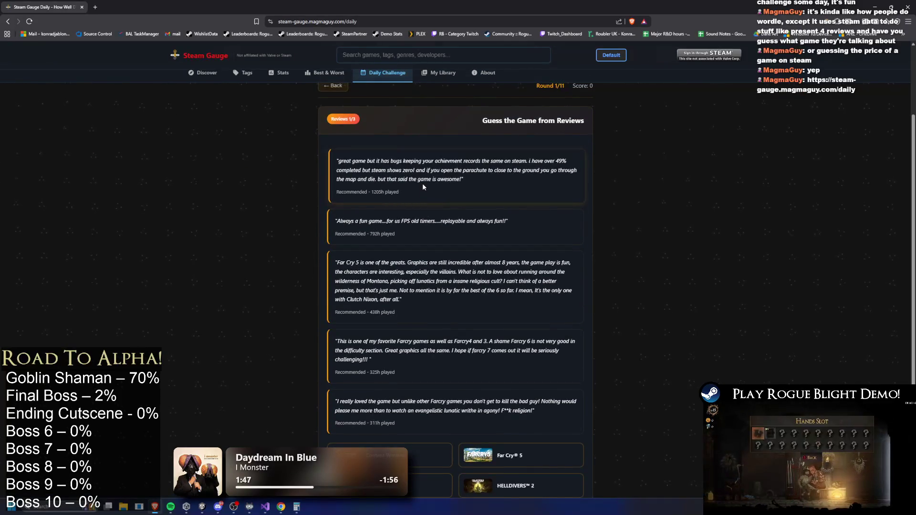
{"action": "scroll", "coordinate": [428, 191], "scroll_direction": "down", "scroll_amount": 1}
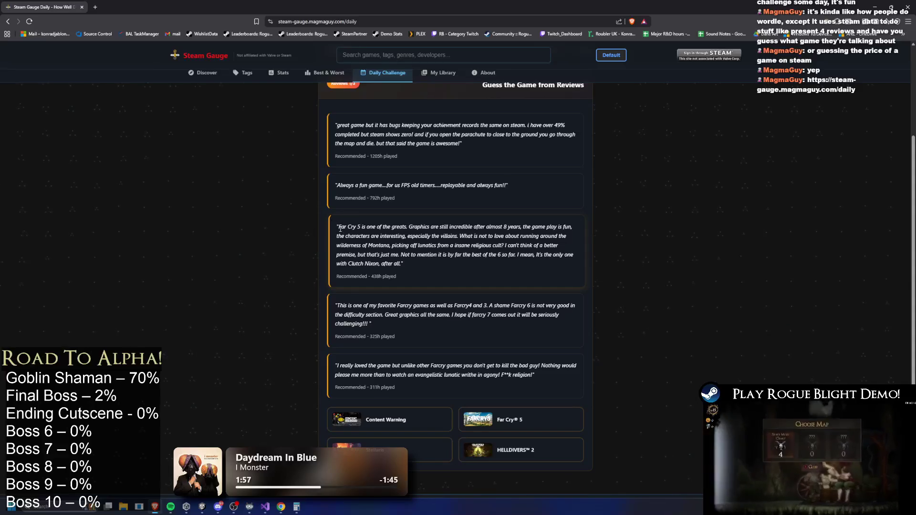
Step: Answer round one with Far Cry 5, then advance to round 2/11
{"action": "left_click_drag", "start_coordinate": [341, 227], "coordinate": [375, 228]}
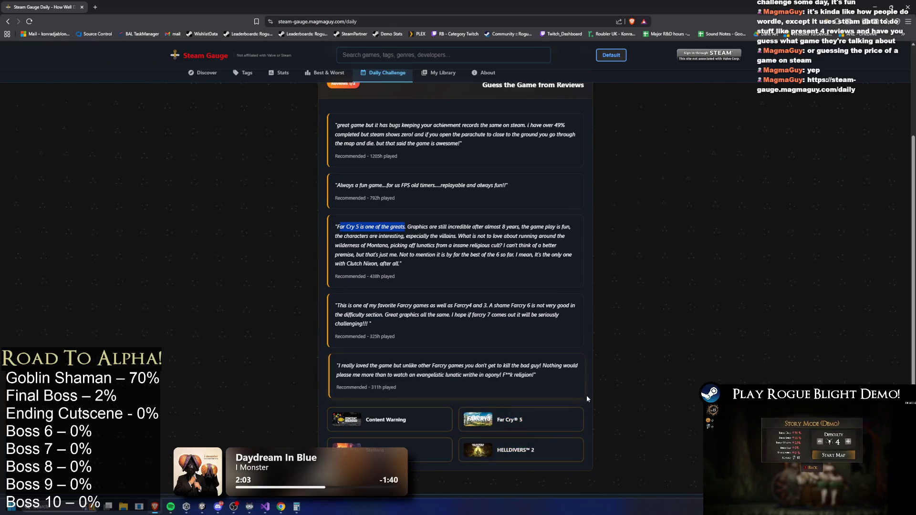
{"action": "left_click", "coordinate": [360, 232]}
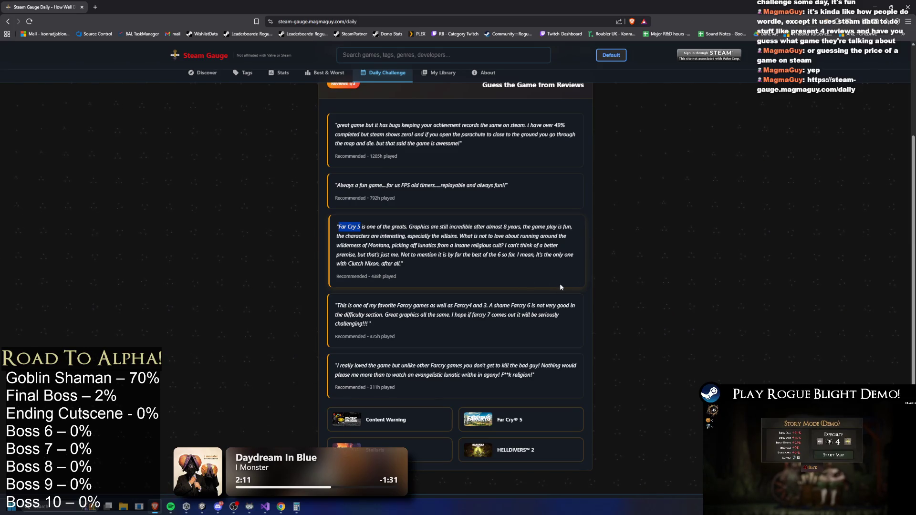
{"action": "left_click", "coordinate": [507, 427]}
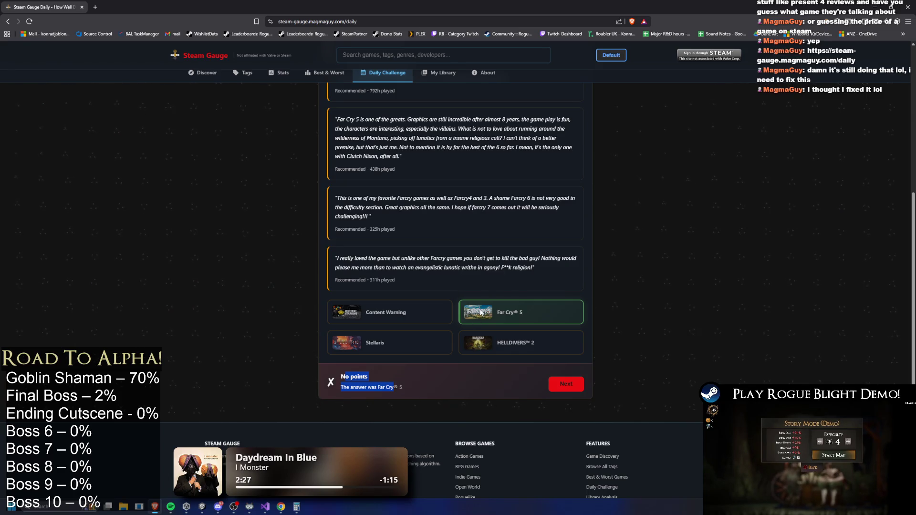
{"action": "scroll", "coordinate": [482, 315], "scroll_direction": "down", "scroll_amount": 1}
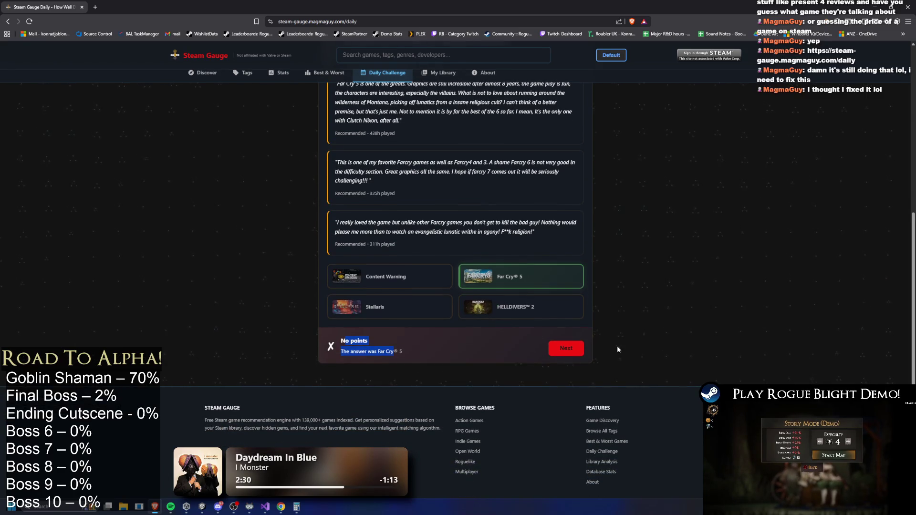
{"action": "left_click", "coordinate": [745, 353]}
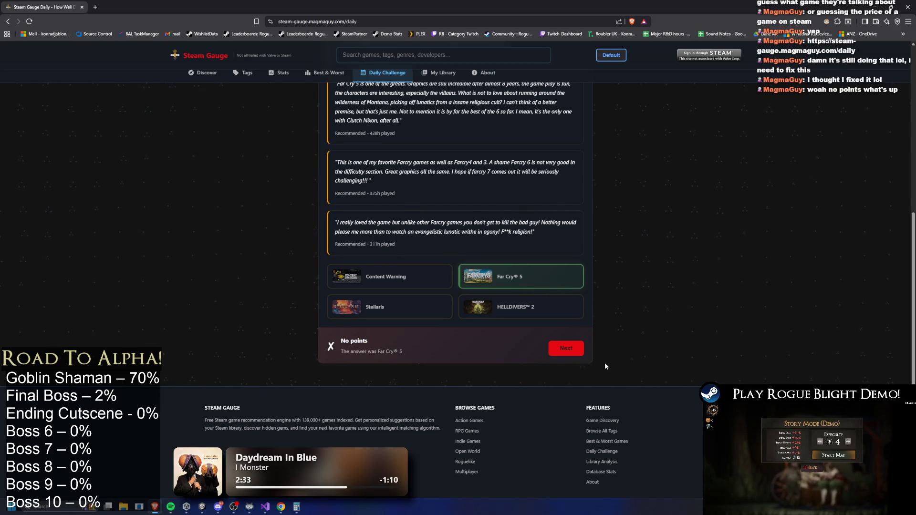
{"action": "left_click", "coordinate": [571, 354]}
Step: Read round 2's reviews and guess R.E.P.O. as the game
{"action": "scroll", "coordinate": [616, 334], "scroll_direction": "up", "scroll_amount": 3}
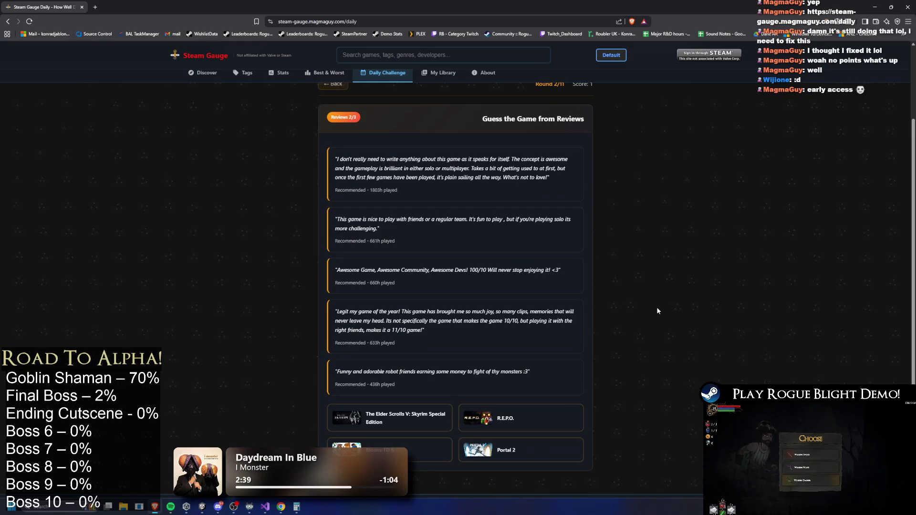
{"action": "scroll", "coordinate": [589, 308], "scroll_direction": "down", "scroll_amount": 1}
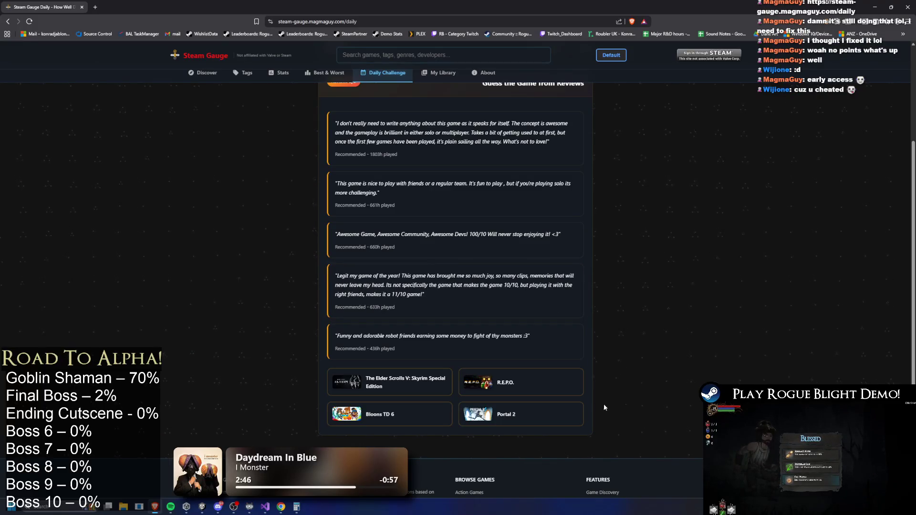
{"action": "scroll", "coordinate": [605, 353], "scroll_direction": "up", "scroll_amount": 1}
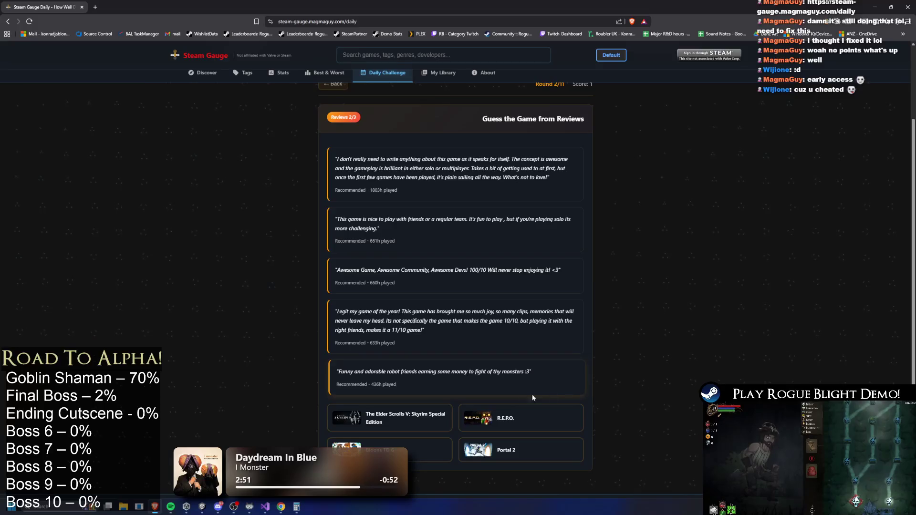
{"action": "left_click", "coordinate": [479, 425]}
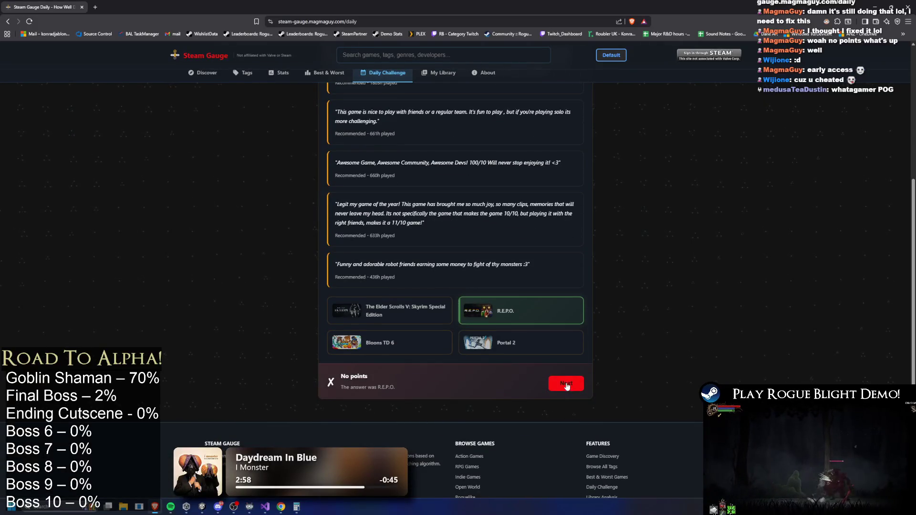
Step: Advance to round 3 and highlight part of its second review
{"action": "left_click", "coordinate": [567, 384]}
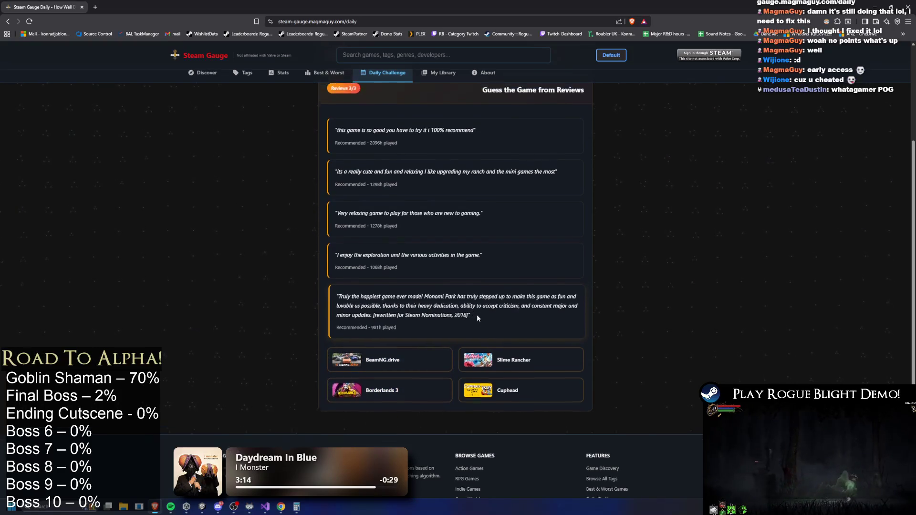
{"action": "scroll", "coordinate": [477, 313], "scroll_direction": "up", "scroll_amount": 1}
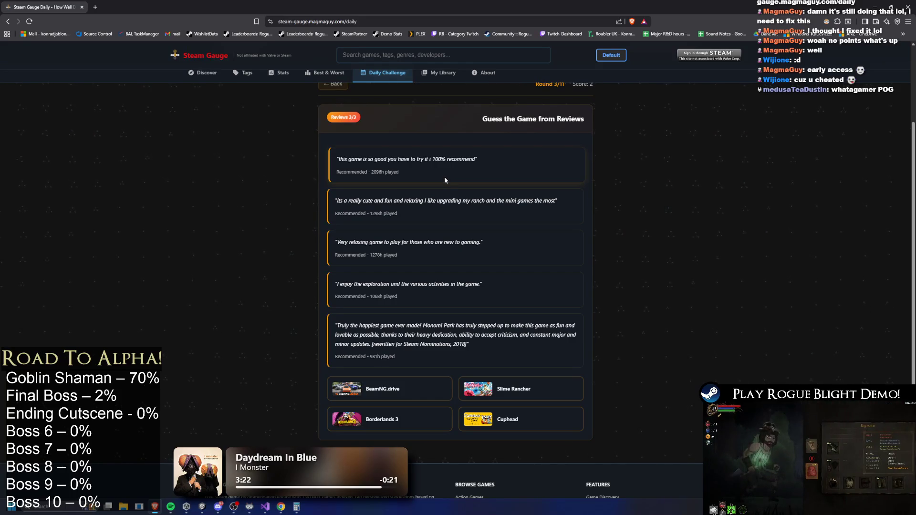
{"action": "left_click_drag", "start_coordinate": [360, 200], "coordinate": [435, 200]}
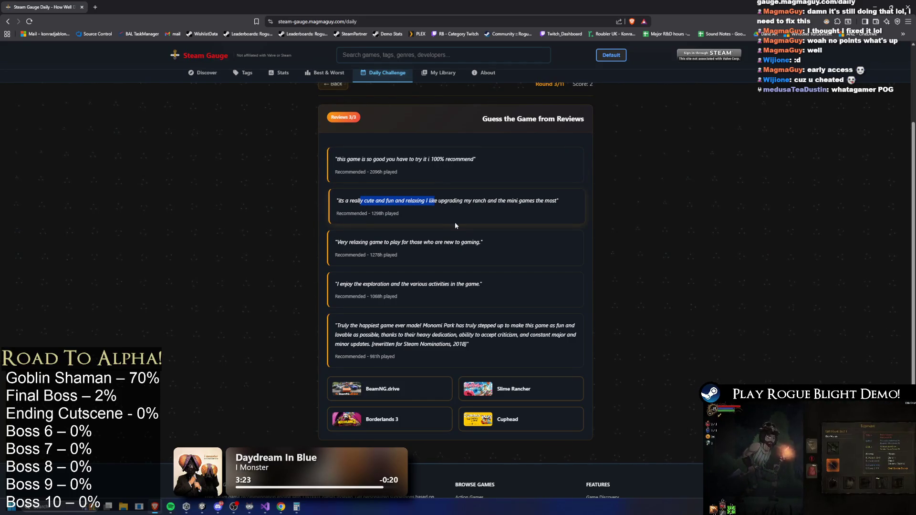